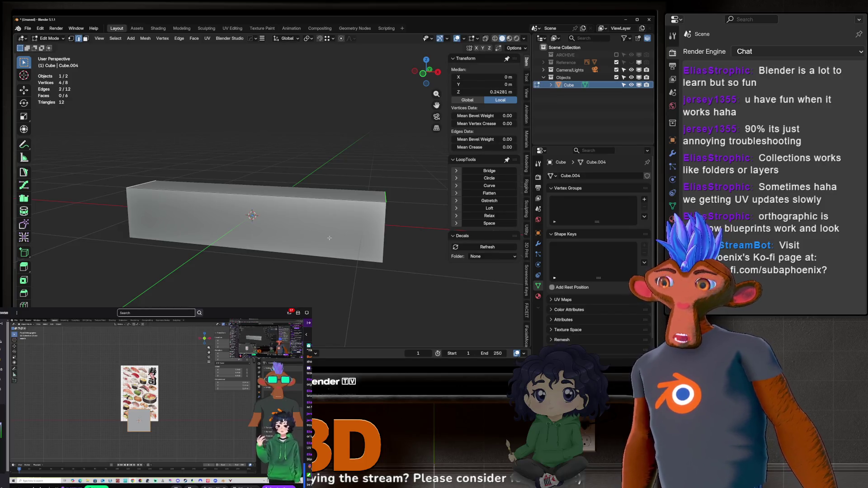
Revert to the plain cube and try a test inset on its front face.
key("Tab")
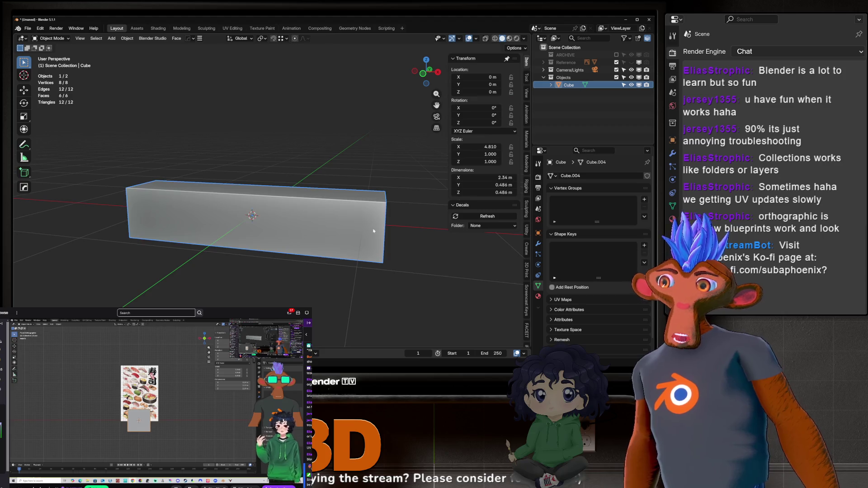
key("ctrl+z")
key("Tab")
left_click(262, 203)
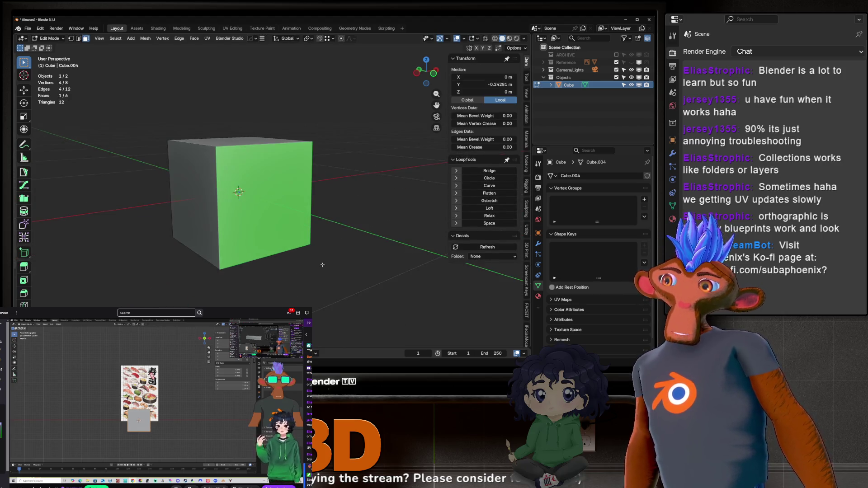
key("shift+KP_7")
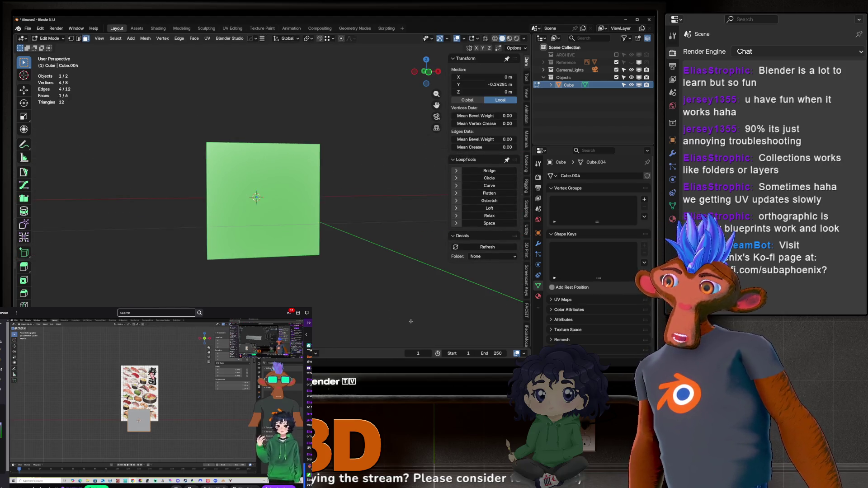
key("i")
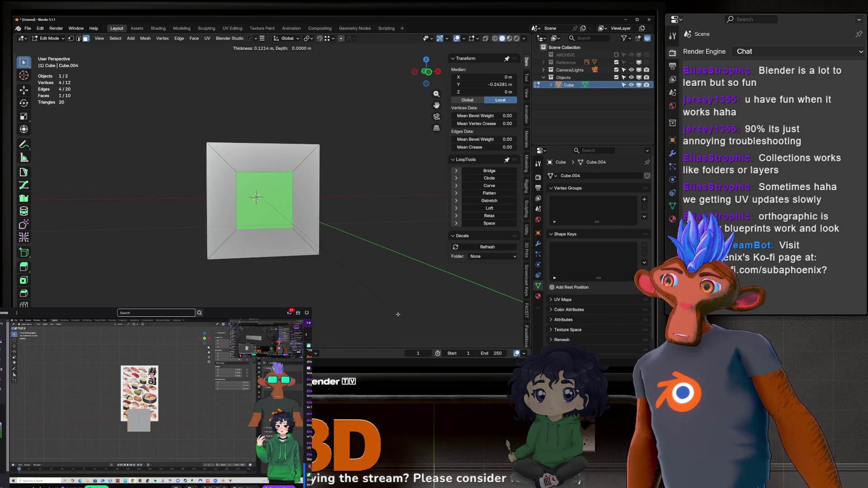
left_click(402, 316)
mouse_move(402, 316)
middle_mouse_down()
mouse_move(298, 240)
mouse_move(316, 204)
middle_mouse_up()
scroll(284, 229, "up", 4)
Discard the test inset and stretch the cube along X into a long box.
key("a")
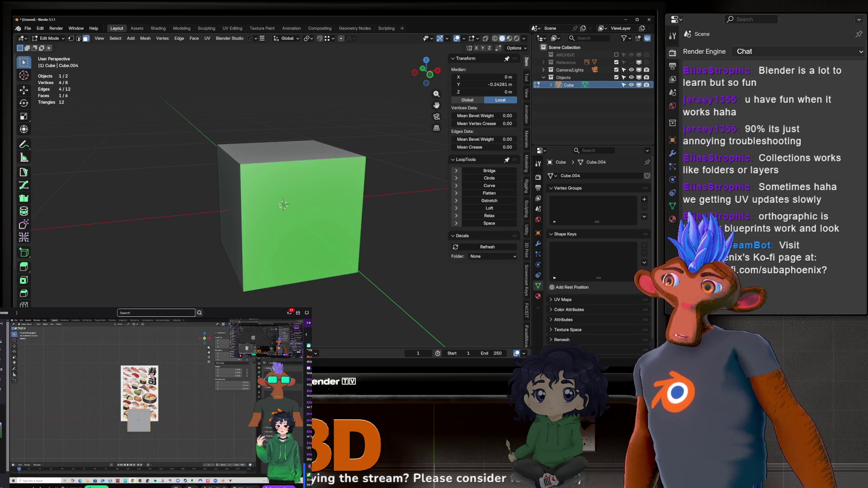
key("Tab")
scroll(316, 204, "down", 5)
key("s")
key("x")
key("Return")
Select the long box's front face and start an inset of about 0.0378 m.
key("Tab")
left_click(289, 199)
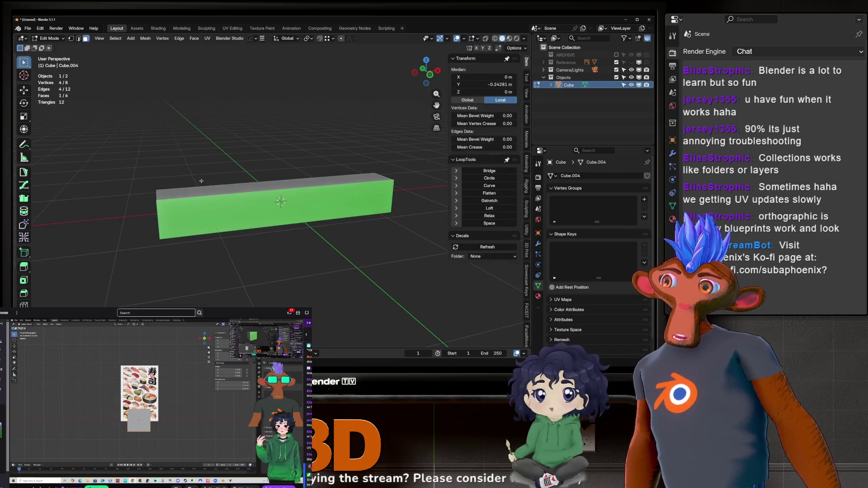
scroll(347, 223, "up", 2)
middle_click_drag(347, 222, 361, 228)
key("i")
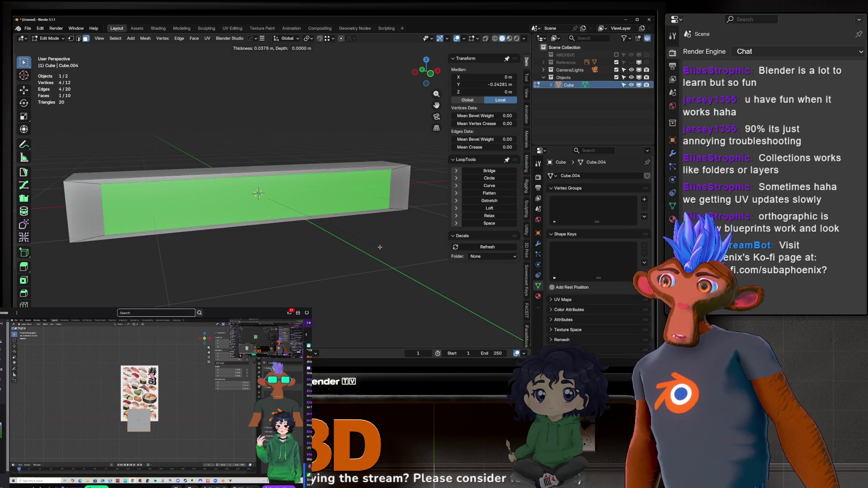
Cancel the inset and apply the box's scale so it reads 1.000.
right_click(377, 248)
right_click(343, 226)
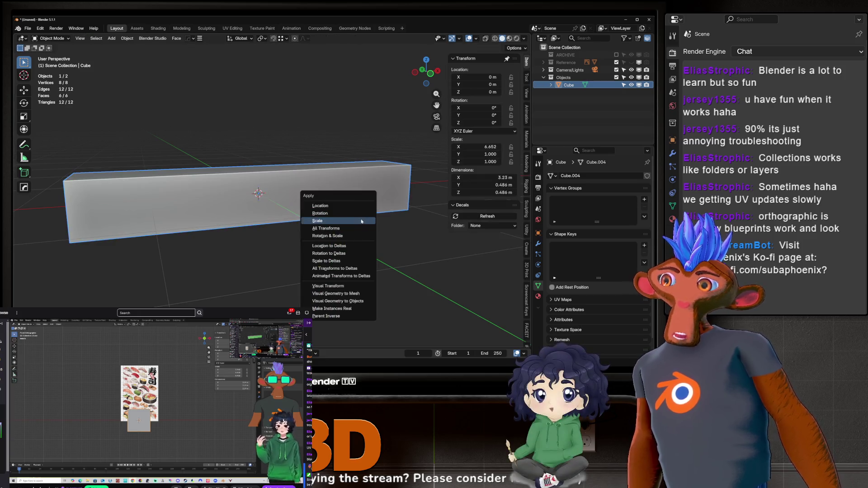
key("Escape")
key("o")
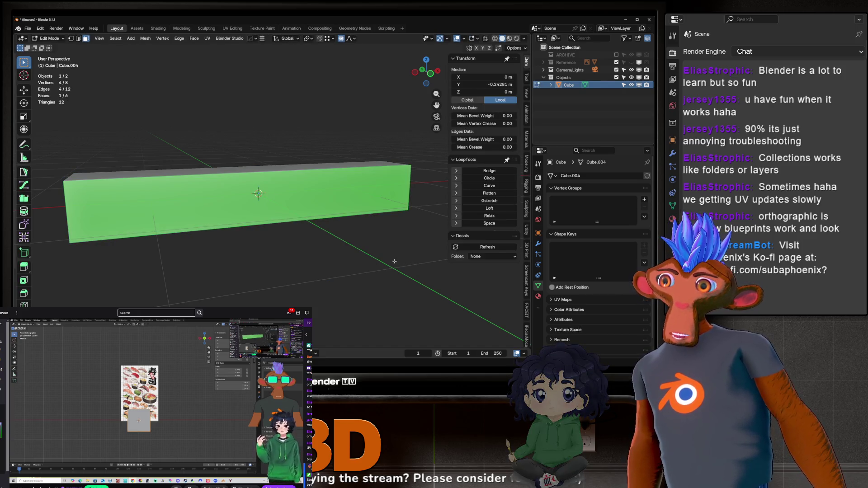
right_click(394, 261)
left_click(382, 274)
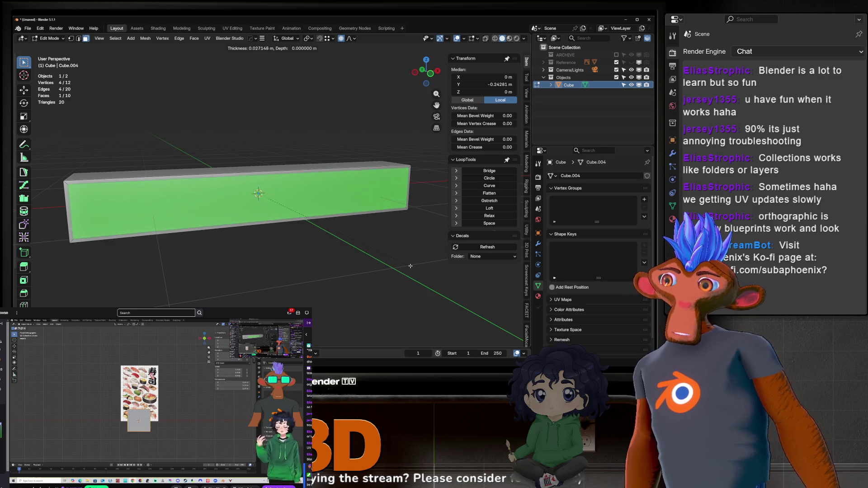
key("Escape")
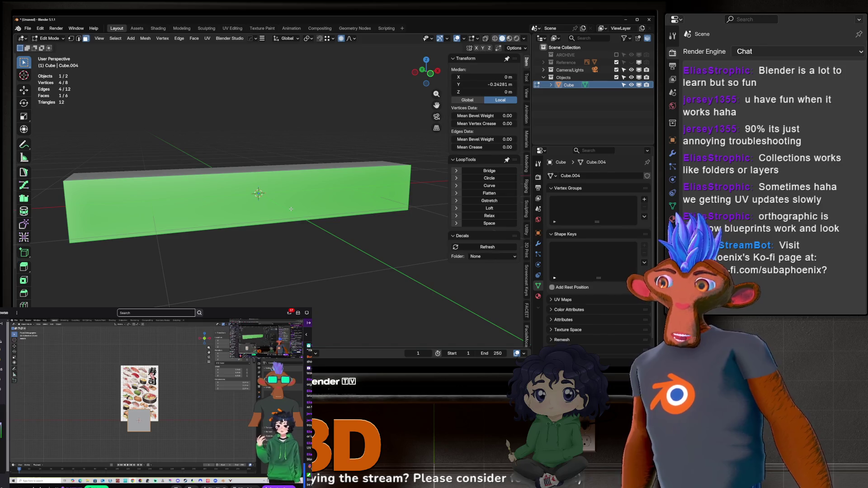
key("Tab")
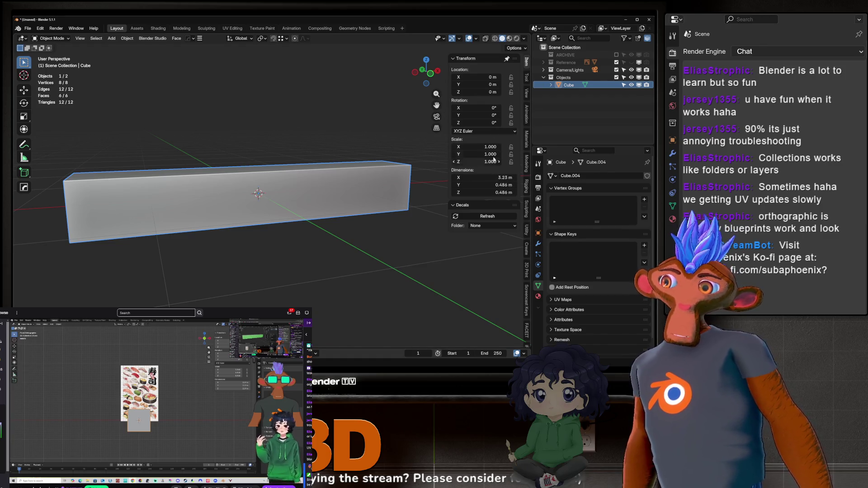
Try another front-face inset in Edit Mode, then cancel it and return to Object Mode.
key("Tab")
key("i")
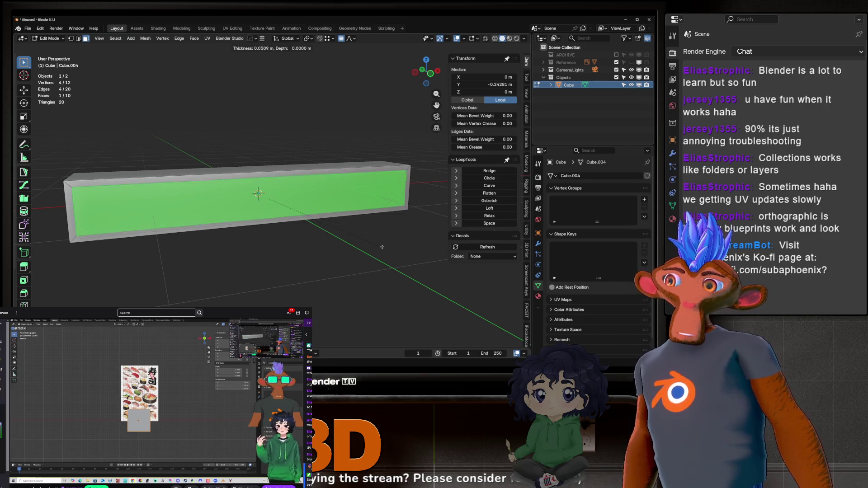
key("Escape")
key("Tab")
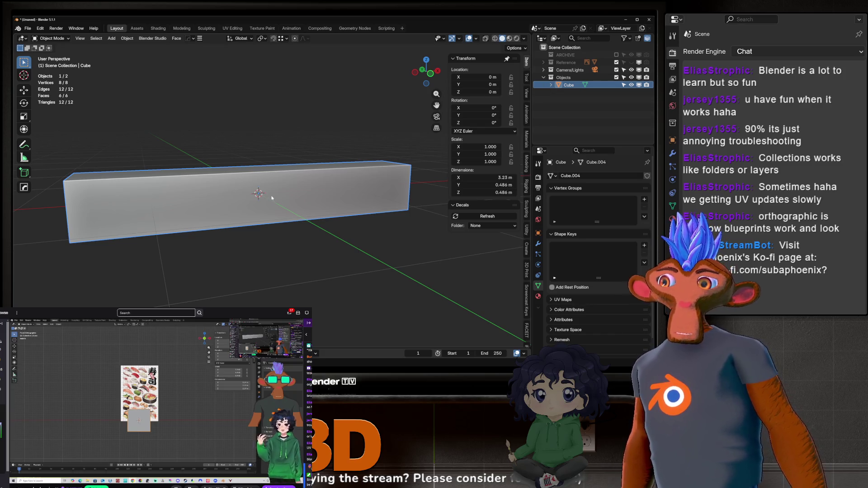
Shrink the box along X into a block about 0.598 m long.
key("s")
key("x")
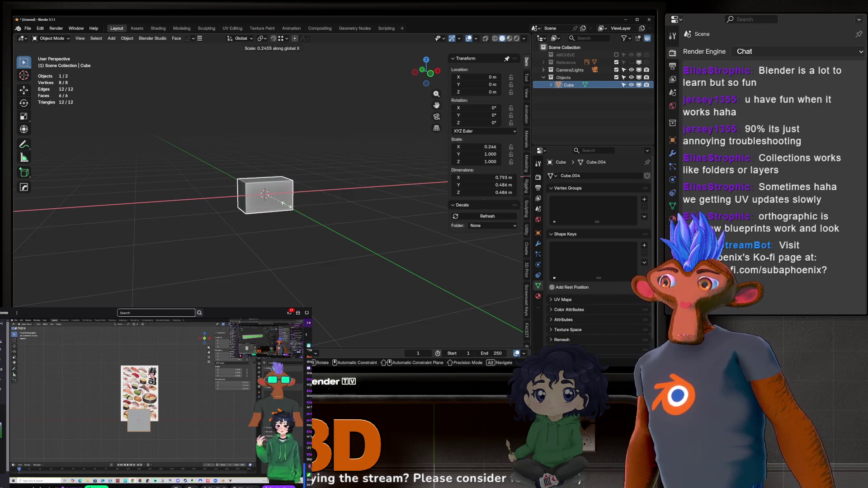
left_click(278, 202)
scroll(264, 188, "up", 6)
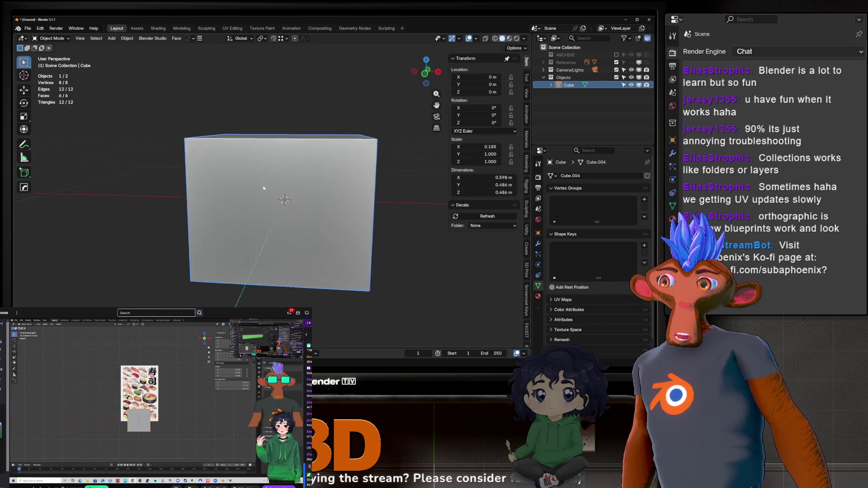
middle_click_drag(264, 188, 286, 175)
scroll(286, 175, "down", 3)
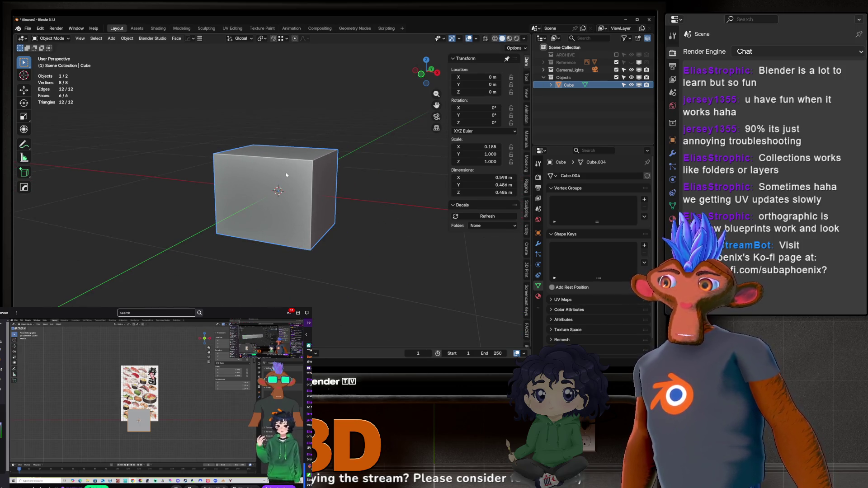
Apply the block's scale at 1.000, then delete the block.
key("ctrl+a")
left_click(307, 178)
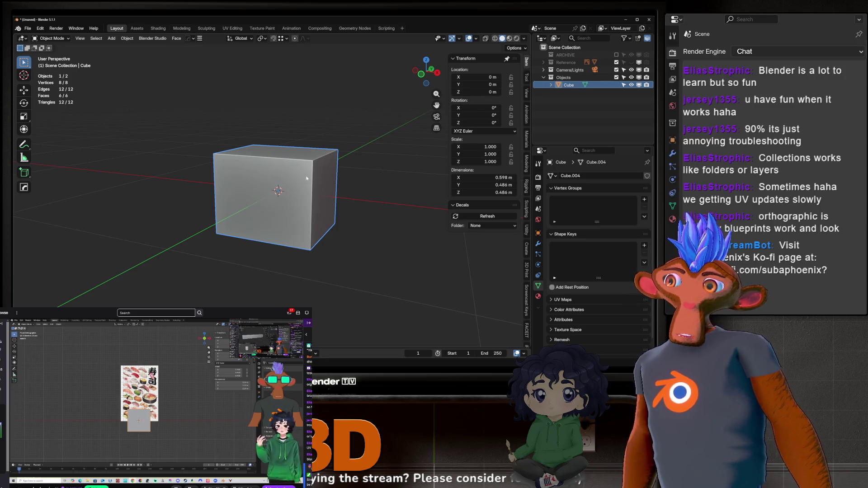
mouse_move(316, 226)
middle_mouse_down()
mouse_move(324, 218)
mouse_move(335, 251)
middle_mouse_up()
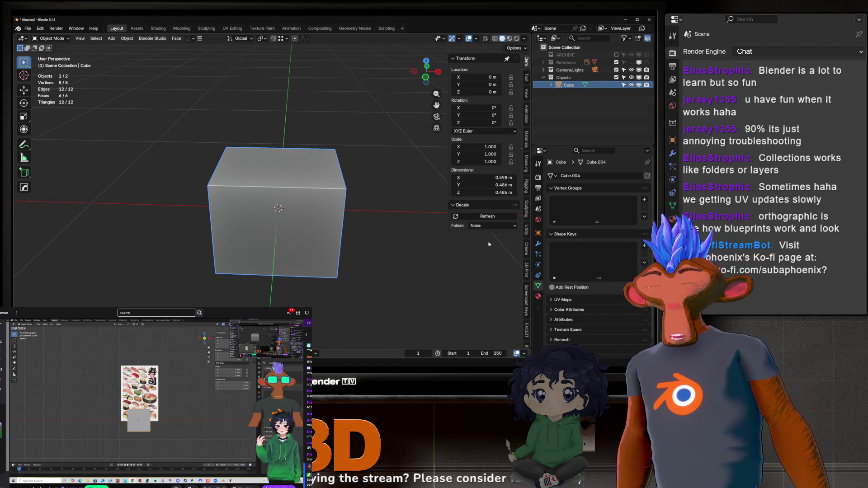
key("Delete")
Switch to front view, unhide the sushi reference image, and select it.
key("KP_1")
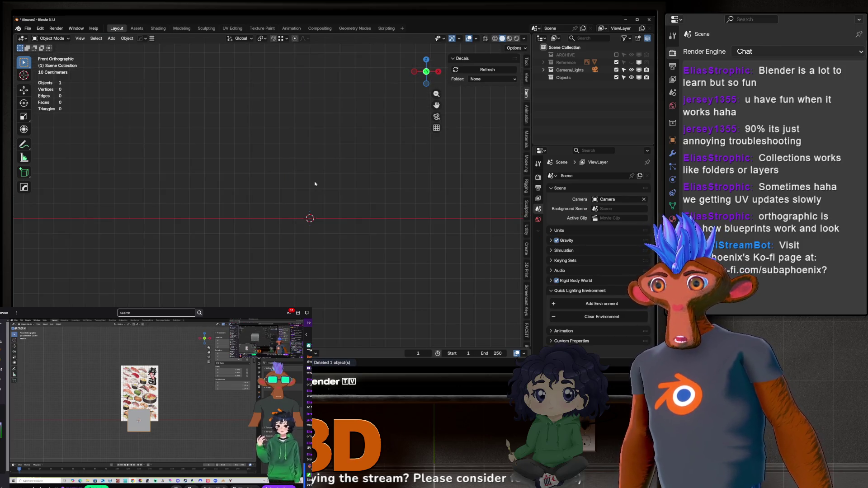
left_click_drag(504, 122, 293, 230)
scroll(294, 231, "down", 3)
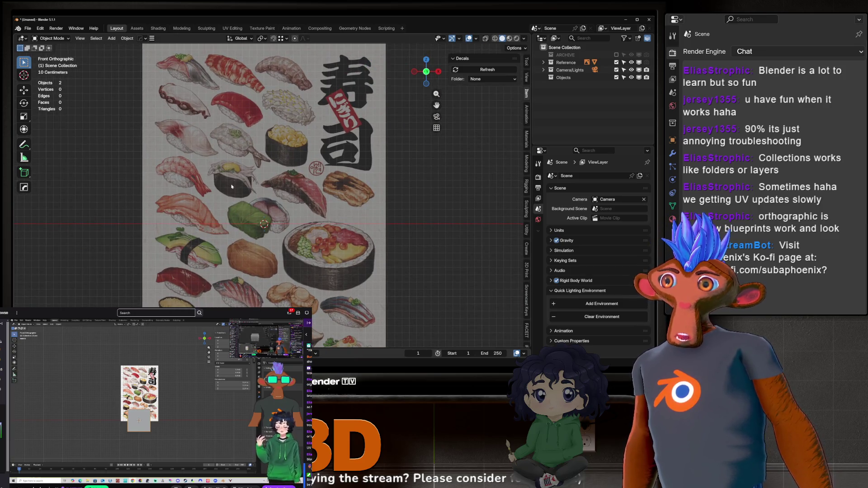
scroll(222, 189, "down", 2)
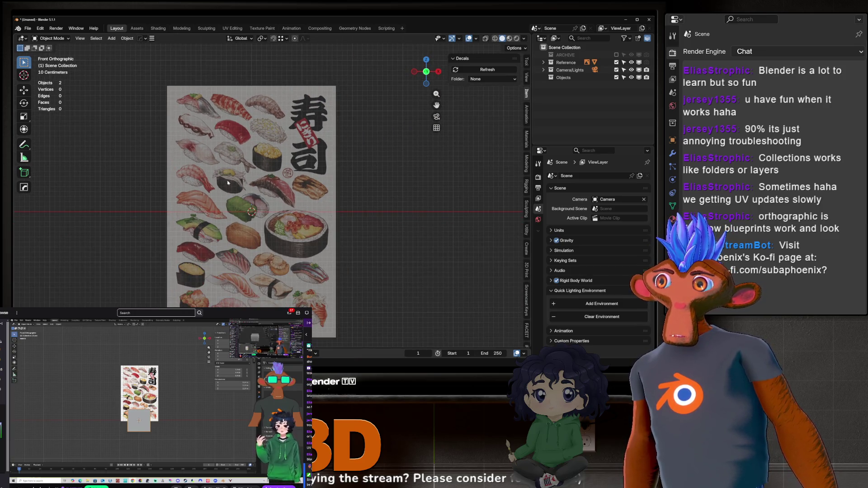
mouse_move(228, 180)
middle_mouse_down()
mouse_move(266, 208)
mouse_move(144, 228)
mouse_move(283, 187)
middle_mouse_up()
left_click(284, 187)
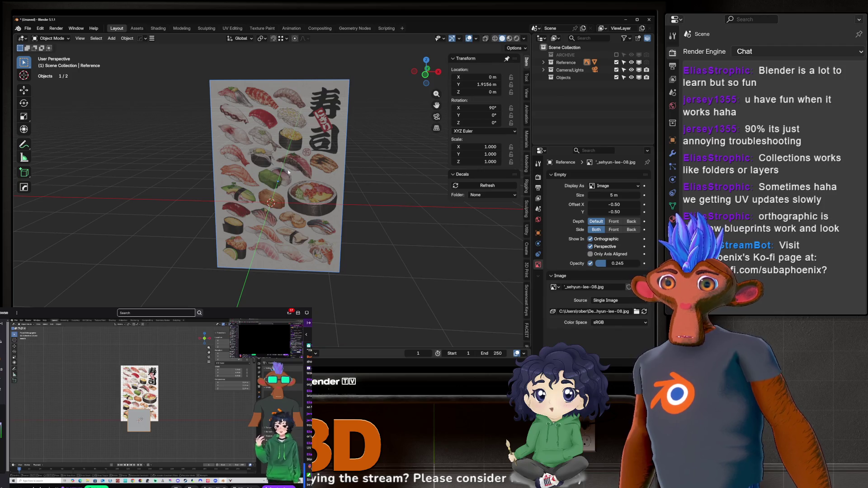
Move the reference image down along Z and slightly right along X.
key("g")
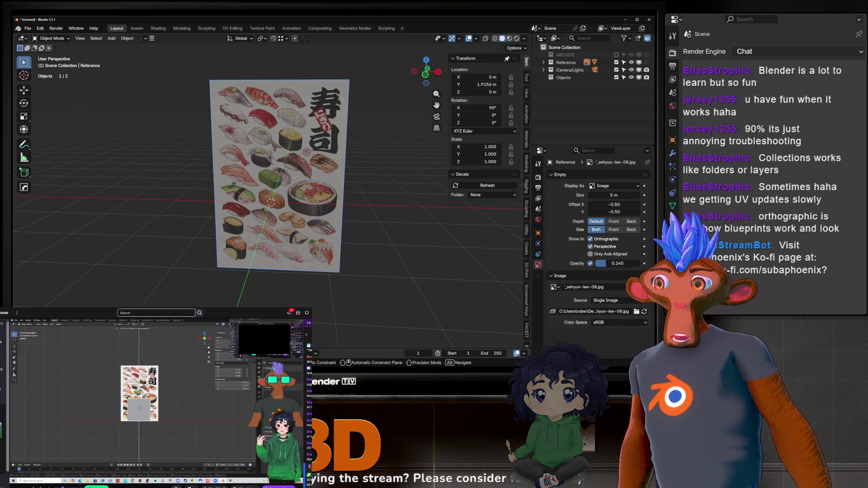
key("z")
key("KP_1")
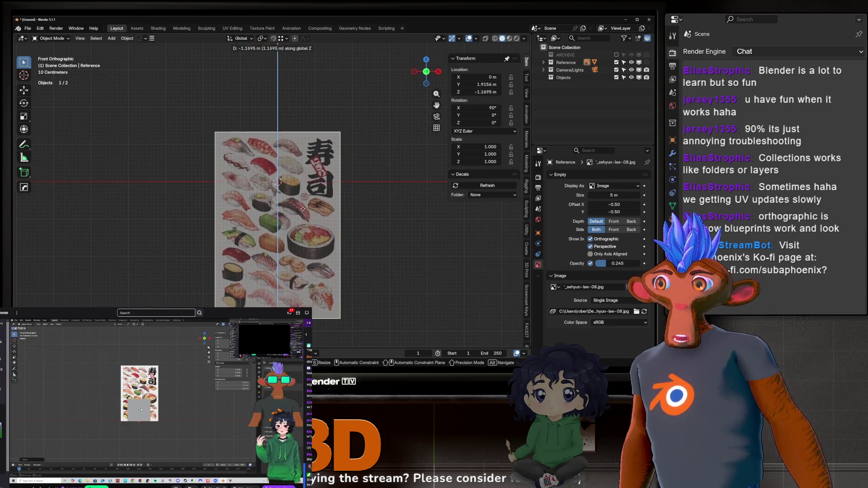
left_click(300, 238)
key("g")
key("x")
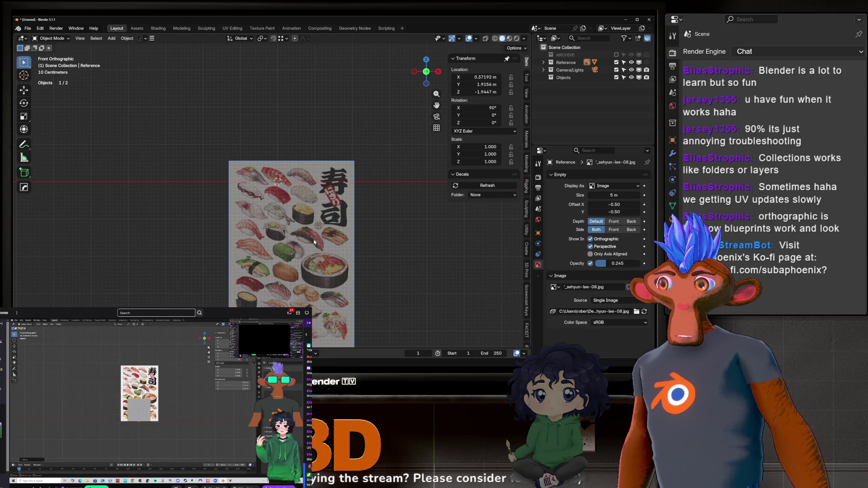
left_click(299, 208)
scroll(298, 209, "up", 7)
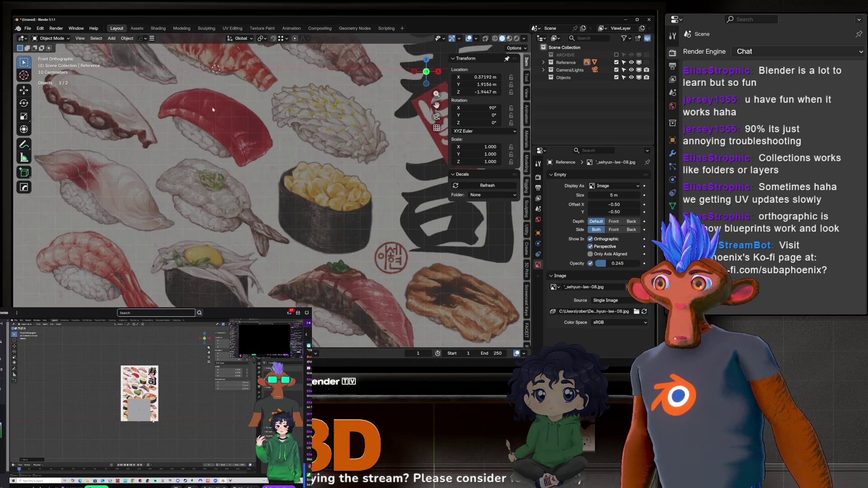
scroll(213, 109, "up", 5)
scroll(327, 195, "down", 10)
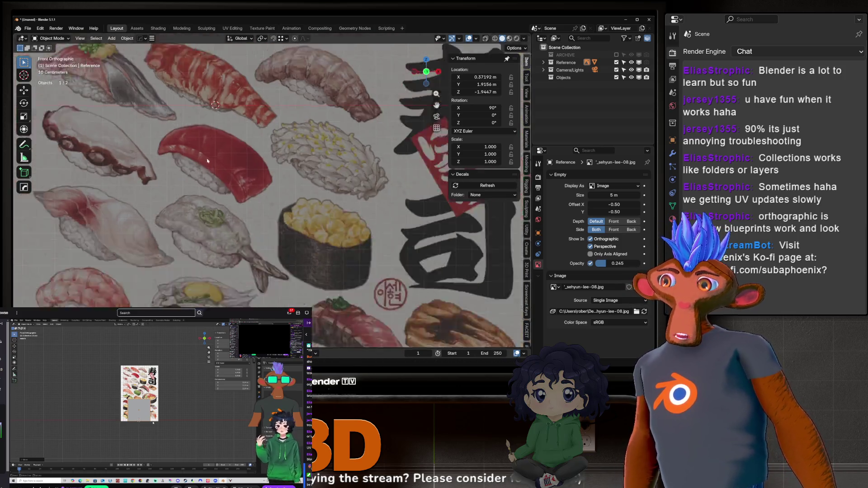
Lower the reference image a little further along Z.
key("g")
key("z")
left_click(205, 158)
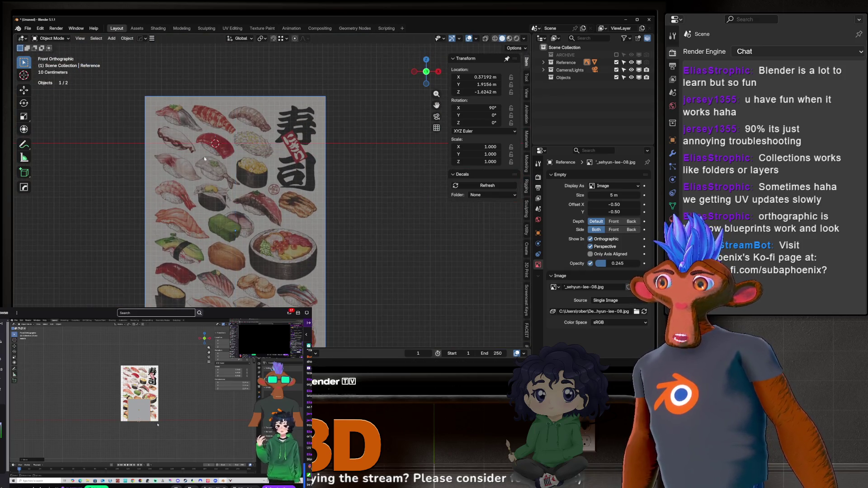
scroll(199, 136, "up", 5)
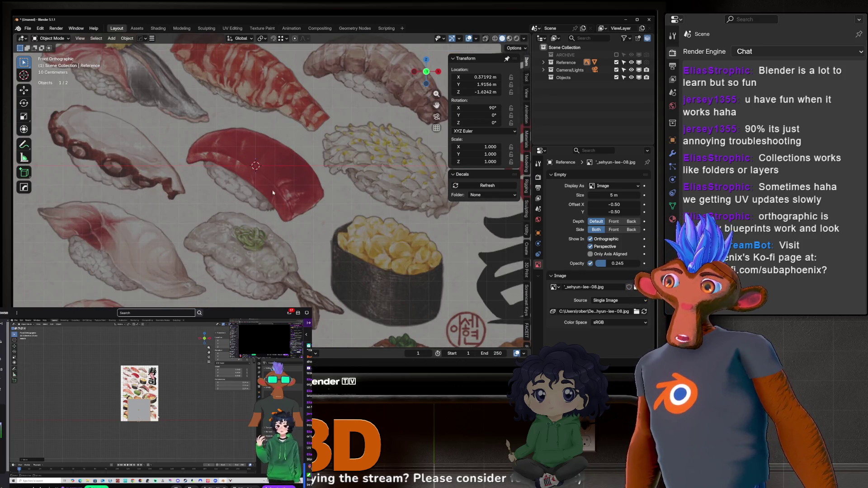
scroll(258, 171, "down", 5)
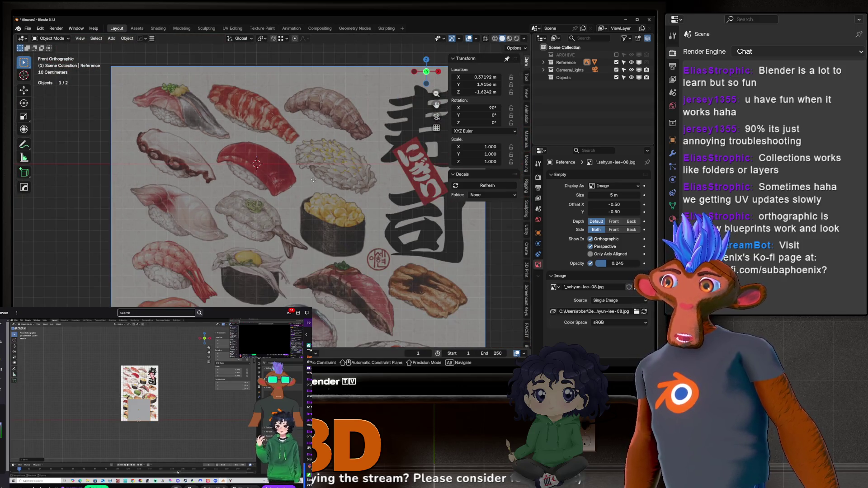
Nudge the reference along X, freely, then Z to settle at X 0.38 m, Z −1.56 m.
key("g")
key("x")
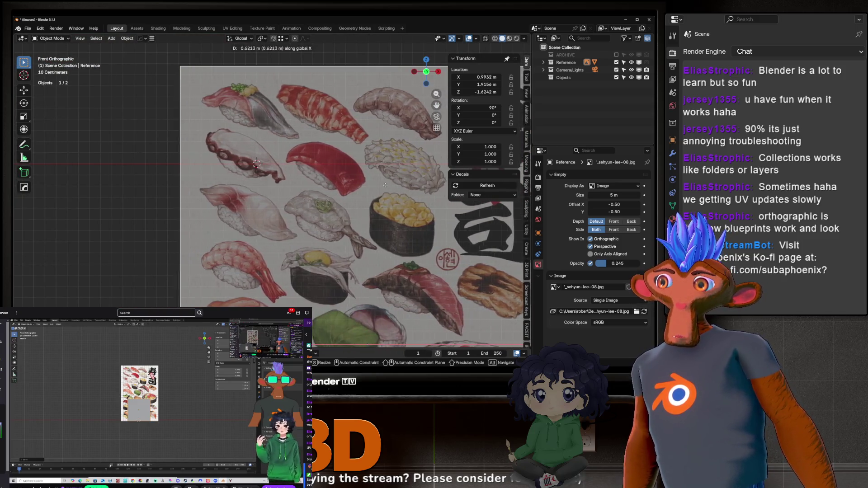
left_click(471, 166)
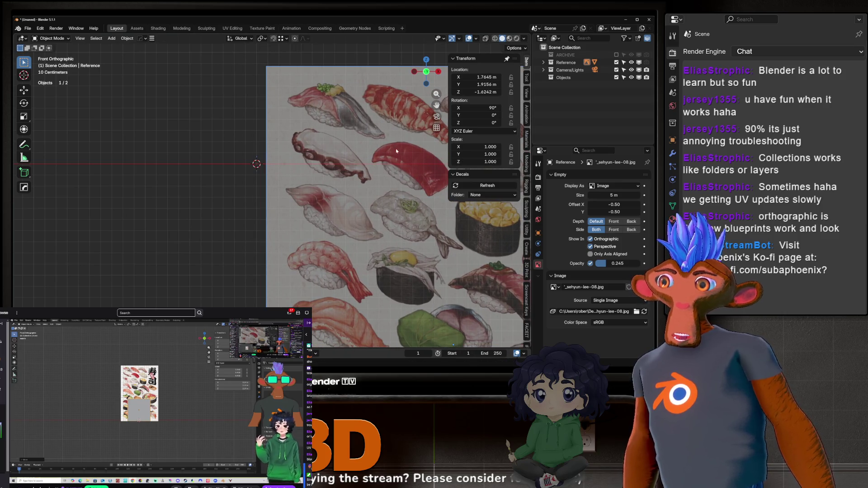
key("g")
left_click(241, 98)
key("g")
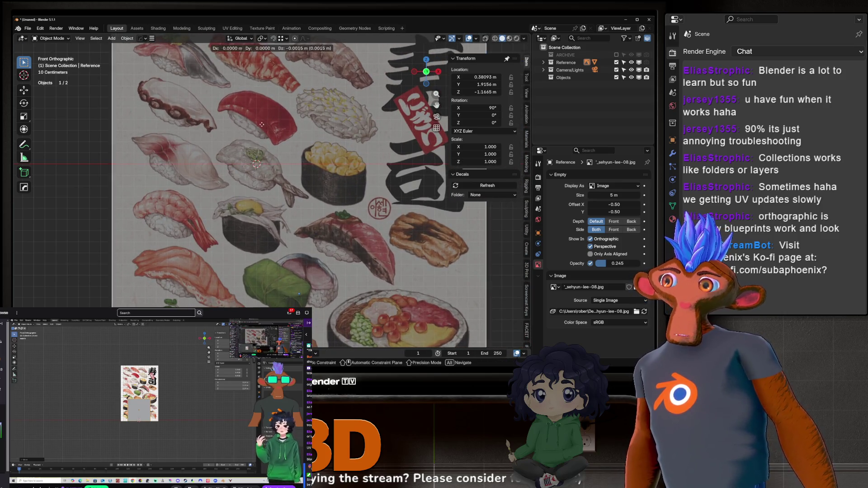
key("z")
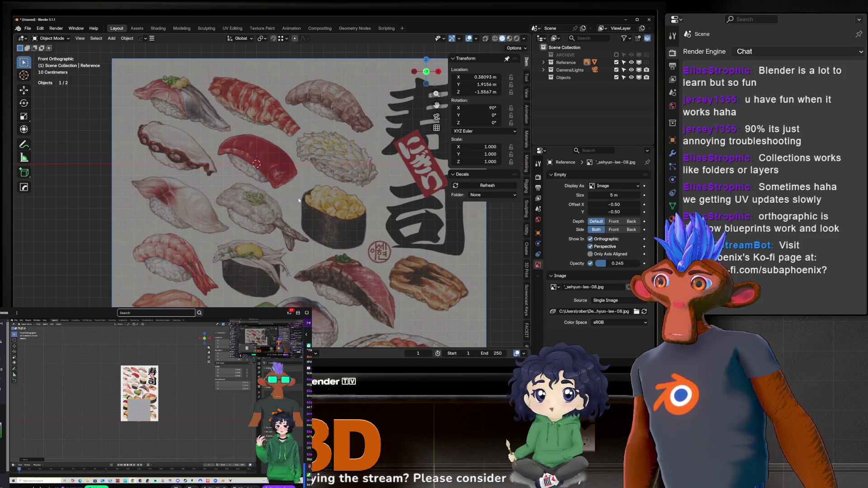
left_click(259, 158)
scroll(259, 158, "down", 5)
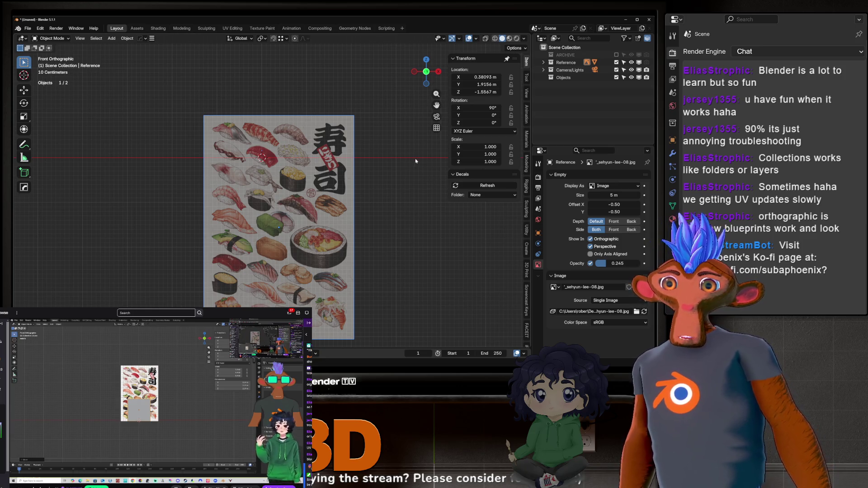
middle_click_drag(404, 167, 341, 217)
Add a 2 m cube at the scene origin in front of the reference.
key("shift+a")
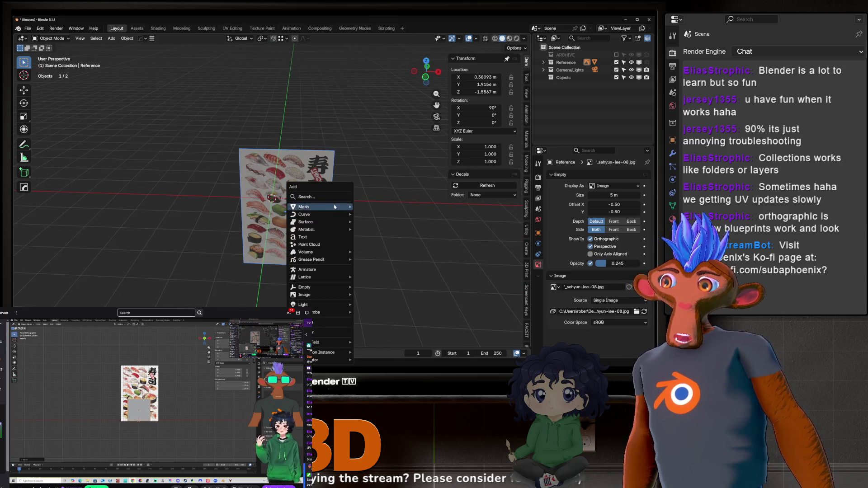
mouse_move(346, 207)
left_click(371, 35)
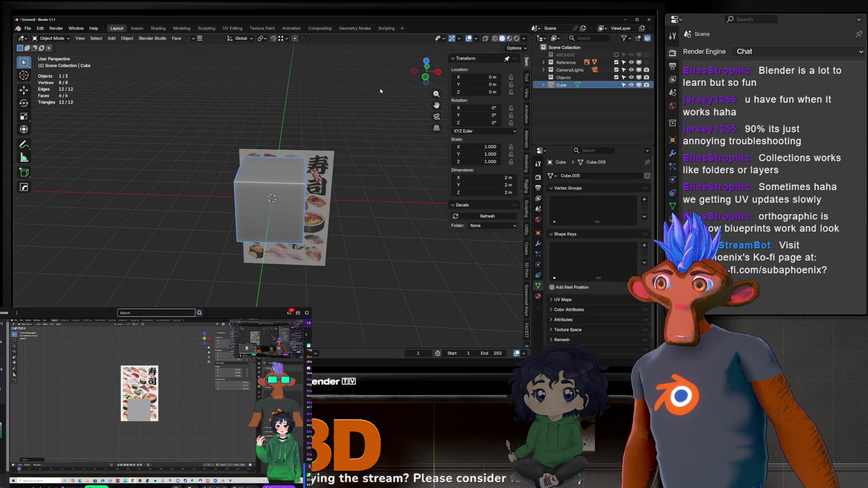
middle_click_drag(343, 149, 312, 146)
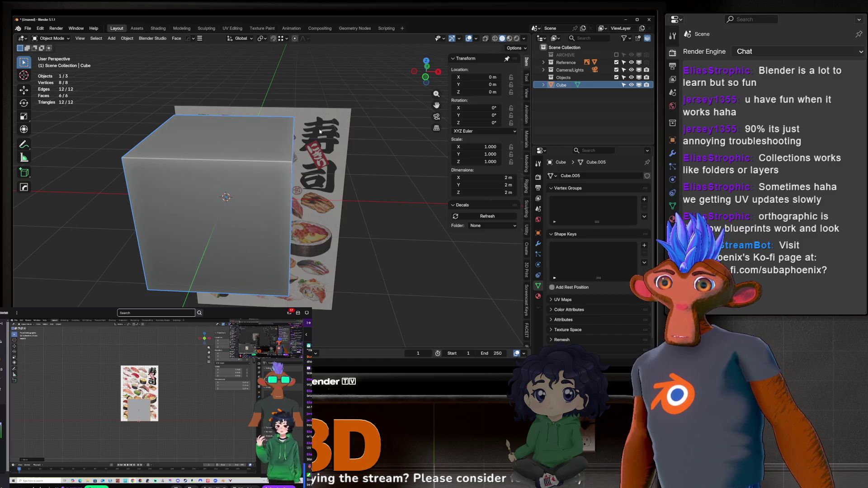
scroll(320, 132, "up", 2)
scroll(317, 131, "down", 4)
scroll(300, 130, "up", 2)
mouse_move(300, 131)
middle_mouse_down()
mouse_move(290, 122)
mouse_move(297, 126)
middle_mouse_up()
Add a cylinder and slide it along X to 2.1954 m beside the cube.
key("shift+a")
mouse_move(298, 126)
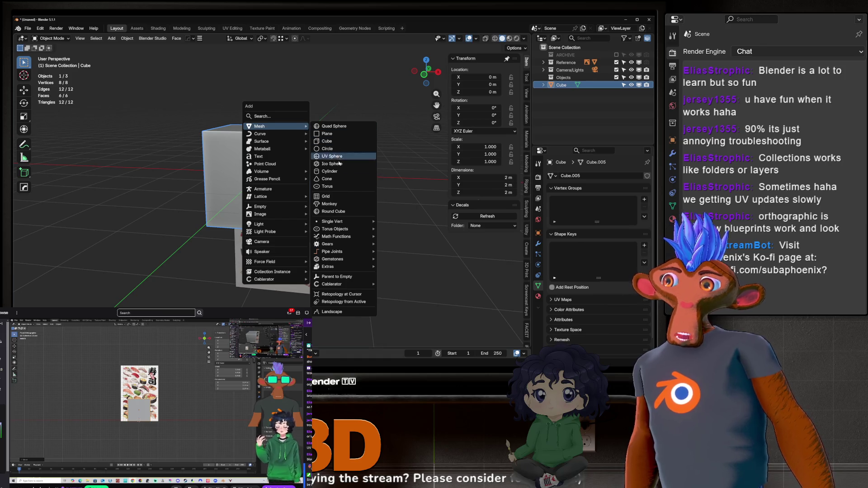
left_click(329, 171)
key("g")
key("x")
left_click(437, 181)
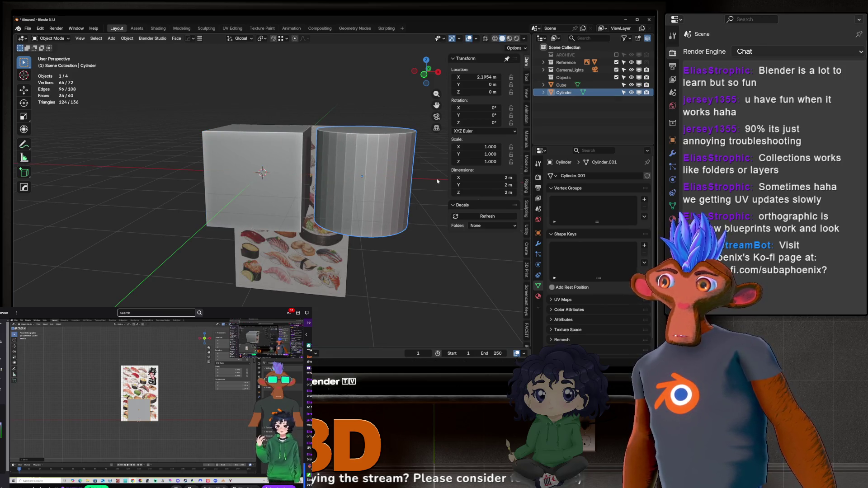
Delete the cylinder, leaving only the cube.
left_click(570, 86)
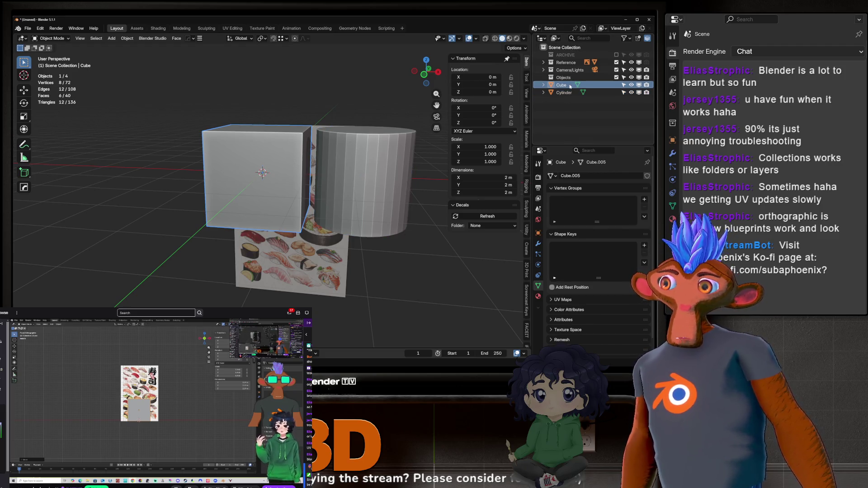
left_click(565, 92)
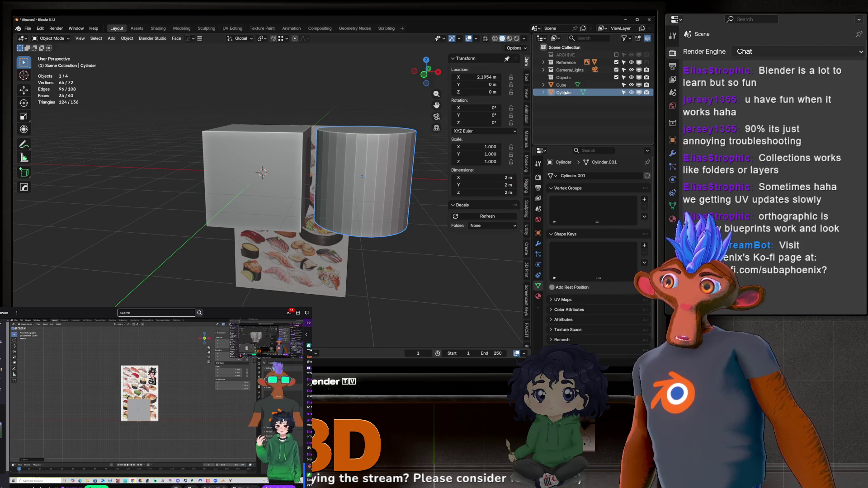
key("Delete")
left_click(278, 194)
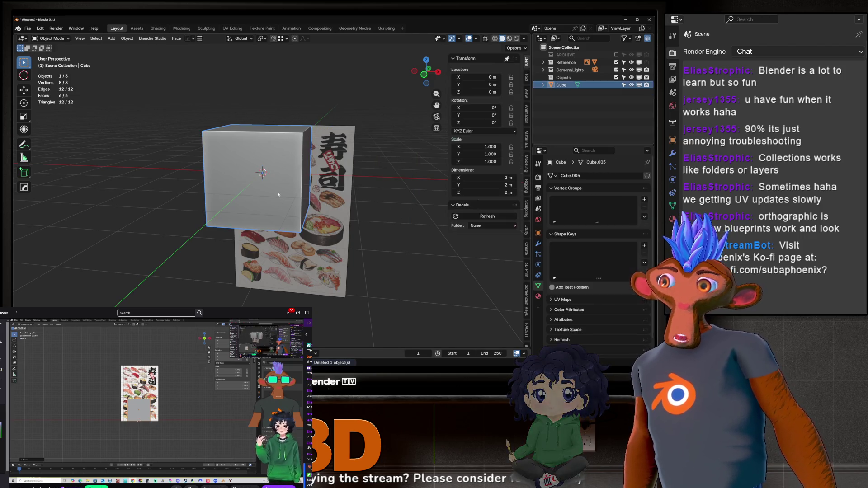
In the cube's Edit Mode, undo a trial cylinder and turn proportional editing off.
key("Tab")
mouse_move(261, 161)
middle_mouse_down()
mouse_move(293, 206)
mouse_move(356, 195)
middle_mouse_up()
key("alt+a")
key("shift+a")
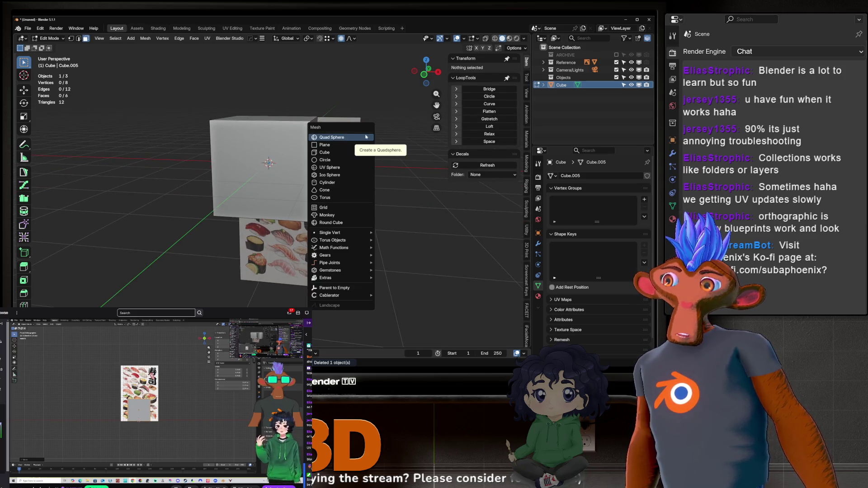
left_click(357, 182)
key("ctrl+z")
key("ctrl+z")
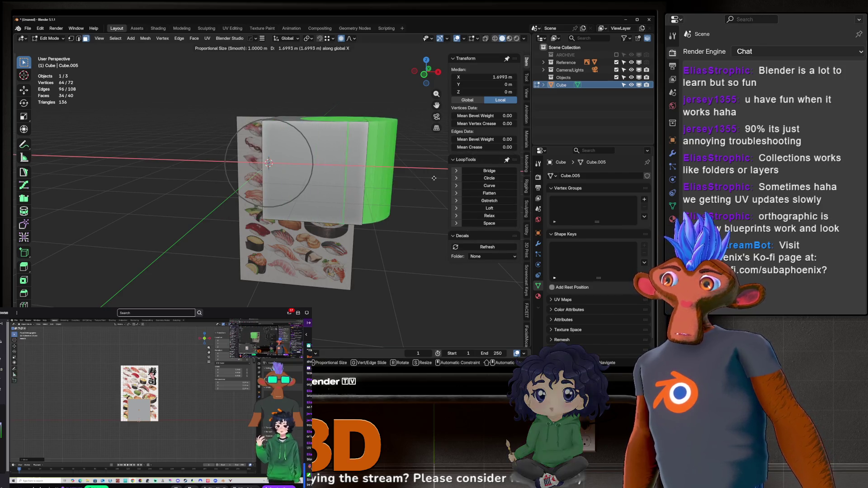
key("o")
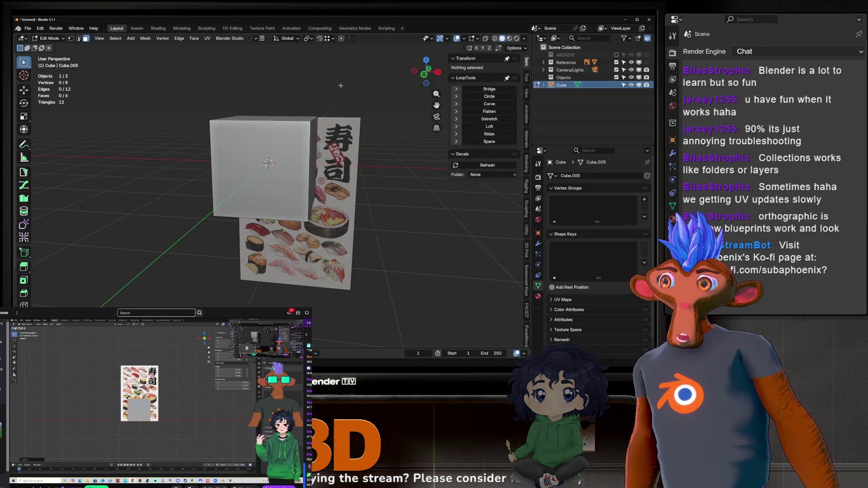
key("Tab")
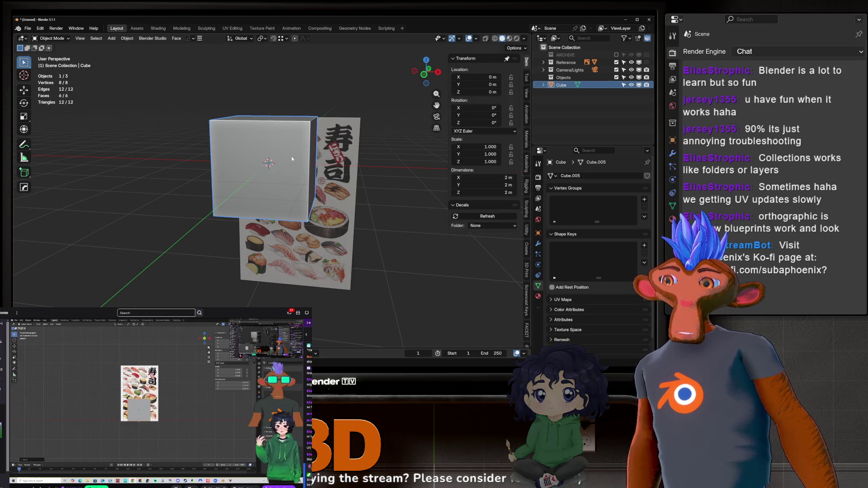
Add another cylinder object and slide it along X to the cube's right.
key("shift+a")
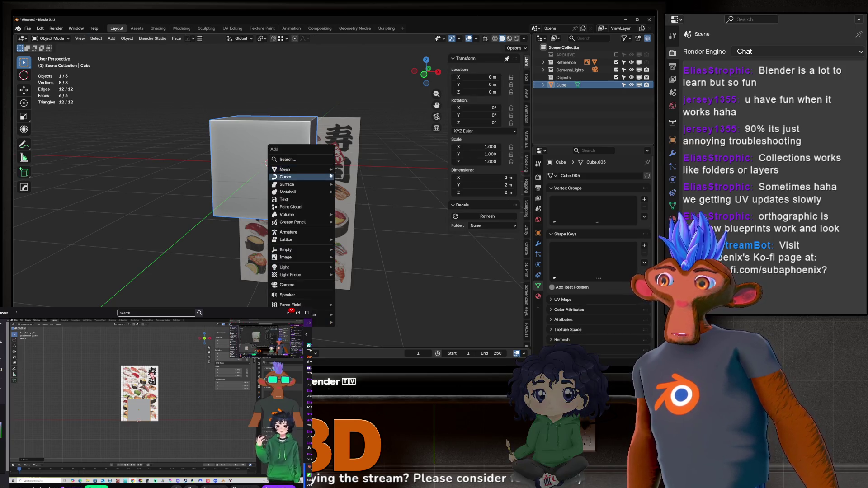
mouse_move(299, 172)
left_click(343, 214)
key("g")
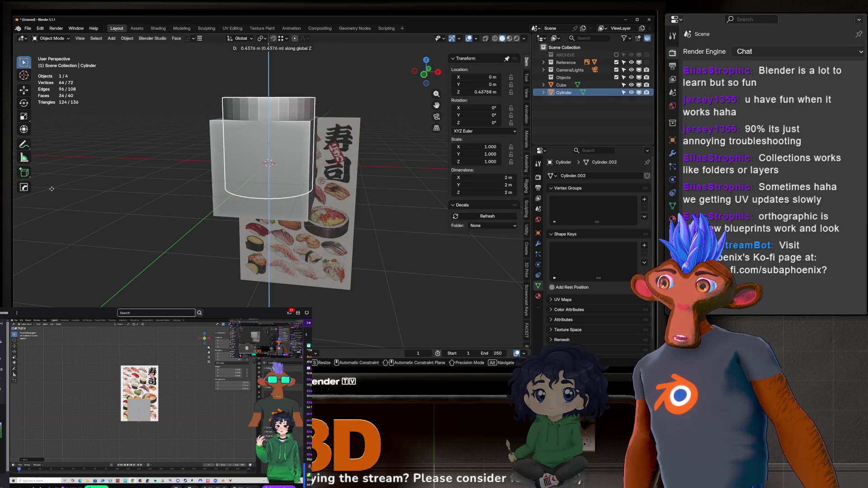
key("x")
left_click(387, 199)
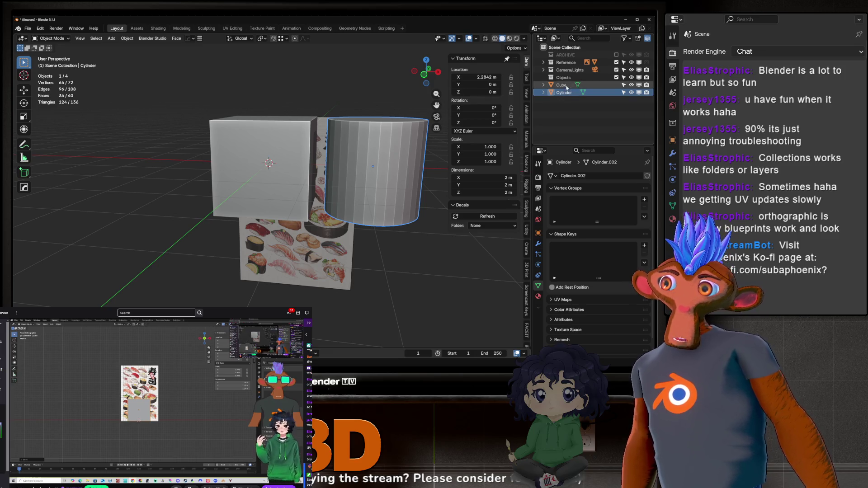
Delete that cylinder, reframe the view, and open the cube in Edit Mode.
left_click(565, 85)
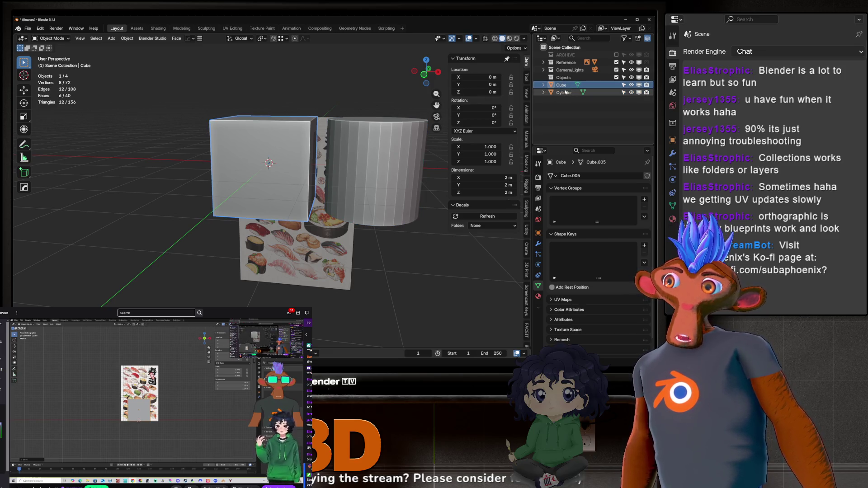
left_click(565, 93)
key("KP_Decimal")
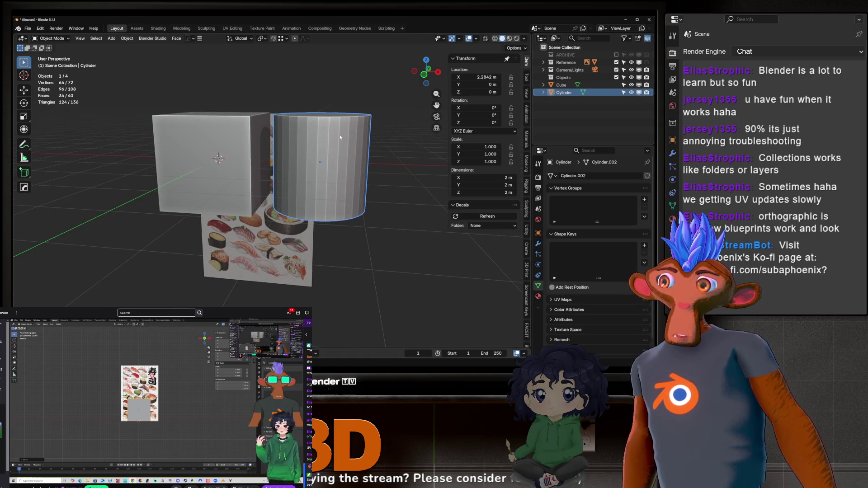
key("Delete")
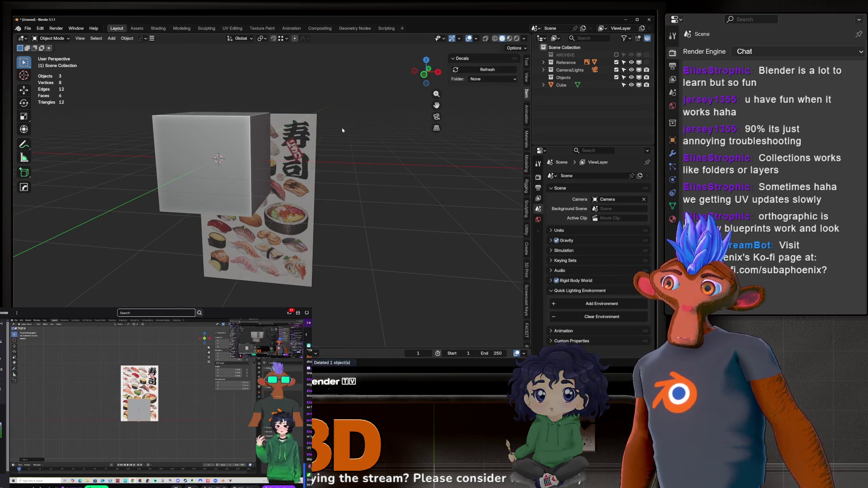
key("Home")
middle_click_drag(417, 140, 410, 157)
left_click(296, 151)
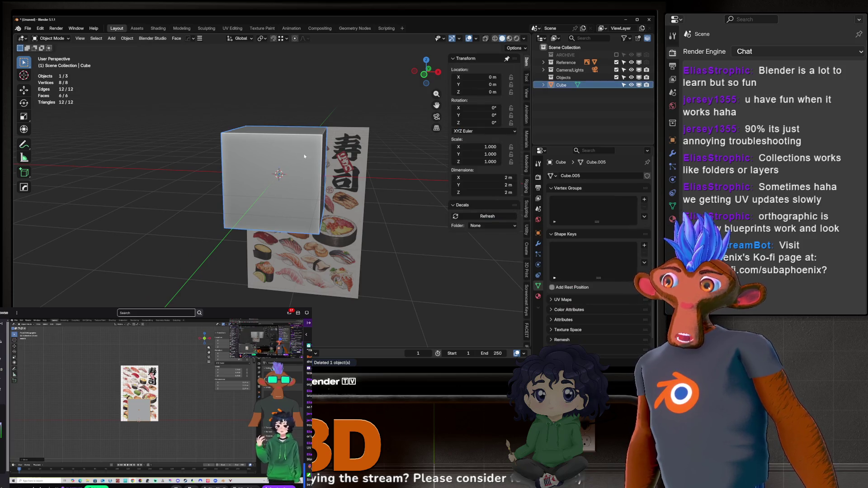
key("Tab")
middle_click_drag(403, 222, 388, 213)
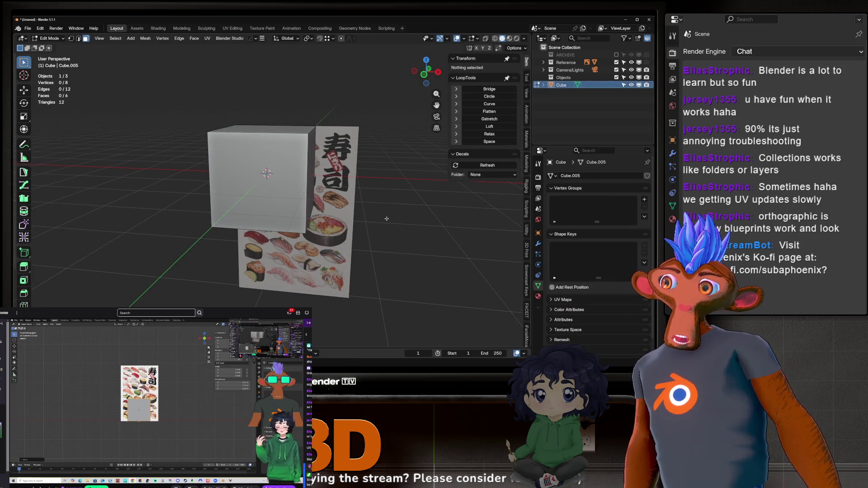
Add a cylinder inside the cube's mesh and slide it right along X.
key("shift+a")
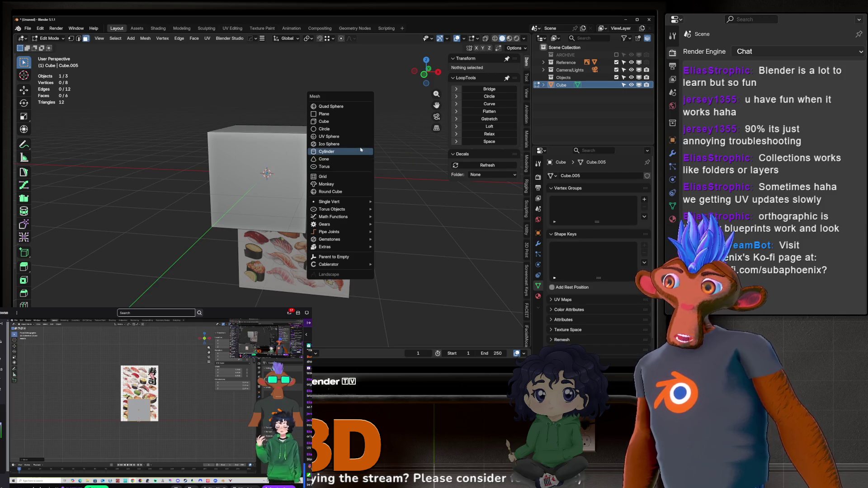
left_click(362, 149)
key("g")
key("x")
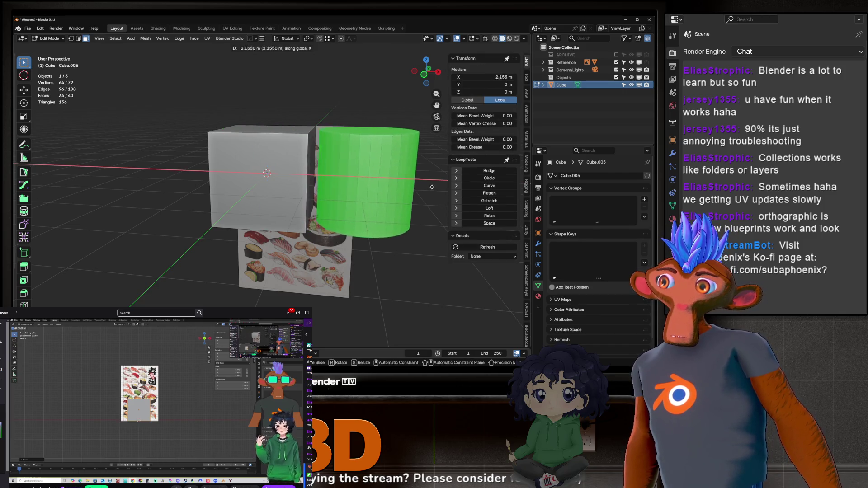
left_click(441, 189)
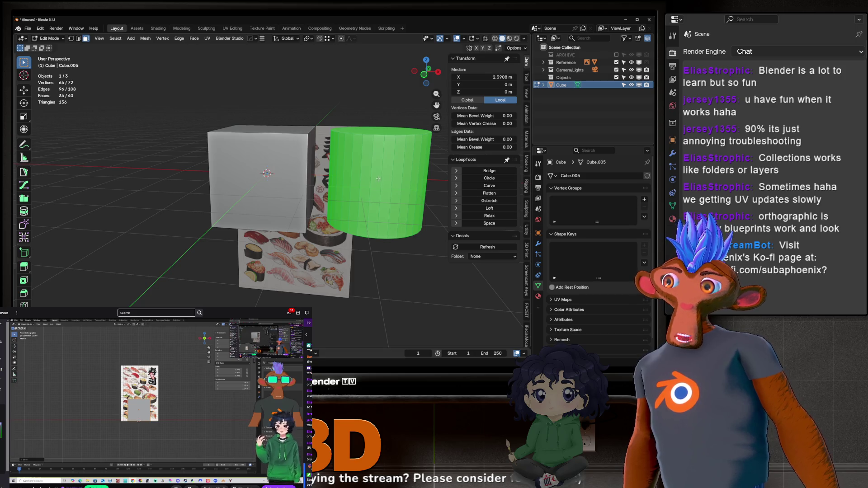
key("Tab")
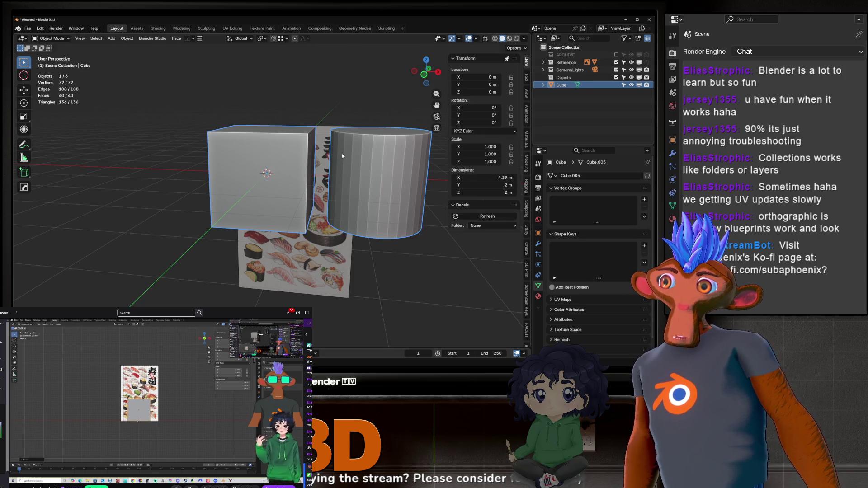
Select the cube's front face and the cylinder's side face strips to inspect them.
scroll(342, 153, "up", 3)
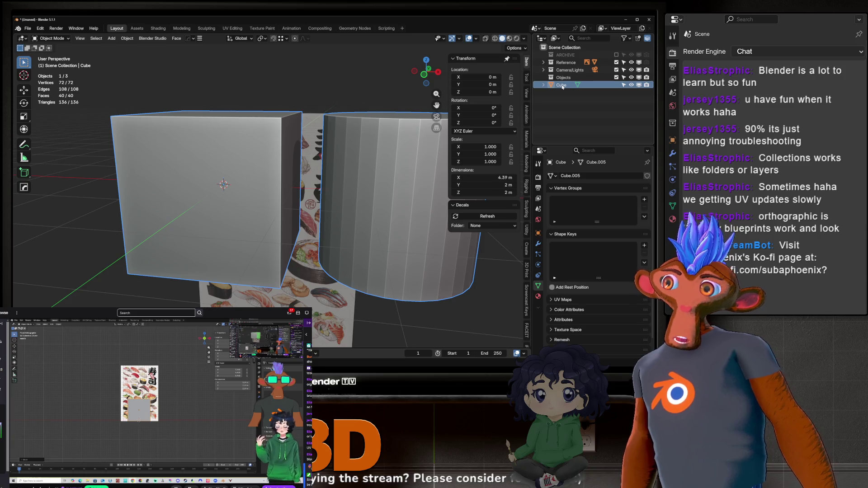
scroll(271, 190, "down", 3)
key("Tab")
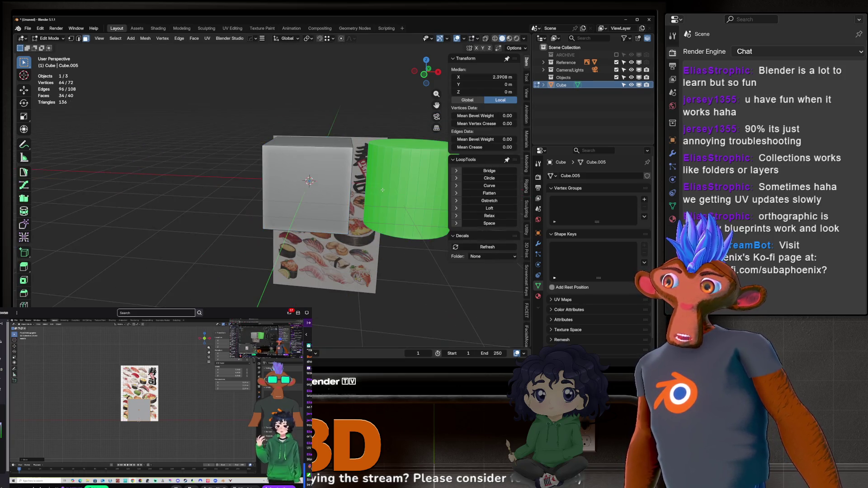
left_click(249, 194)
scroll(246, 152, "up", 3)
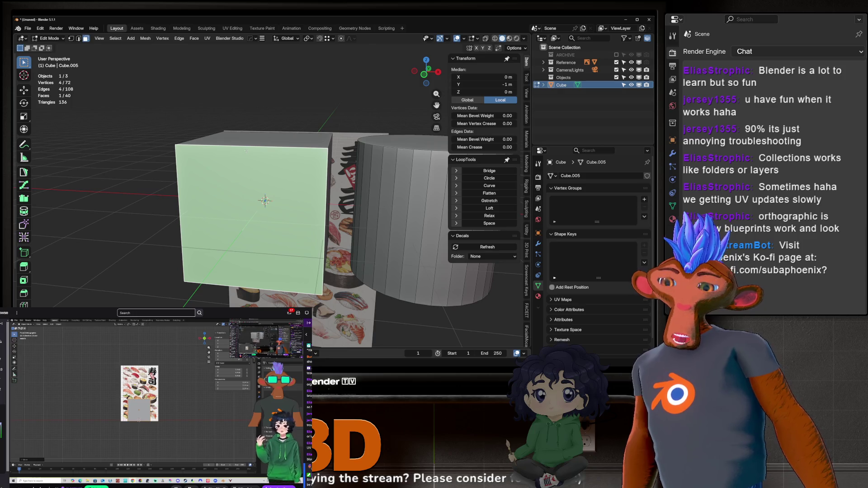
scroll(246, 151, "down", 3)
left_click(331, 147)
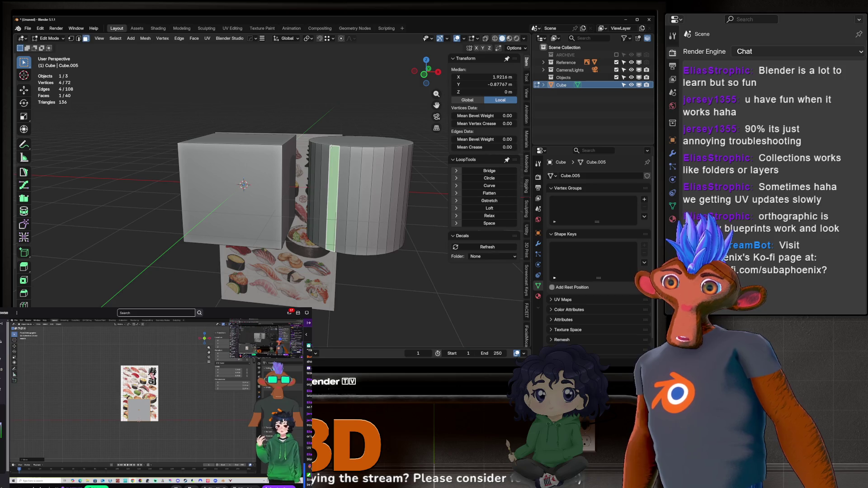
left_click(257, 172)
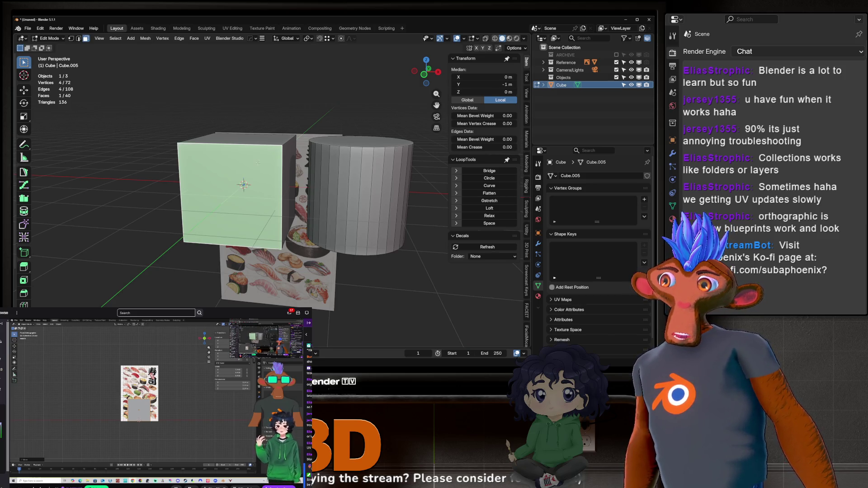
left_click(362, 159)
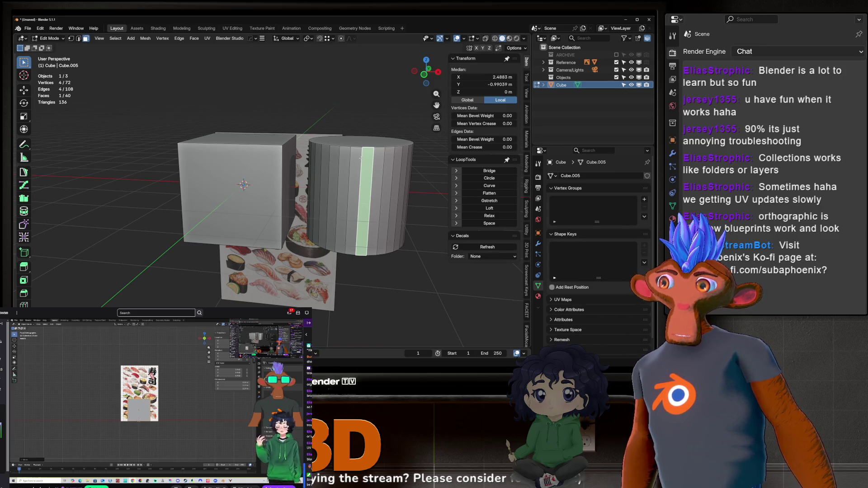
Back in Object Mode, delete the cylinder, leaving a plain 8-vertex, 6-face cube.
key("Tab")
mouse_move(288, 156)
middle_mouse_down()
mouse_move(290, 212)
mouse_move(291, 154)
mouse_move(296, 163)
middle_mouse_up()
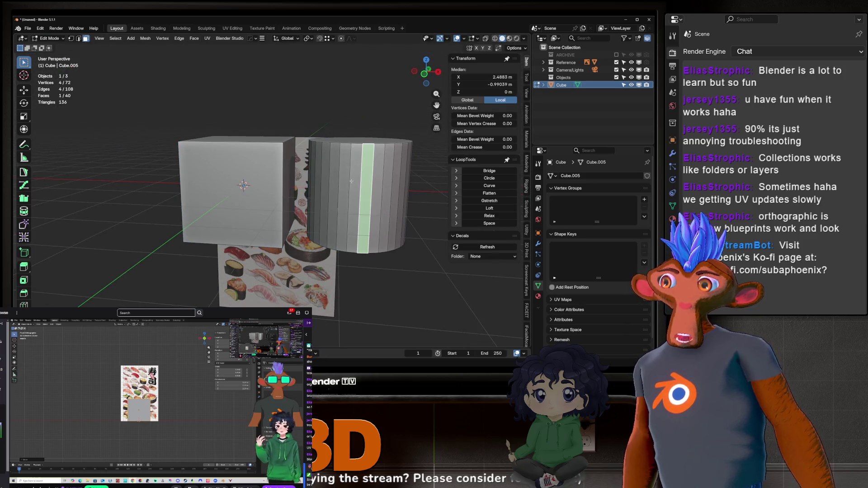
right_click(297, 165)
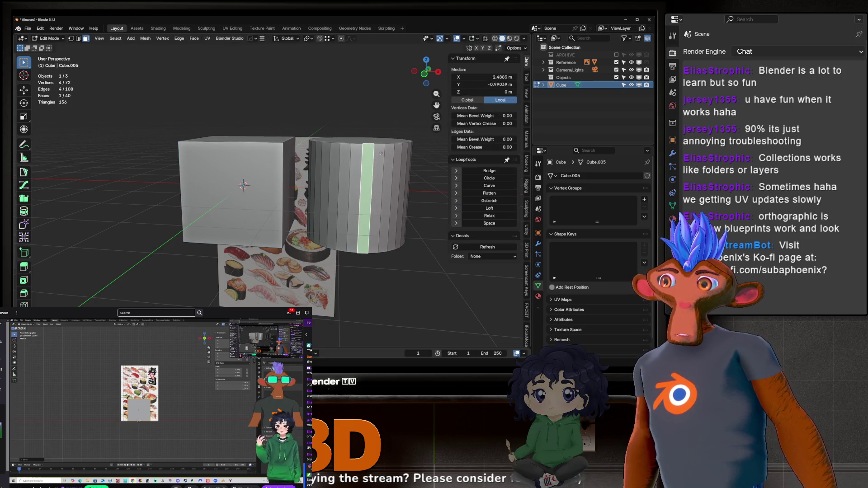
key("ctrl+alt+z")
left_click(351, 185)
middle_click_drag(351, 186, 364, 204)
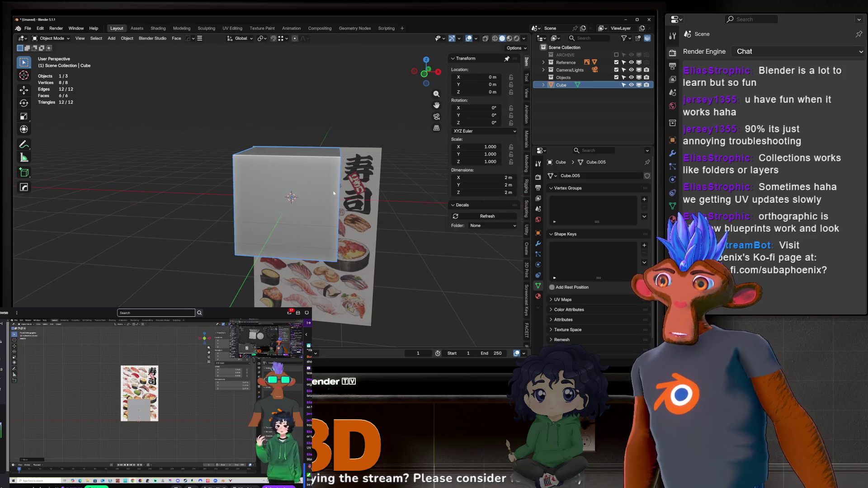
Add a trial cylinder inside the cube's mesh and move it along X beside the cube.
key("Tab")
scroll(369, 210, "down", 1)
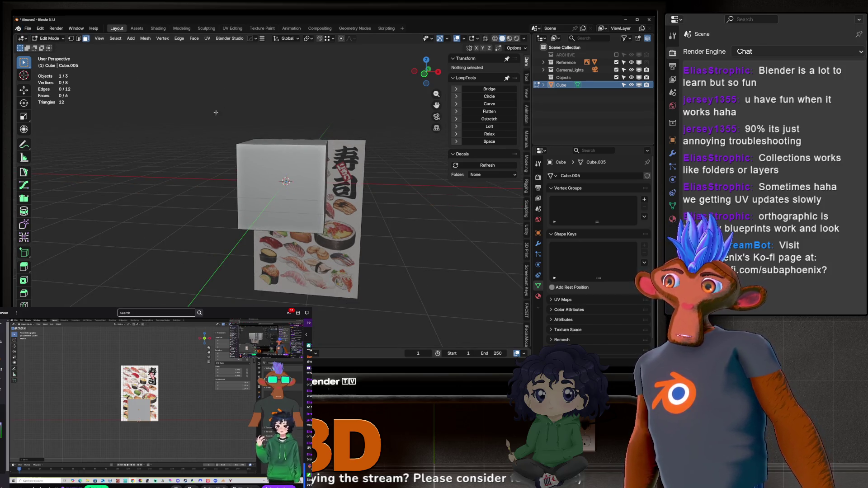
scroll(284, 177, "up", 5)
scroll(284, 176, "down", 4)
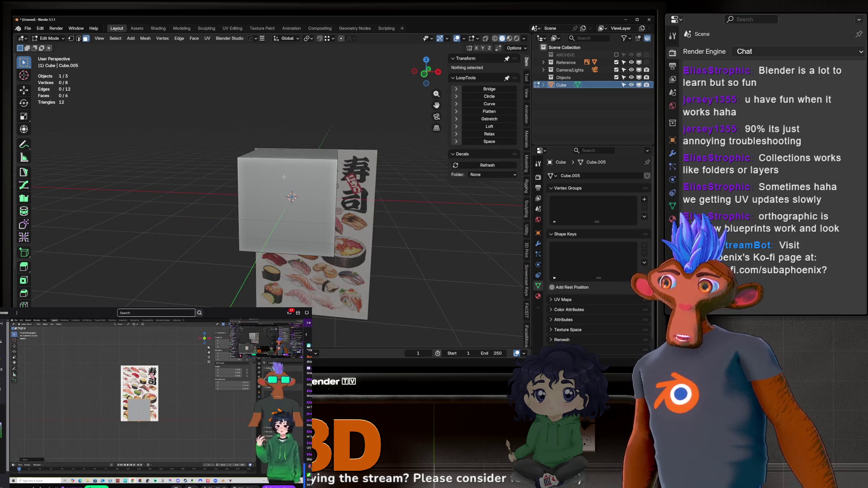
key("shift+a")
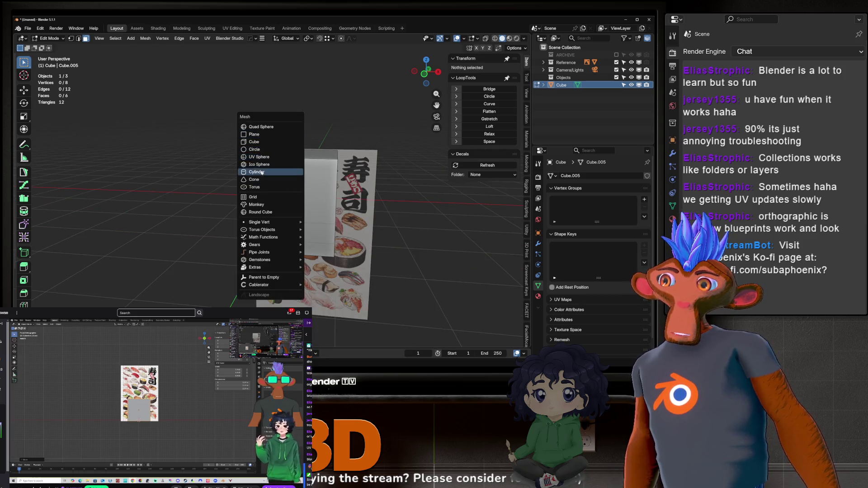
left_click(256, 172)
key("g")
key("x")
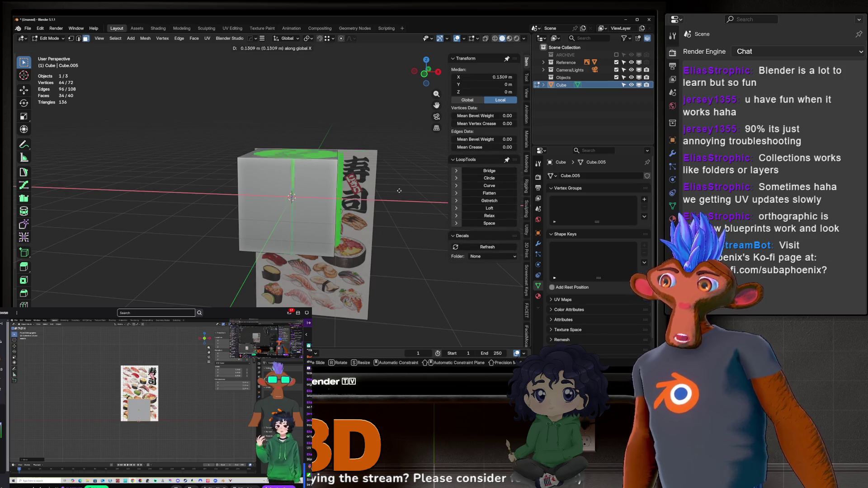
left_click(509, 190)
View both shapes from above, then start rotating the cube and cancel to keep it upright.
scroll(398, 186, "up", 3)
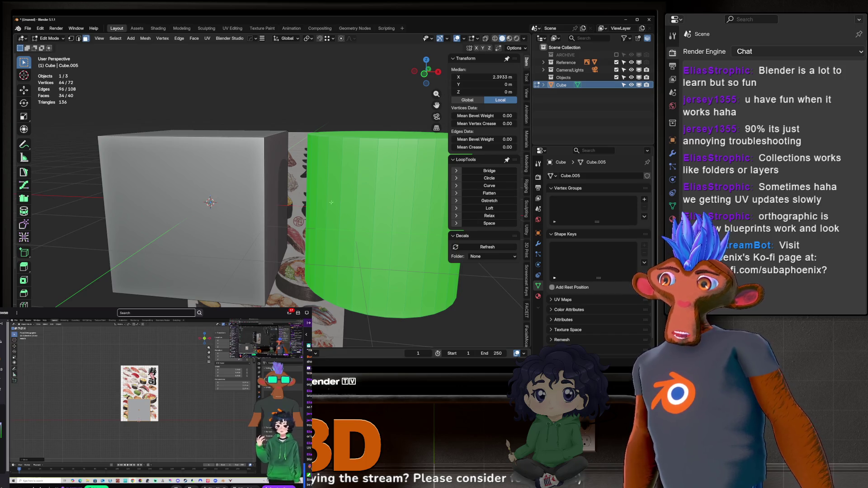
middle_click_drag(331, 203, 300, 155)
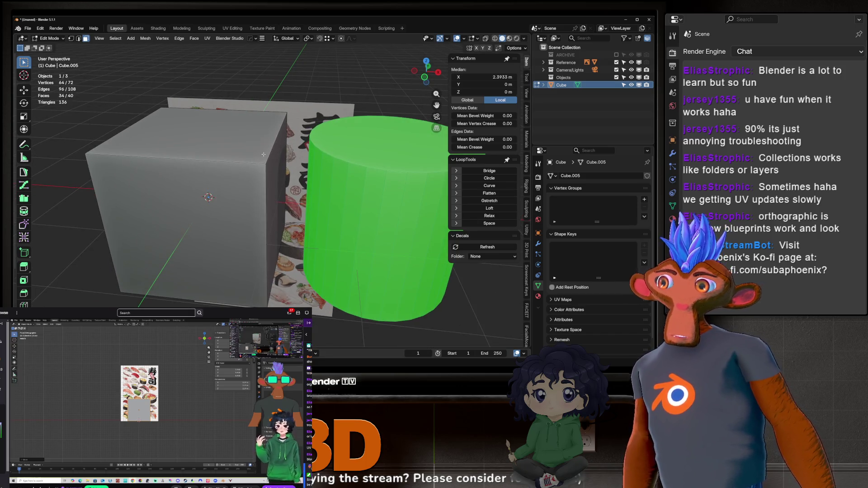
left_click(244, 145)
scroll(239, 252, "down", 3)
key("Tab")
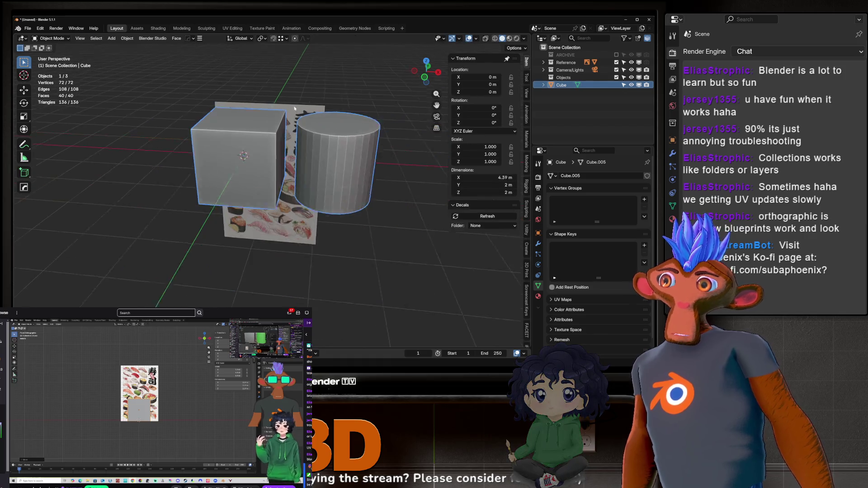
key("r")
key("Escape")
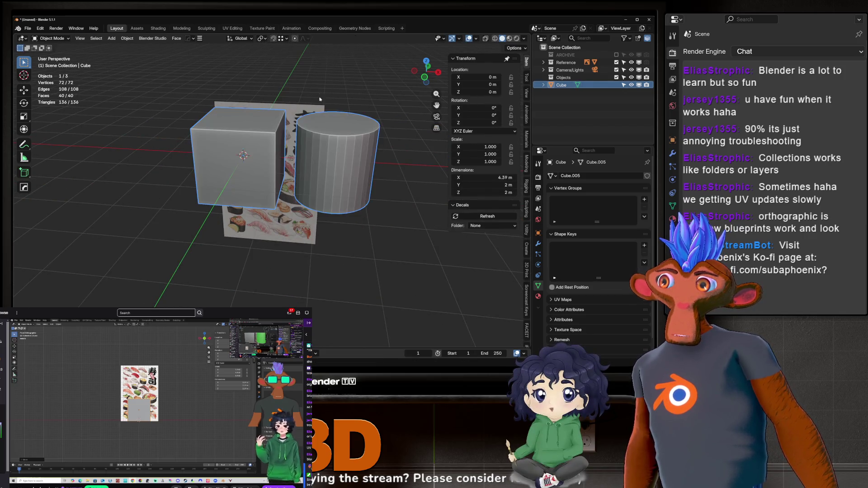
Delete the trial cylinder's vertices and open the Add menu back in Object Mode.
key("Tab")
left_click(324, 172)
key("l")
key("x")
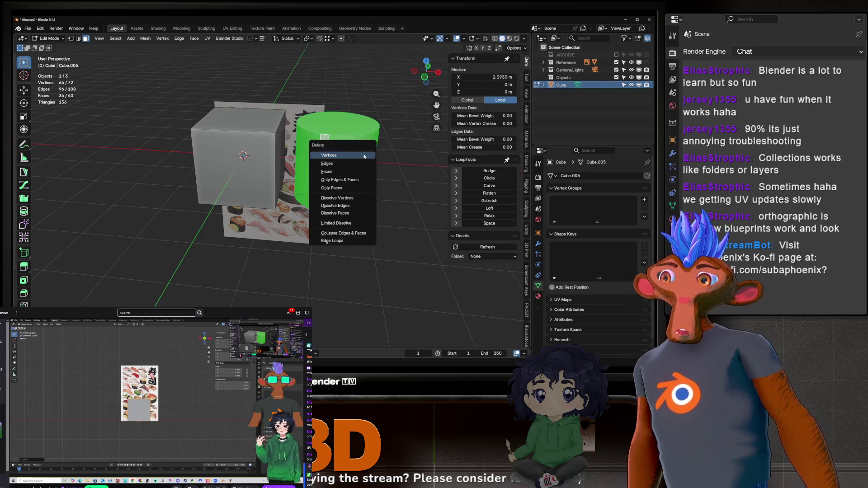
left_click(354, 163)
key("Tab")
mouse_move(355, 168)
middle_mouse_down()
mouse_move(344, 200)
mouse_move(325, 150)
middle_mouse_up()
key("shift+a")
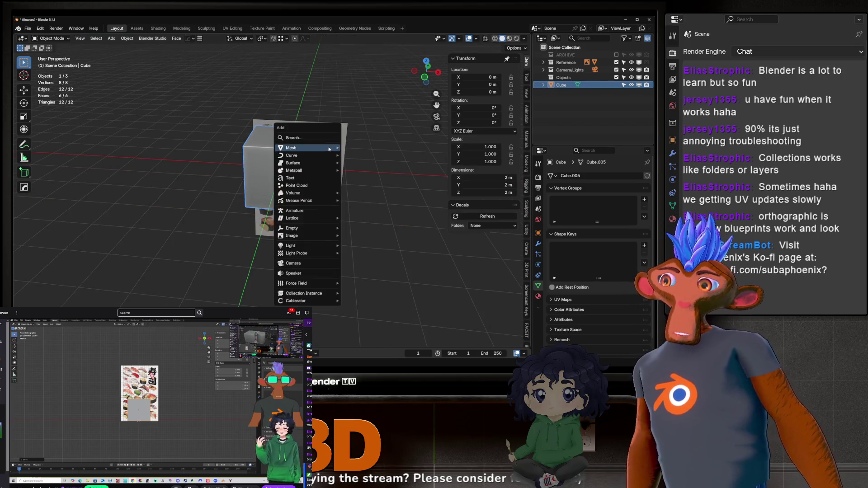
Dismiss the Add menu, enter Edit Mode on the cube, and reopen the mesh Add list.
mouse_move(325, 150)
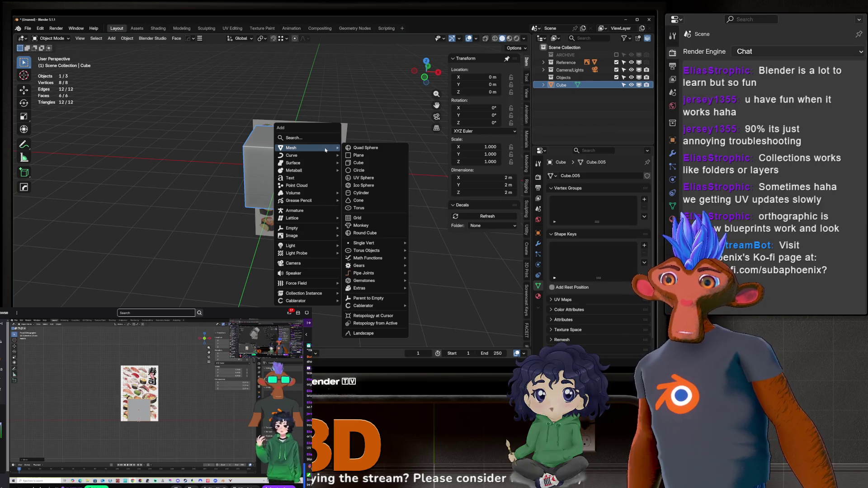
key("Escape")
key("Escape")
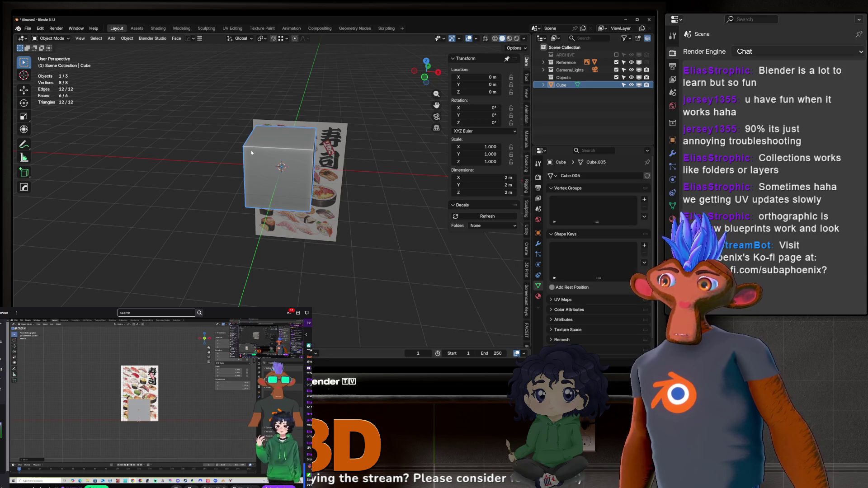
key("Tab")
key("shift+a")
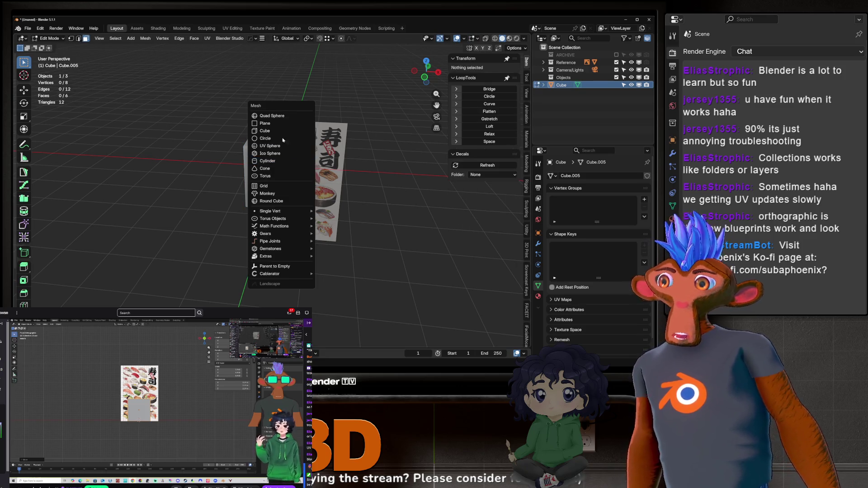
Add a cylinder to the cube's mesh and move it along X to the right.
left_click(266, 162)
key("g")
key("x")
key("Return")
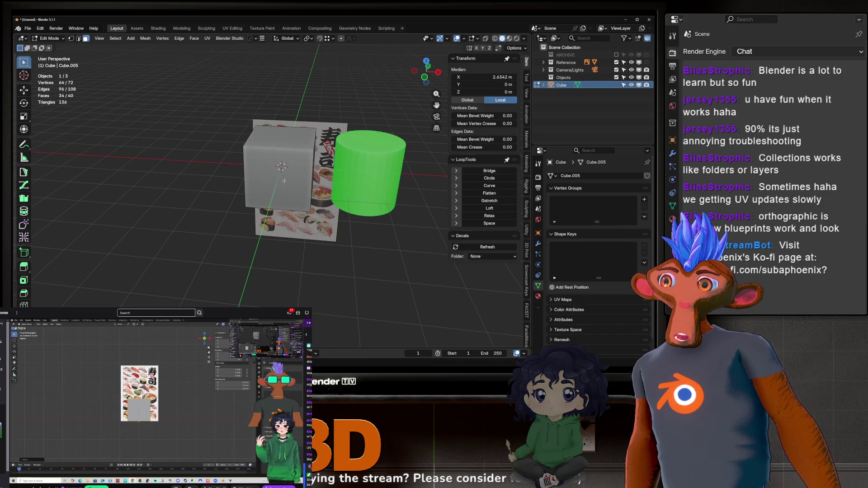
key("Tab")
mouse_move(301, 171)
middle_mouse_down()
mouse_move(489, 208)
mouse_move(226, 170)
mouse_move(269, 202)
middle_mouse_up()
Separate the cylinder geometry into its own object with P > Selection.
key("Tab")
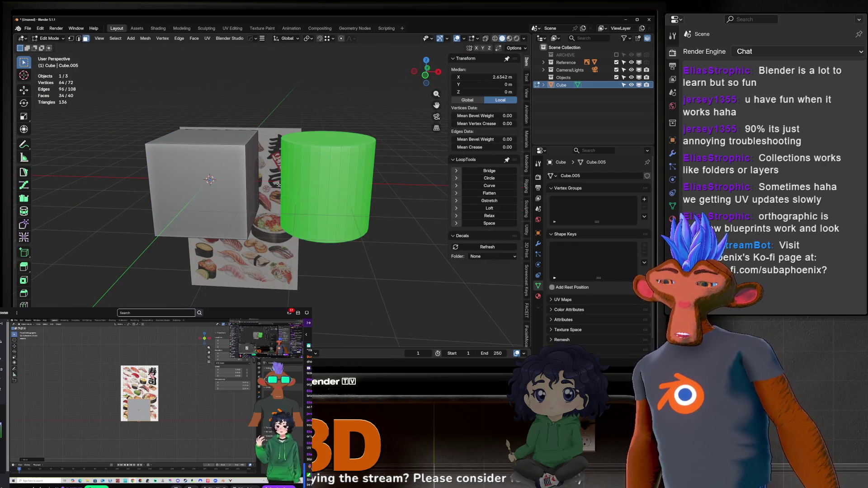
key("p")
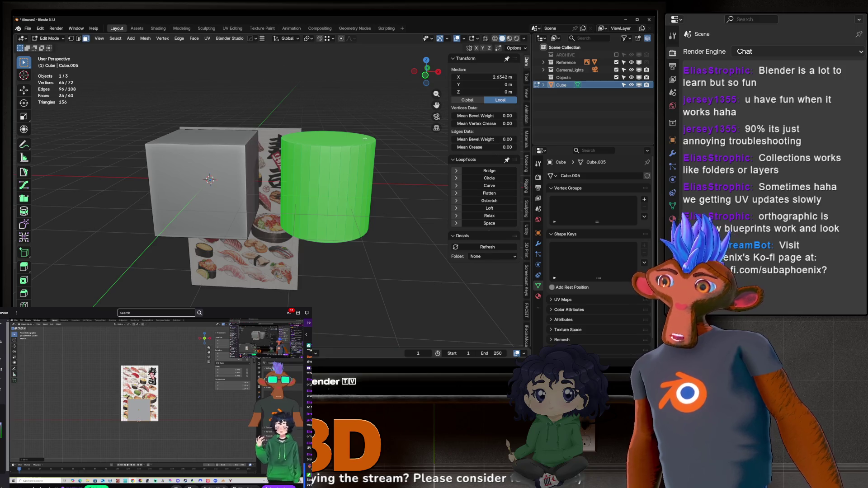
key("p")
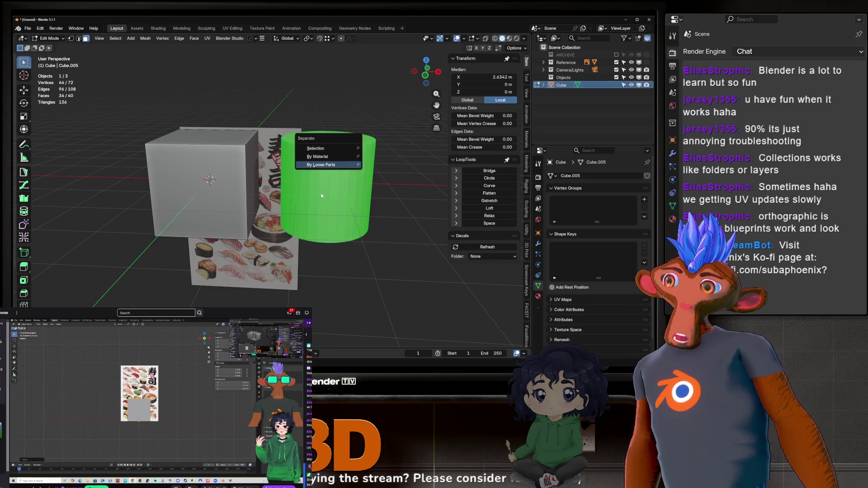
left_click(328, 149)
key("Tab")
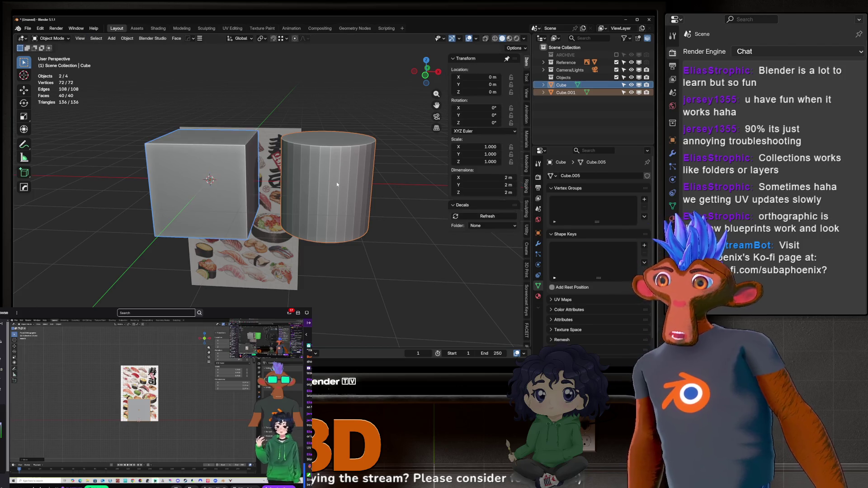
Rename the separated cylinder to 'cyllidenr' in the Outliner and delete the object.
left_click(362, 154)
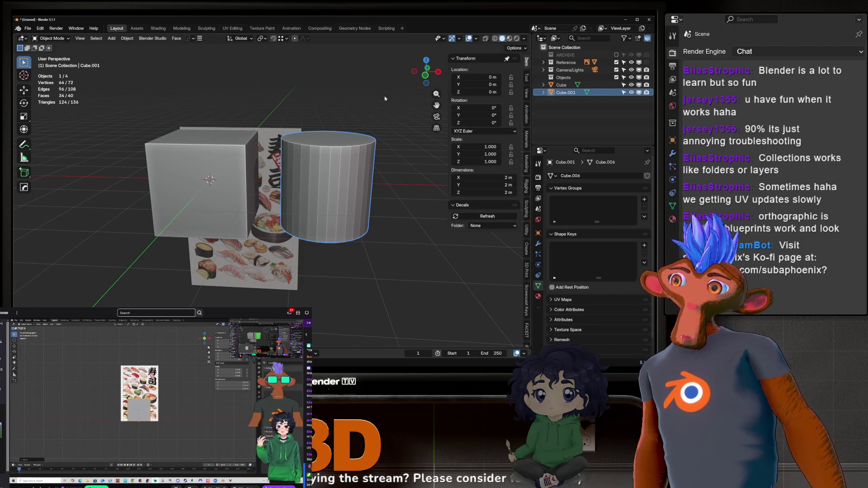
double_click(564, 93)
type("cylliden")
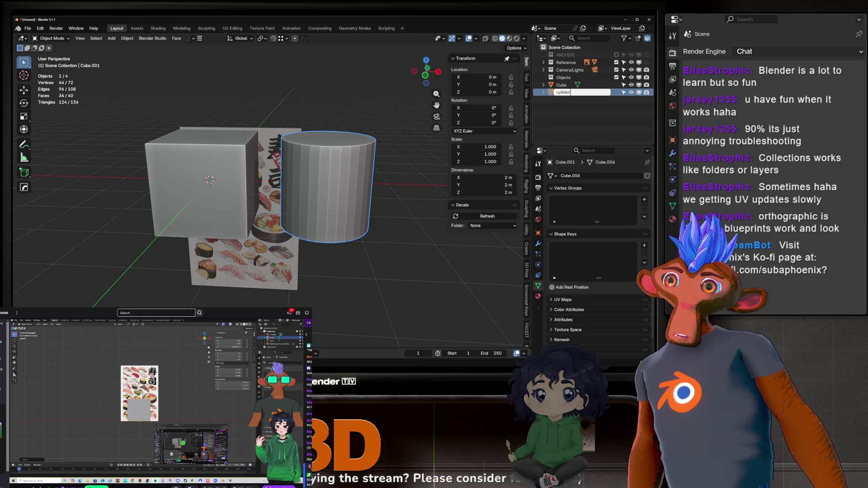
type("r")
key("Return")
key("q")
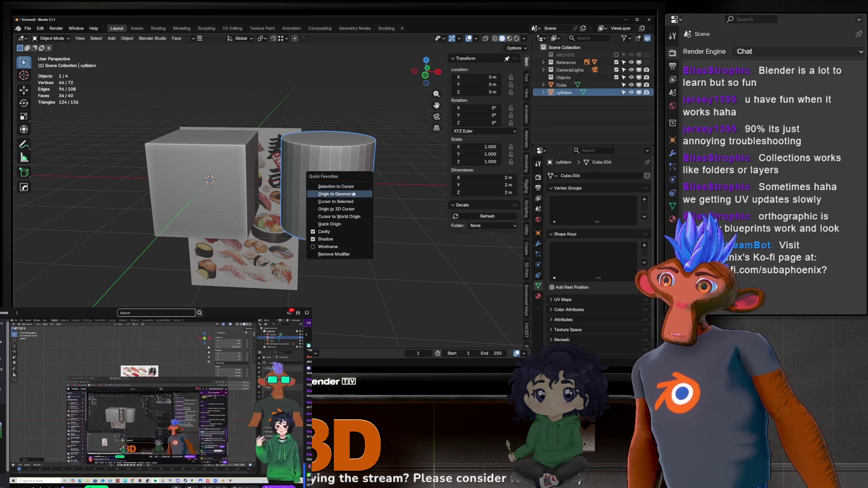
key("Delete")
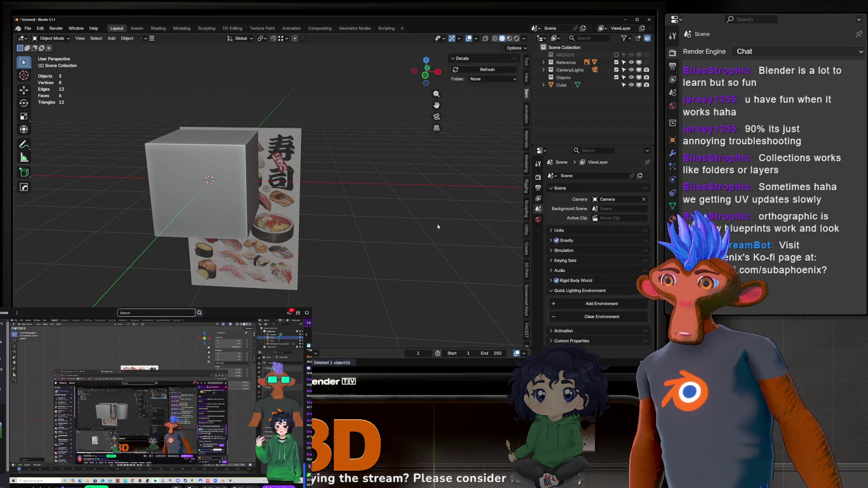
middle_click_drag(438, 226, 278, 184)
scroll(278, 184, "up", 3)
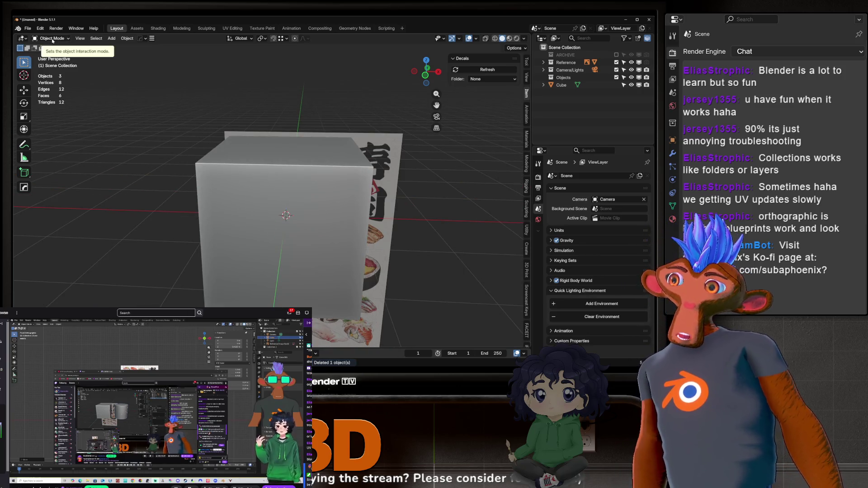
left_click(271, 204)
scroll(271, 203, "down", 3)
mouse_move(272, 203)
middle_mouse_down()
mouse_move(230, 132)
mouse_move(333, 161)
middle_mouse_up()
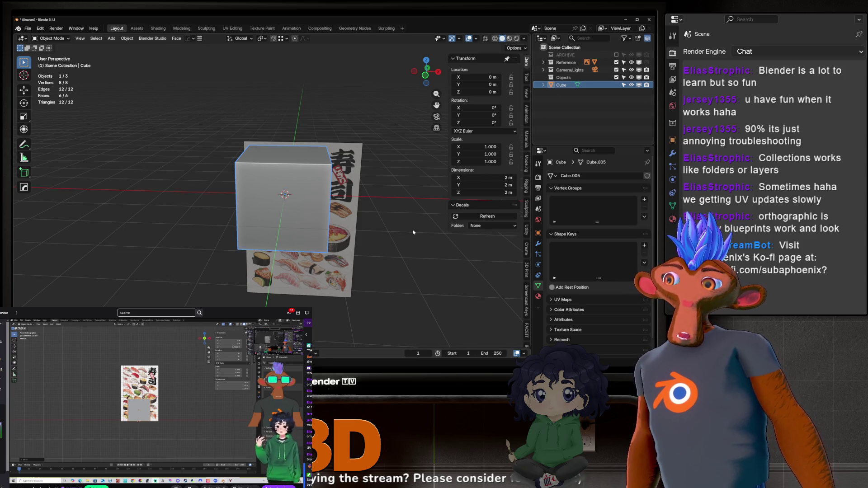
Try scaling, rotating and moving the small cube and an edge, cancelling the moves.
key("s")
left_click(298, 181)
key("r")
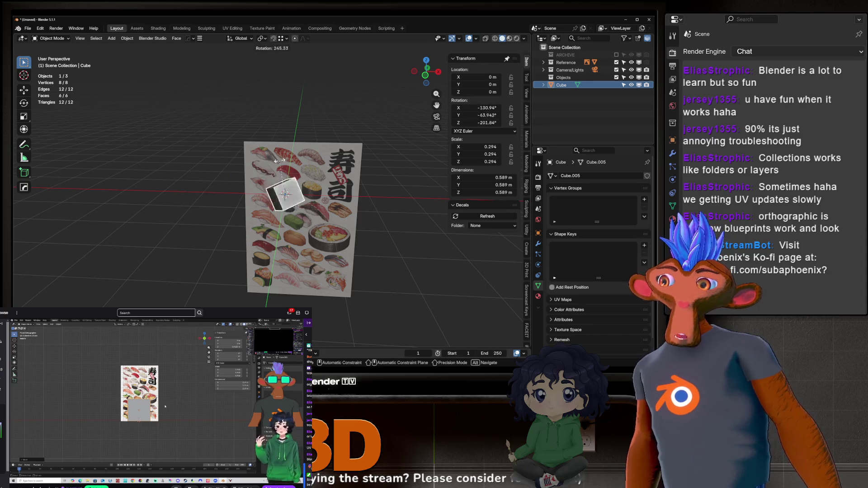
key("g")
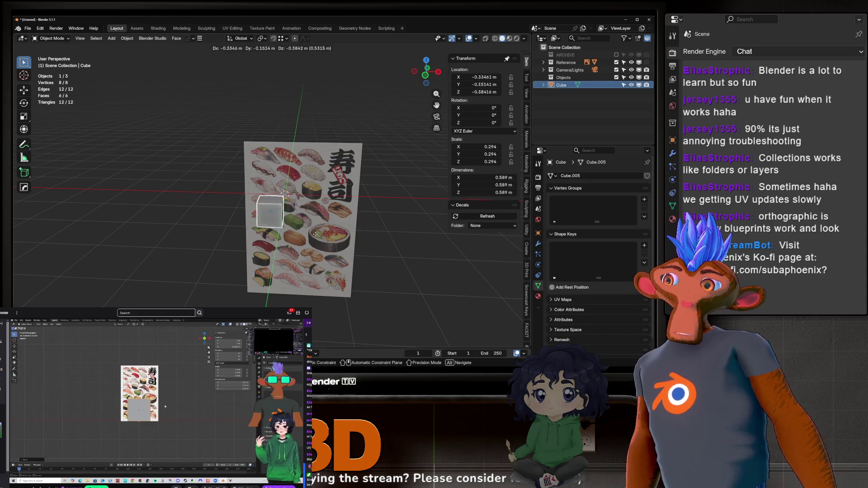
key("Escape")
key("Tab")
key("g")
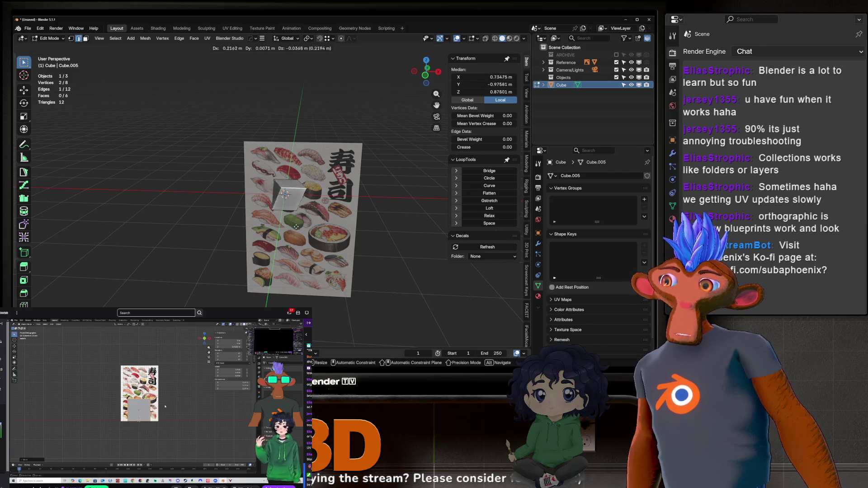
right_click(270, 237)
key("Tab")
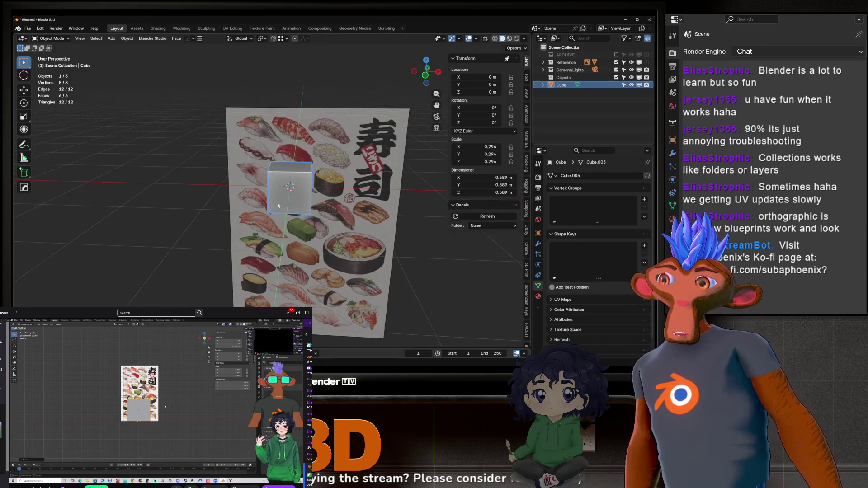
Delete the small cube, select the sushi reference image, and open the Add > Mesh list.
scroll(294, 234, "up", 5)
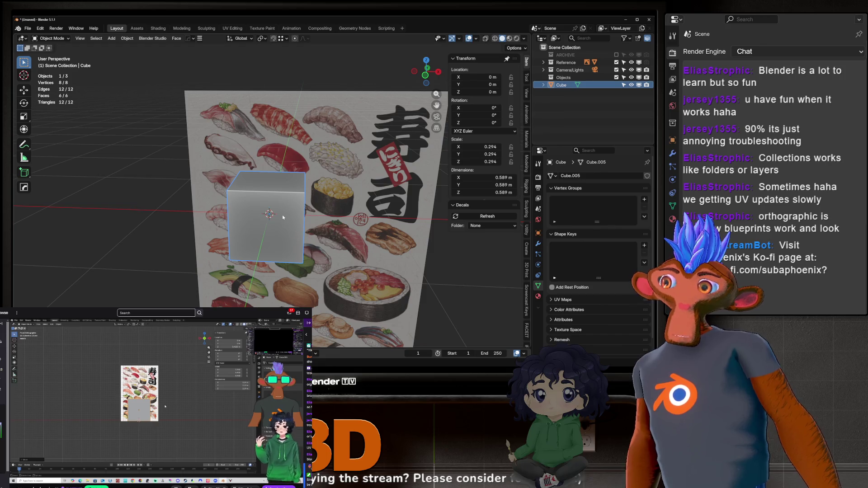
middle_click_drag(283, 218, 267, 178, "shift")
scroll(270, 172, "up", 3)
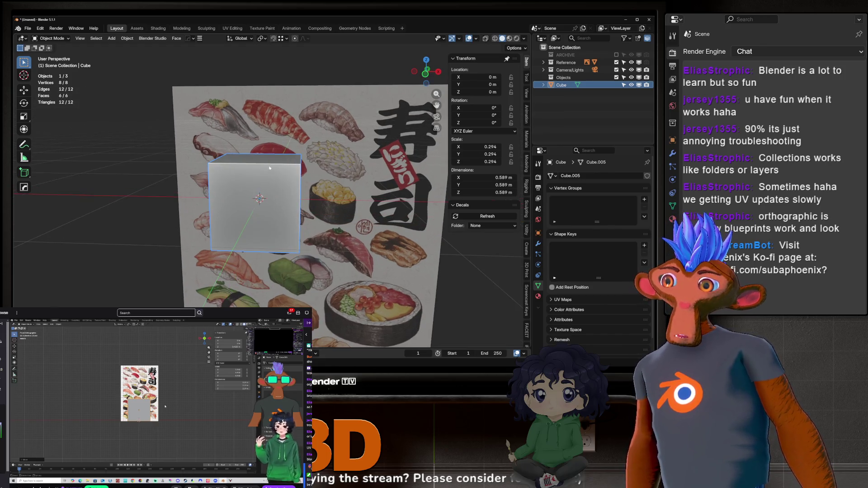
key("Delete")
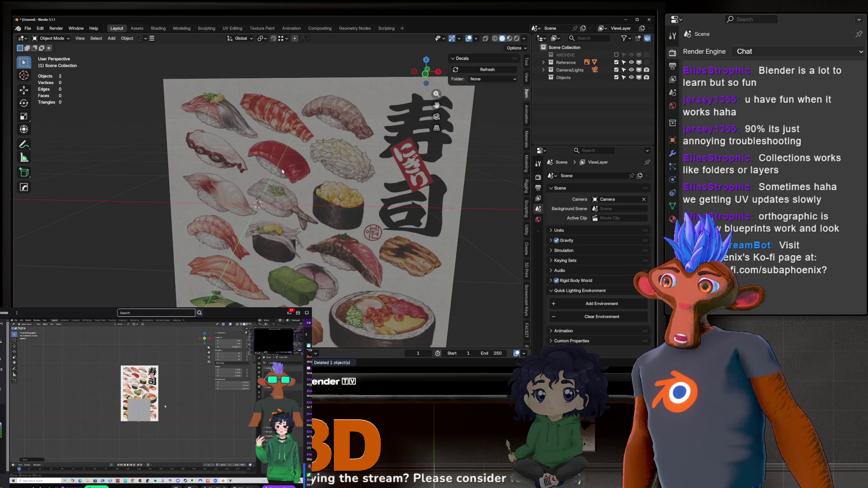
scroll(282, 171, "up", 5)
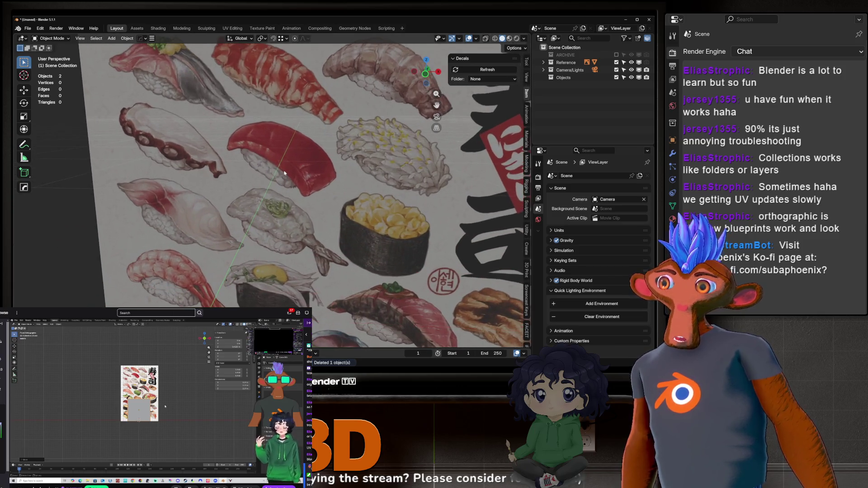
left_click(275, 180)
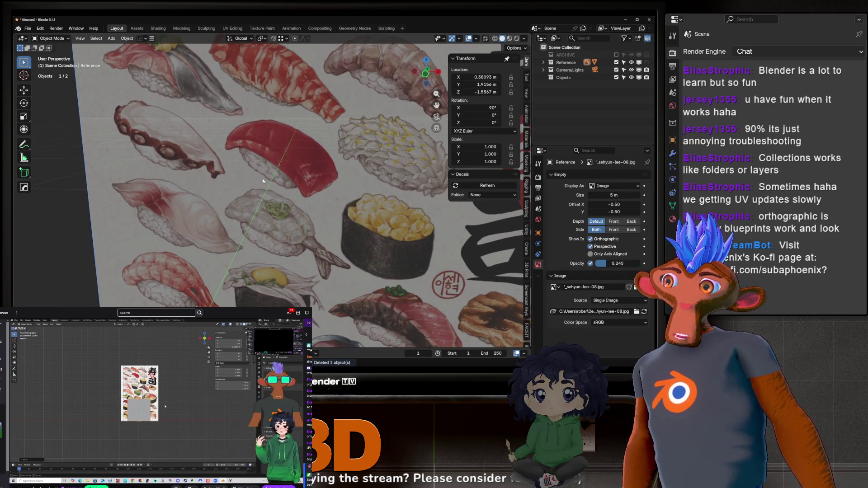
scroll(298, 186, "down", 5)
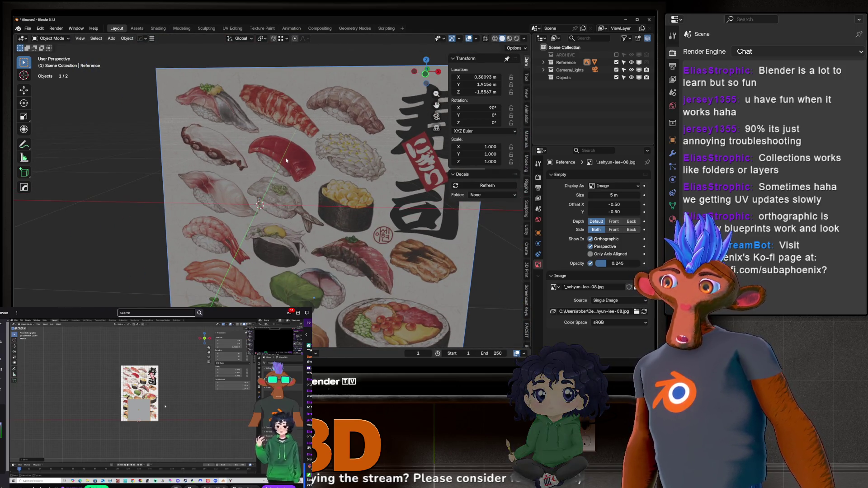
key("shift+a")
mouse_move(271, 192)
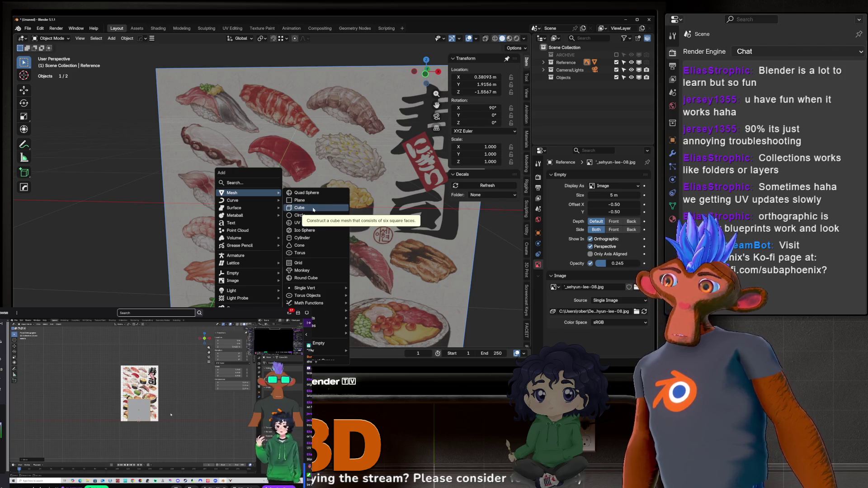
Add a cube, scale it to 0.15, and apply the scale so it reads 1.000.
left_click(313, 208)
key("s")
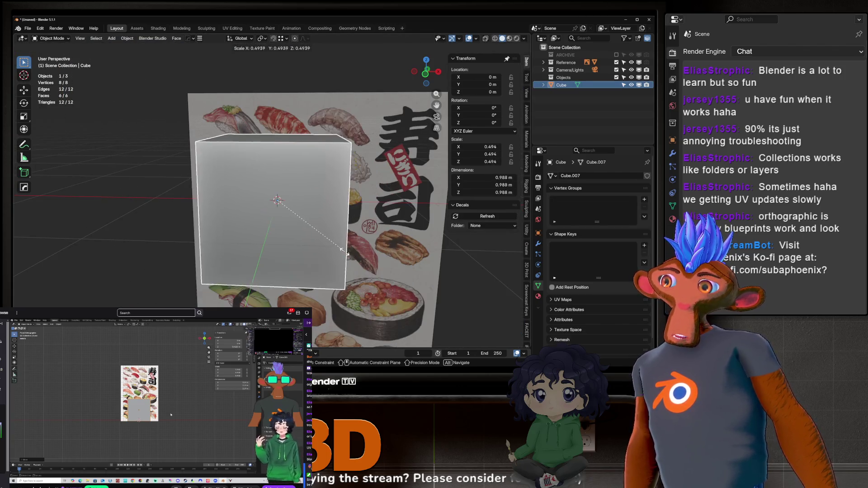
left_click(298, 183)
key("ctrl+a")
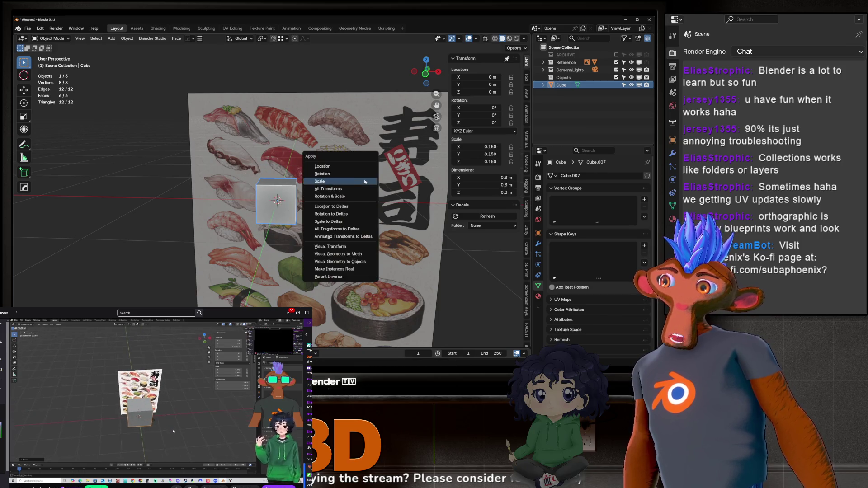
left_click(365, 182)
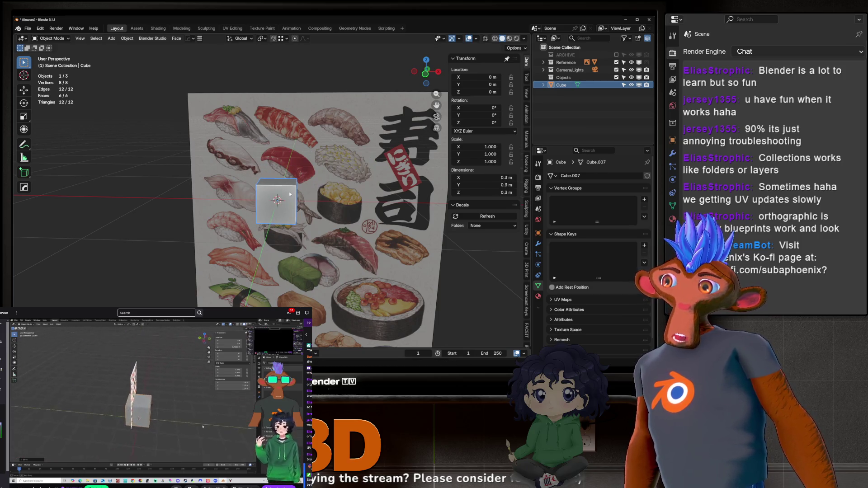
Start stretching the new cube along X, then cancel the stretch.
scroll(288, 200, "up", 3)
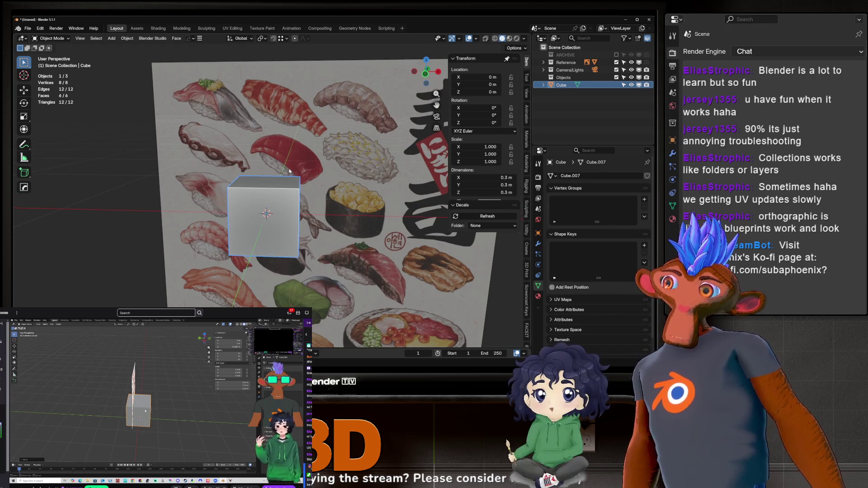
key("s")
key("x")
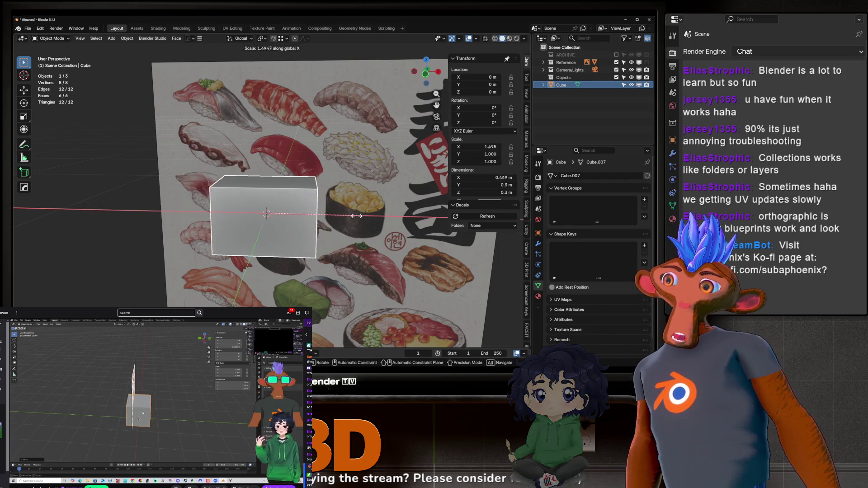
key("Escape")
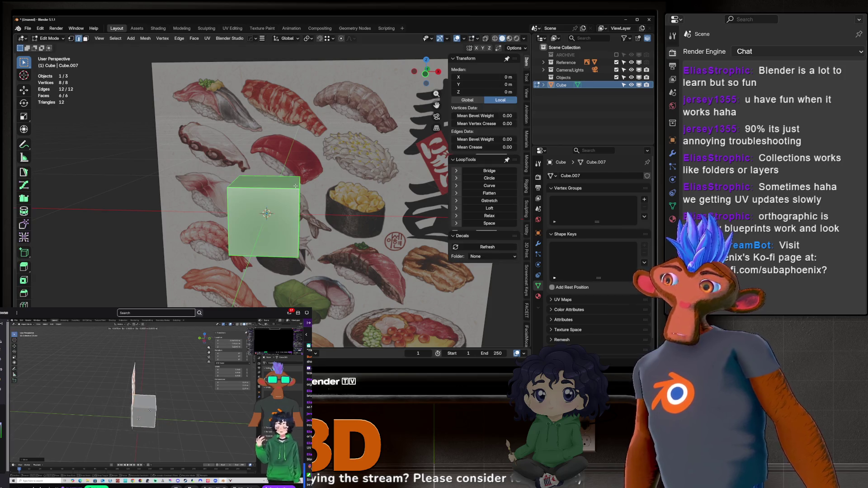
Scale the cube mesh along X in Edit Mode to make it 0.562 m long.
key("Tab")
key("s")
key("x")
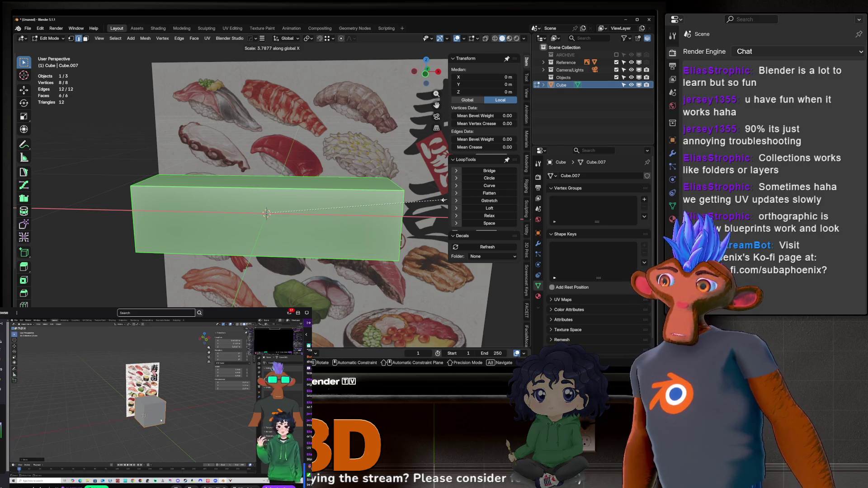
left_click(356, 227)
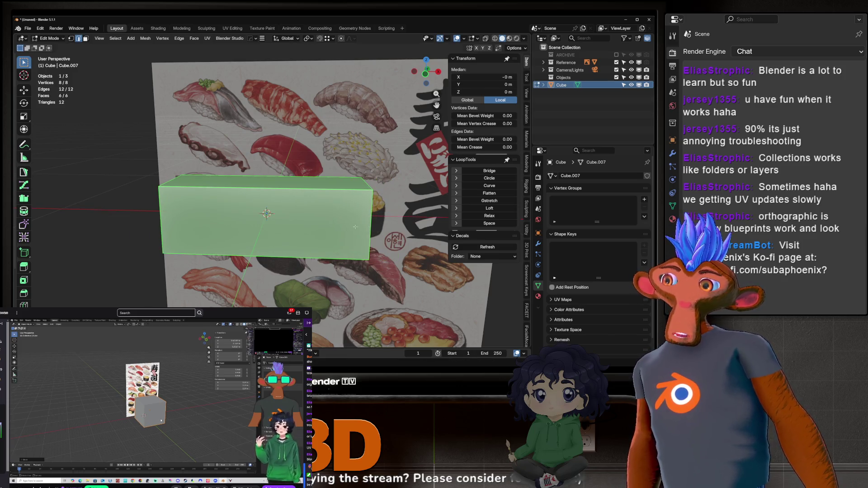
key("Tab")
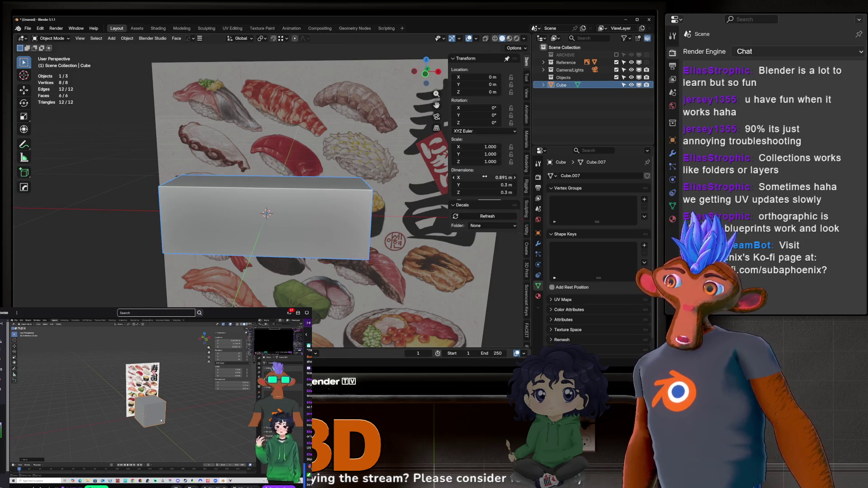
Toggle between Edit and Object Mode a few times to check the 0.562 m block.
key("Tab")
scroll(359, 176, "down", 4)
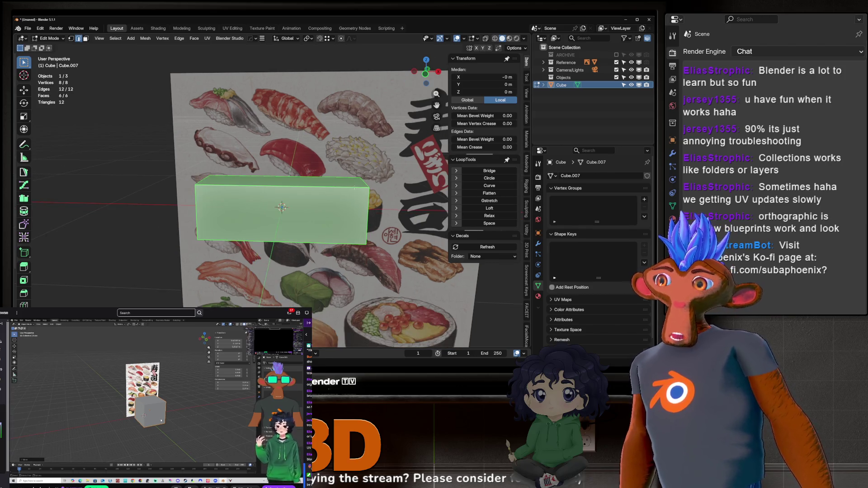
key("Tab")
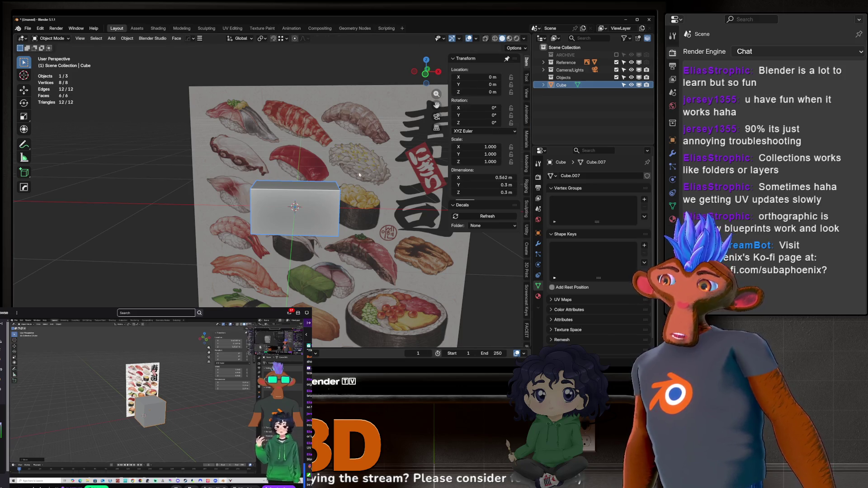
key("Tab")
scroll(306, 199, "up", 2)
key("Tab")
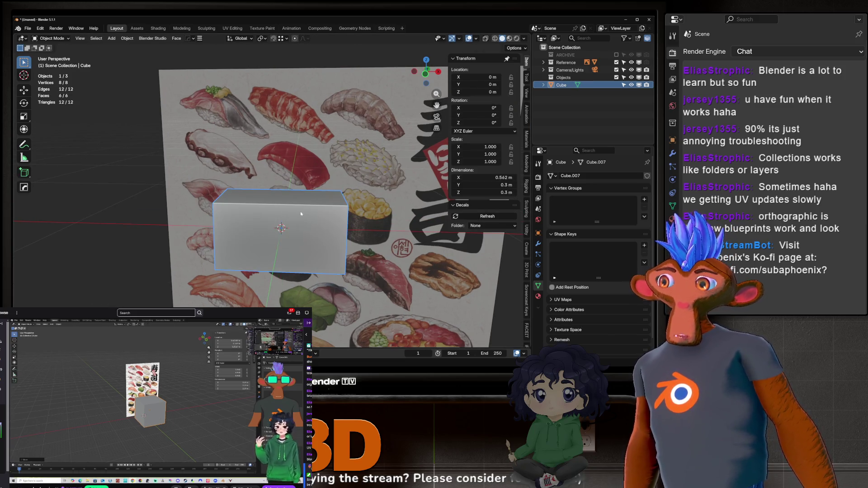
scroll(300, 211, "down", 2)
Select the sushi reference image and move it along X beside the cube.
left_click(324, 145)
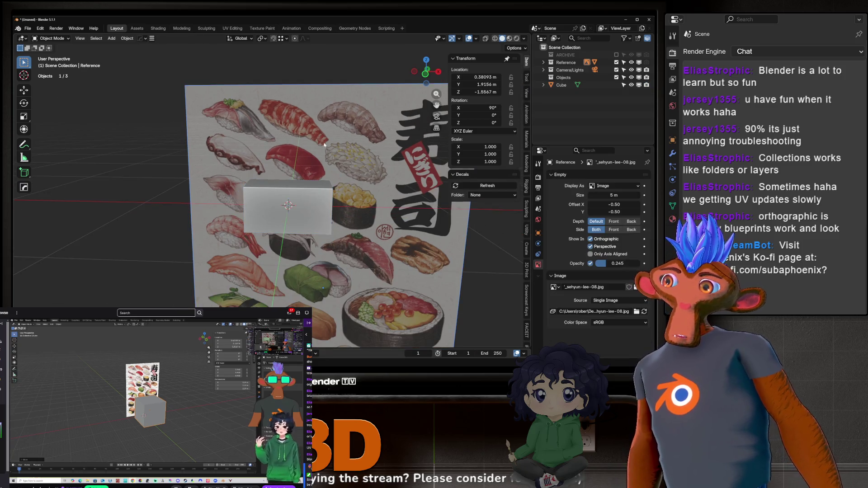
middle_click_drag(324, 145, 307, 131)
key("g")
key("x")
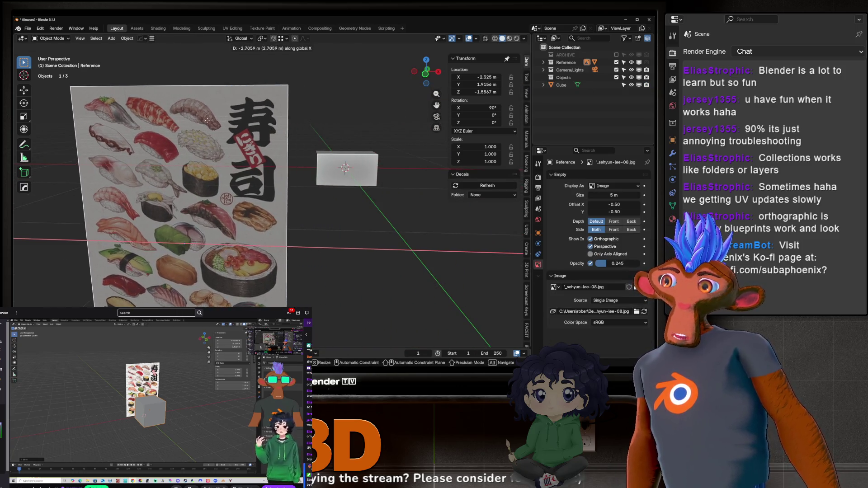
left_click(163, 103)
scroll(281, 185, "up", 4)
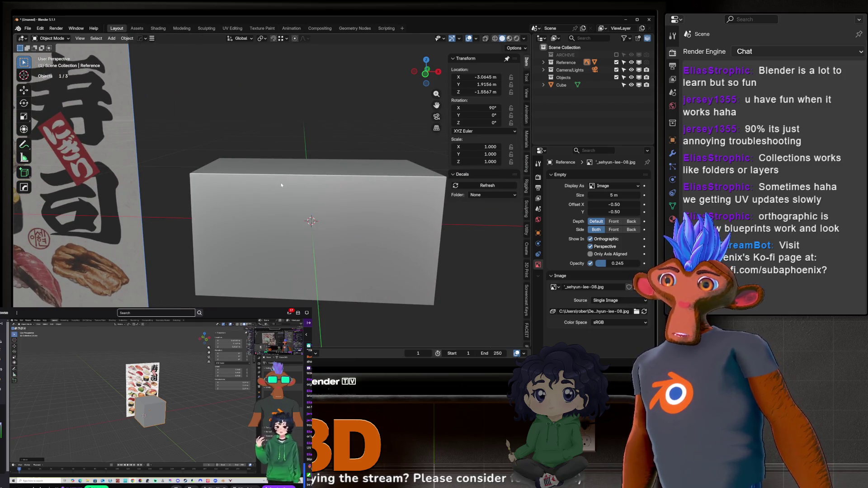
scroll(281, 185, "down", 4)
scroll(165, 181, "up", 6)
scroll(165, 181, "down", 5)
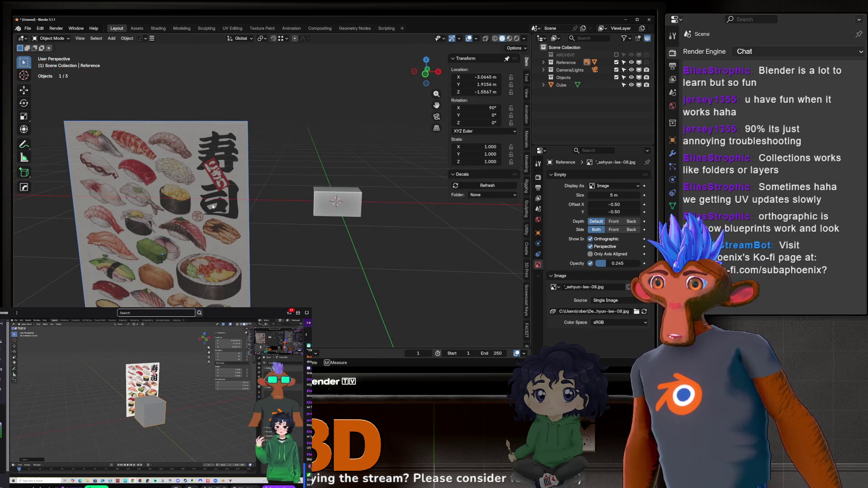
Reset the reference image's location to the origin and scale it down to 0.693.
key("alt+g")
key("s")
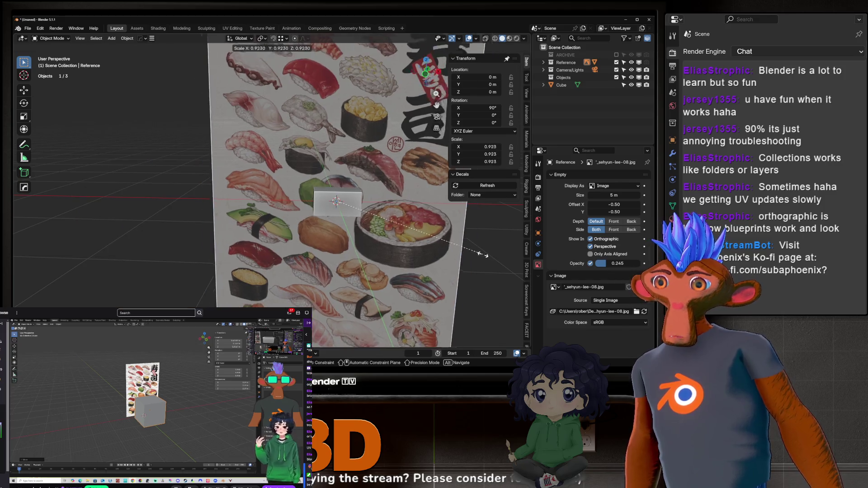
left_click(396, 240)
key("s")
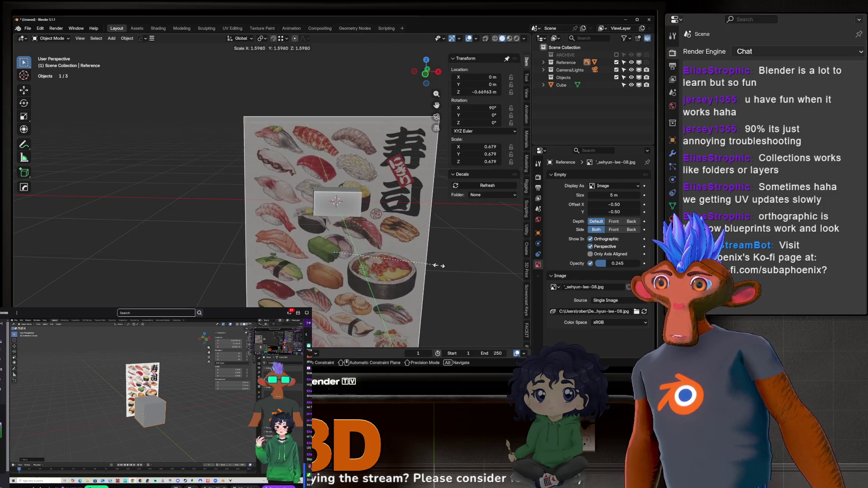
left_click(443, 266)
scroll(296, 194, "up", 5)
scroll(297, 195, "down", 4)
scroll(297, 194, "up", 3)
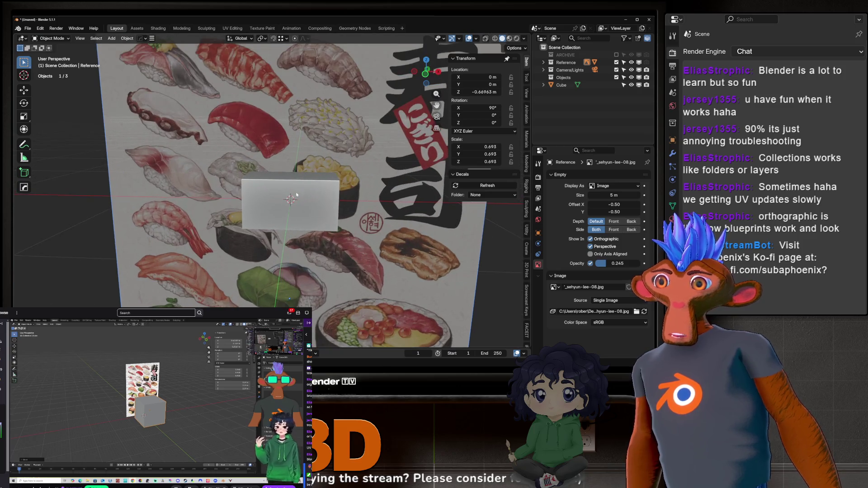
Reselect the cube, orbit to a frontal view, and enter Edit Mode with all faces selected.
left_click(283, 200)
mouse_move(283, 199)
middle_mouse_down()
mouse_move(300, 188)
mouse_move(311, 206)
middle_mouse_up()
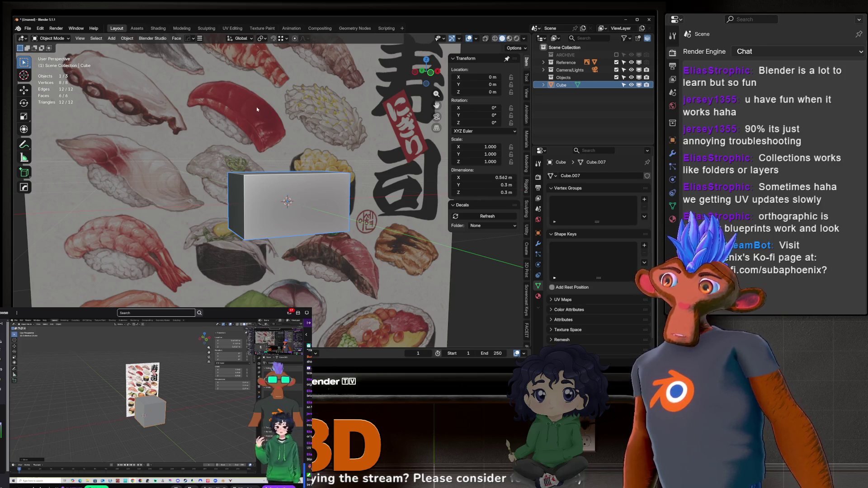
scroll(256, 109, "up", 5)
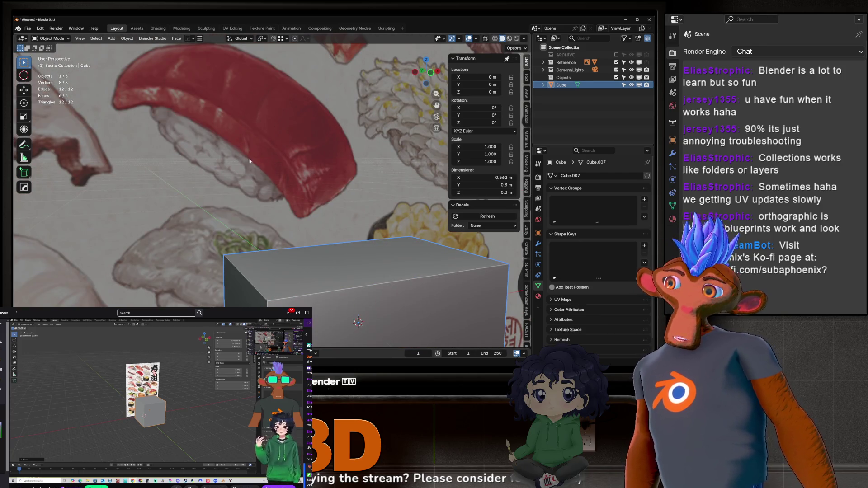
scroll(250, 161, "up", 2)
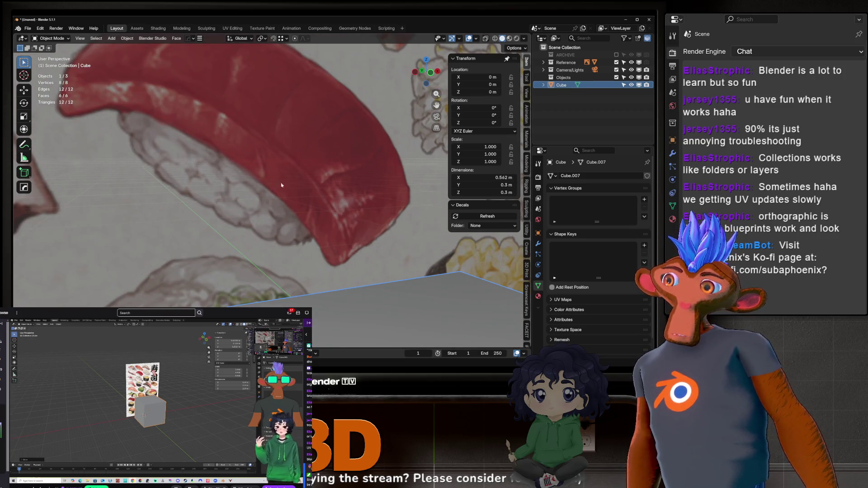
scroll(364, 146, "down", 2)
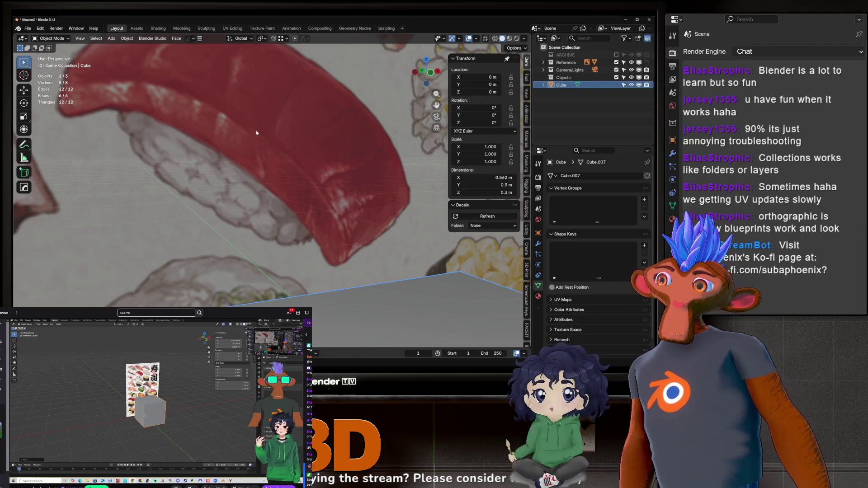
scroll(286, 162, "down", 5)
scroll(291, 167, "up", 2)
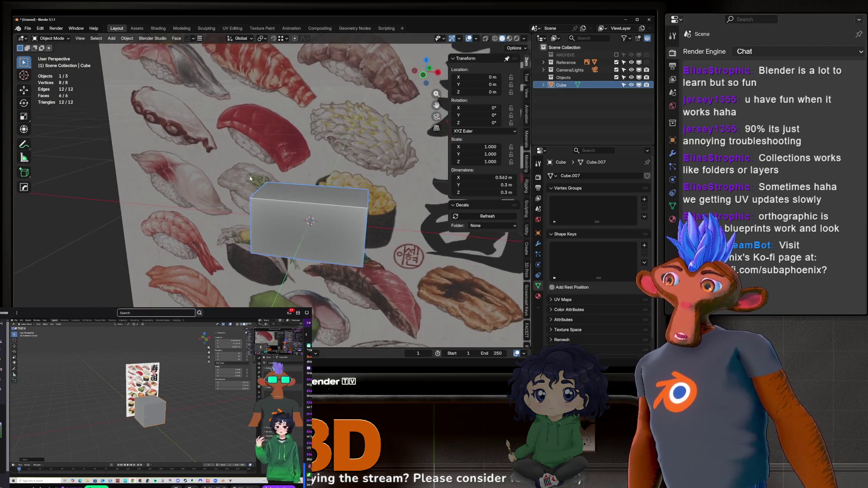
scroll(297, 172, "up", 1)
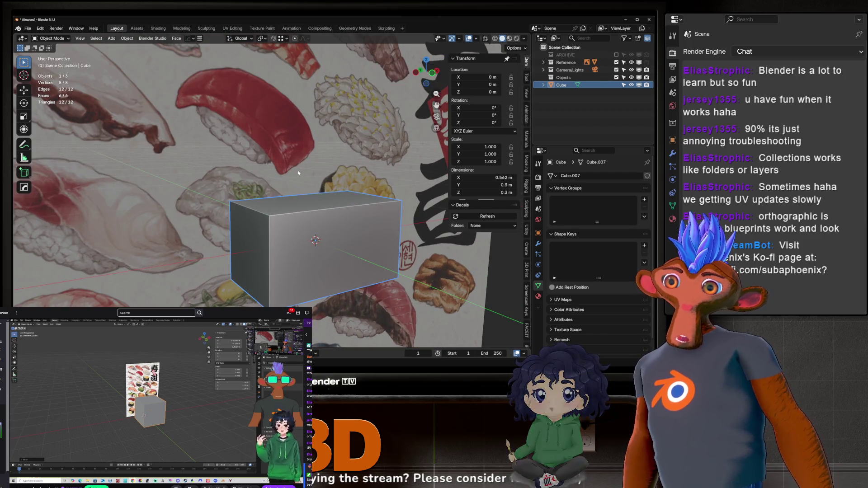
mouse_move(292, 174)
middle_mouse_down()
mouse_move(279, 169)
mouse_move(343, 210)
mouse_move(302, 181)
middle_mouse_up()
key("Tab")
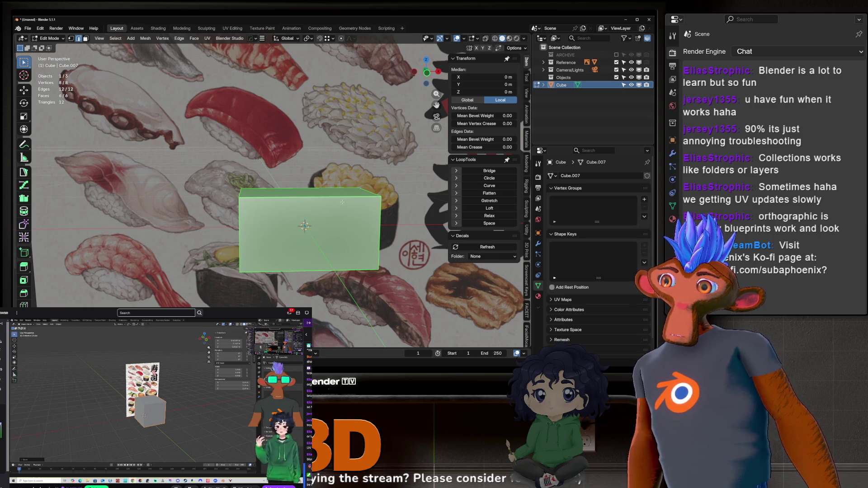
Toggle the cube between Edit and Object Mode while orbiting, ending in Object Mode.
mouse_move(342, 202)
middle_mouse_down()
mouse_move(323, 199)
mouse_move(322, 232)
middle_mouse_up()
key("Tab")
key("Tab")
key("a")
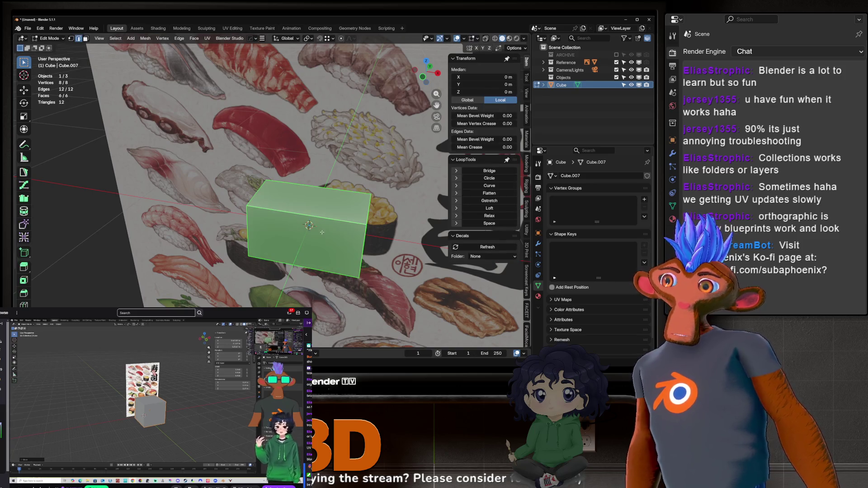
key("Tab")
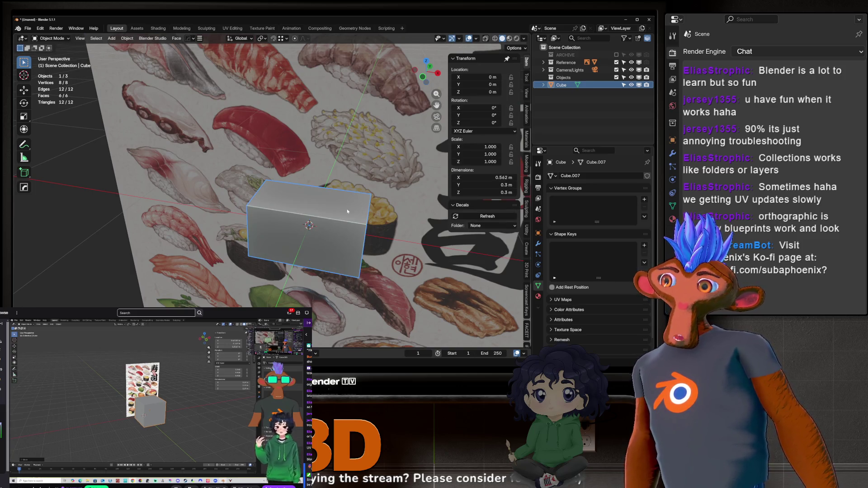
key("Tab")
middle_click_drag(348, 211, 281, 241)
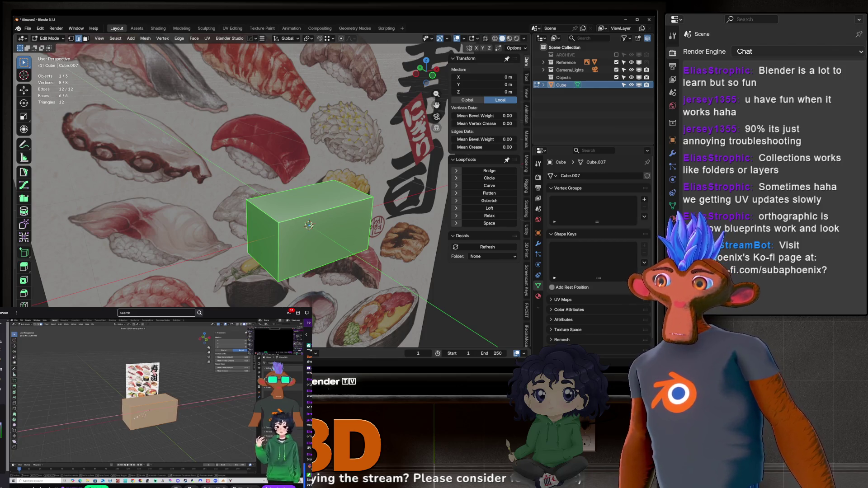
key("Tab")
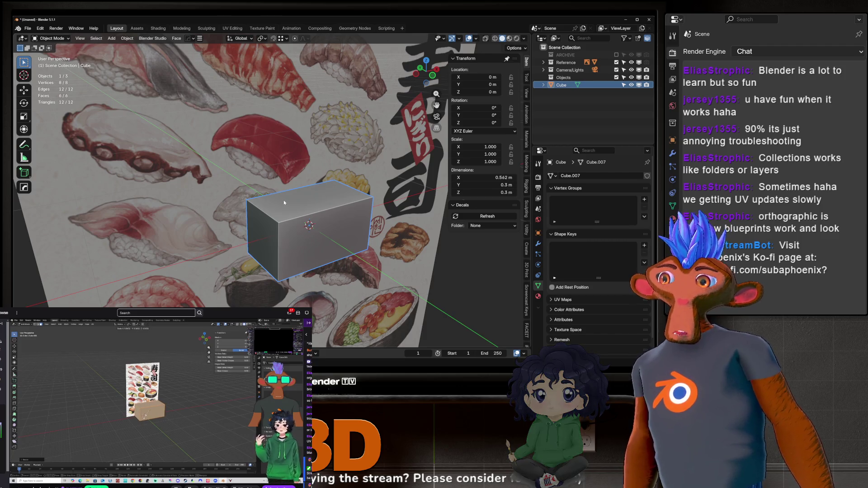
Face the sushi poster and expand the Reference collection in the Outliner.
scroll(285, 199, "down", 4)
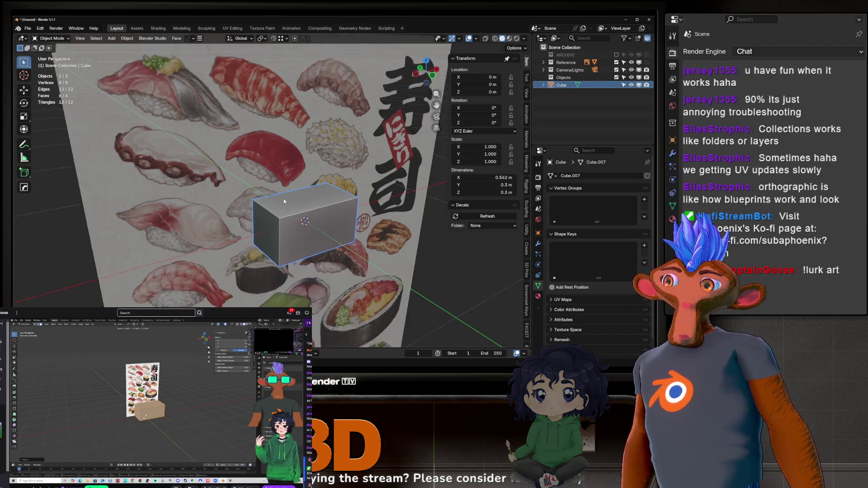
middle_click_drag(288, 195, 285, 176)
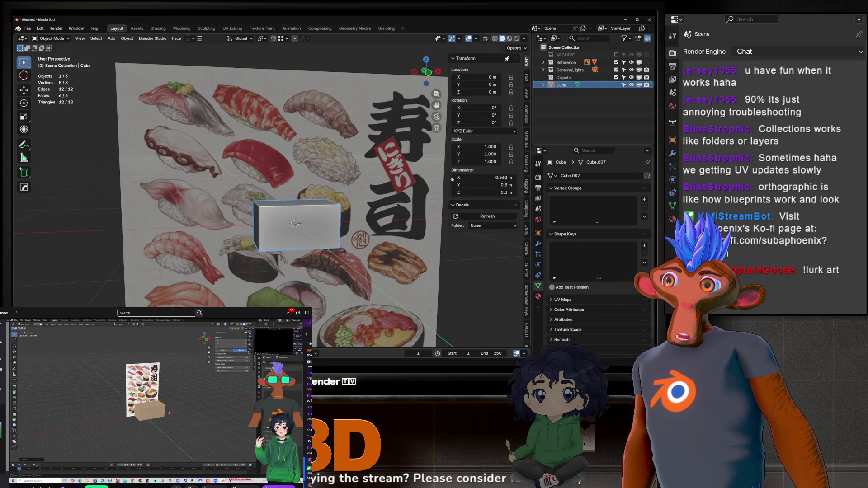
left_click(544, 63)
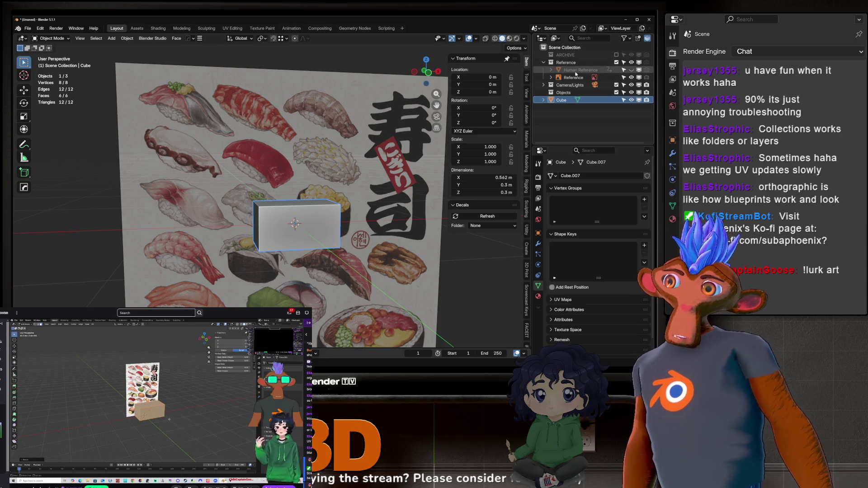
left_click(630, 73)
mouse_move(343, 59)
middle_mouse_down("shift")
mouse_move(363, 124)
mouse_move(357, 145)
mouse_move(335, 99)
middle_mouse_up("shift")
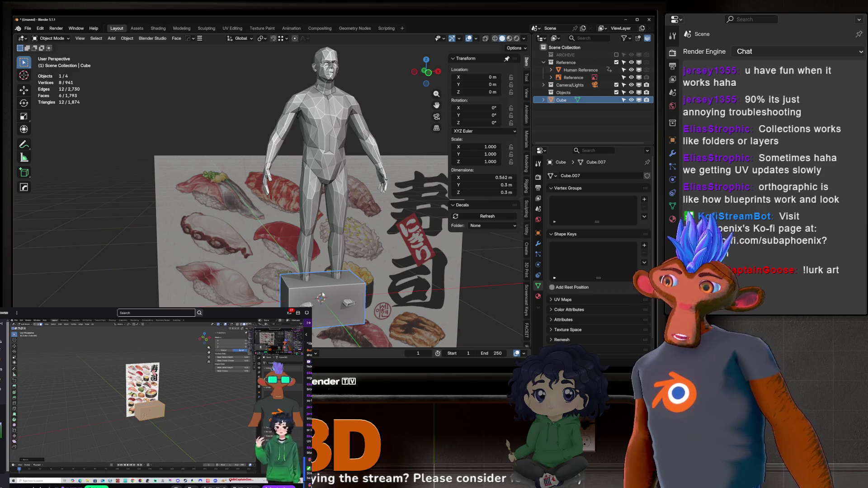
key("s")
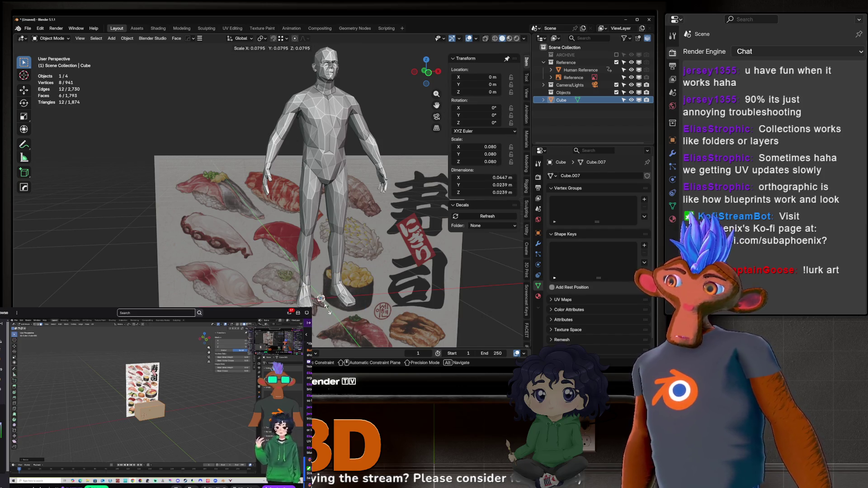
key("Escape")
left_click(631, 70)
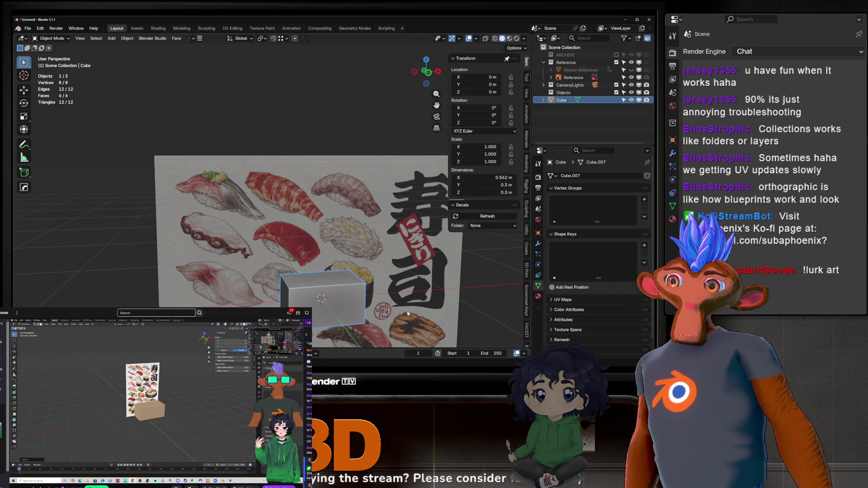
scroll(349, 302, "up", 3)
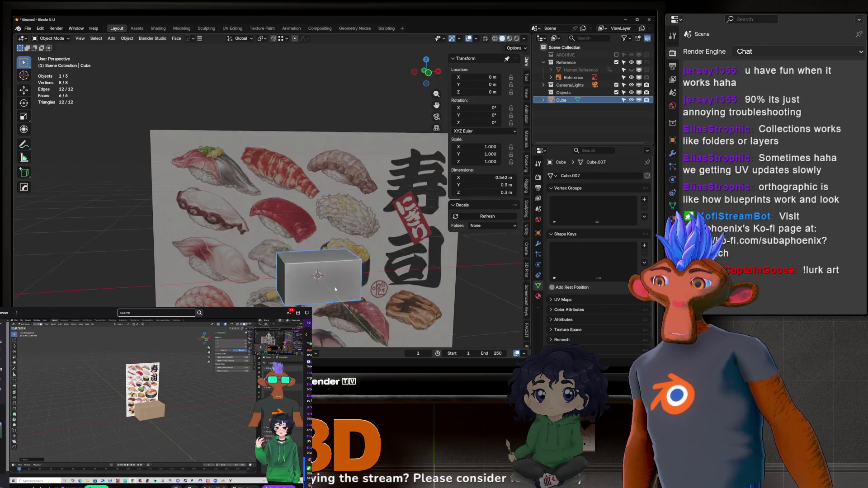
mouse_move(277, 247)
middle_mouse_down()
mouse_move(347, 273)
mouse_move(315, 234)
mouse_move(309, 169)
mouse_move(299, 170)
mouse_move(299, 187)
middle_mouse_up()
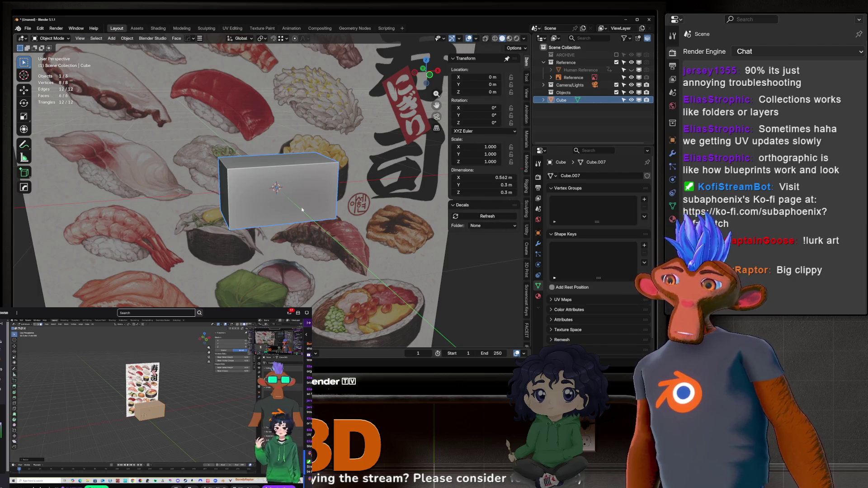
mouse_move(302, 210)
middle_mouse_down()
mouse_move(295, 131)
mouse_move(298, 190)
middle_mouse_up()
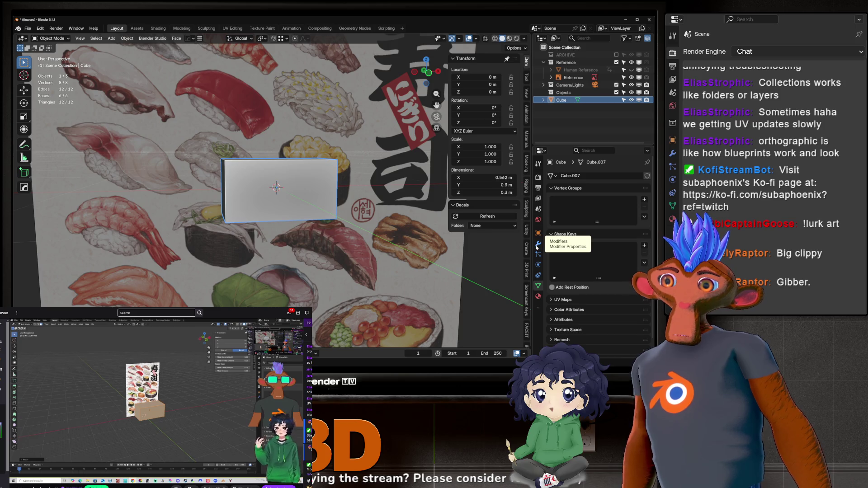
Add a Subdivision Surface modifier from Modifier Properties, giving viewport level 1 and render level 2.
left_click(537, 245)
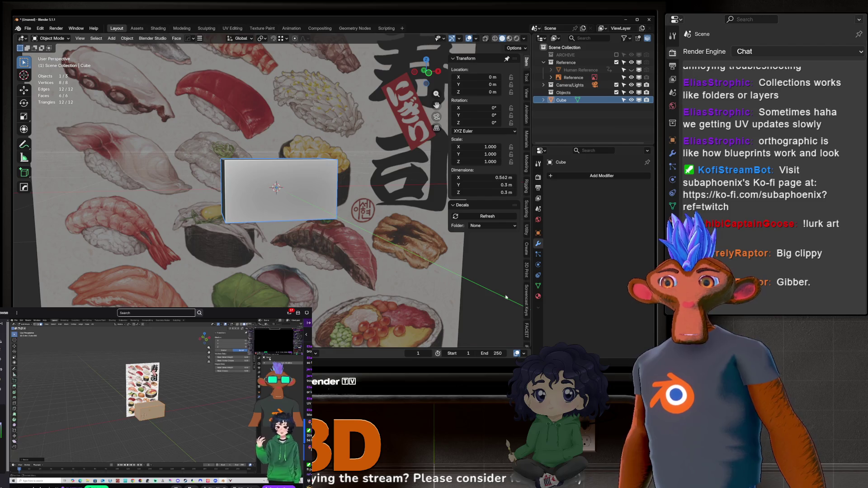
scroll(289, 194, "up", 3)
mouse_move(281, 190)
middle_mouse_down()
mouse_move(315, 210)
mouse_move(311, 231)
middle_mouse_up()
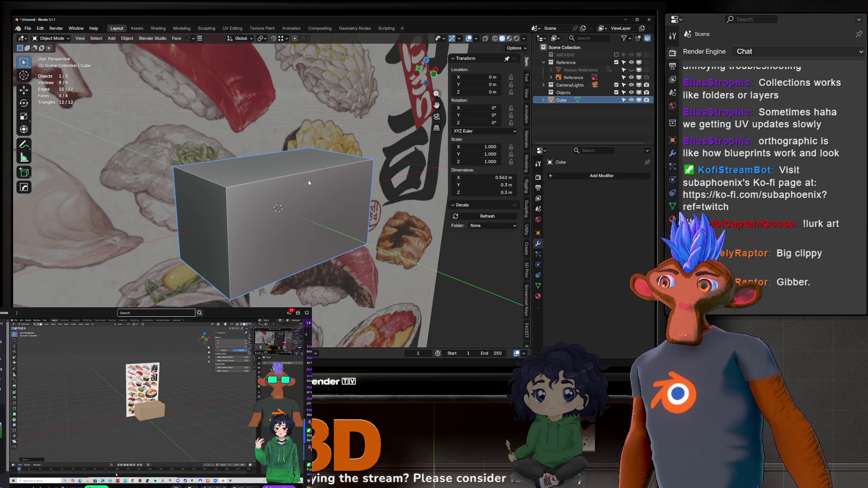
left_click(558, 176)
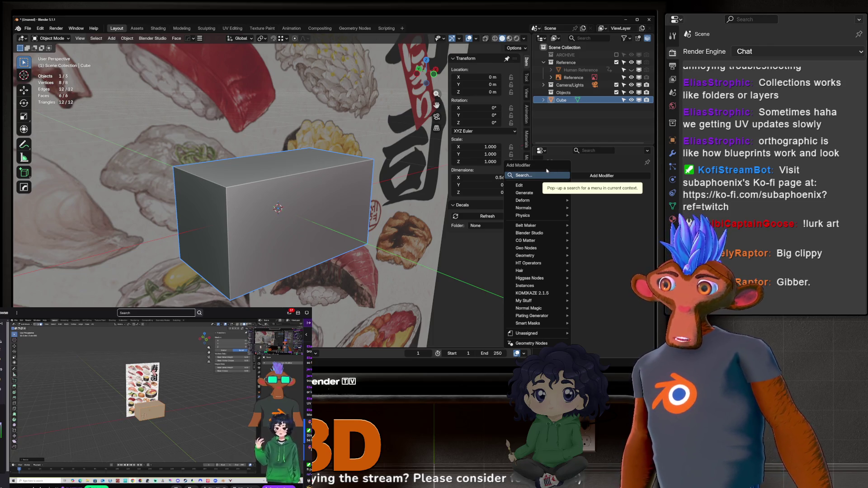
mouse_move(527, 196)
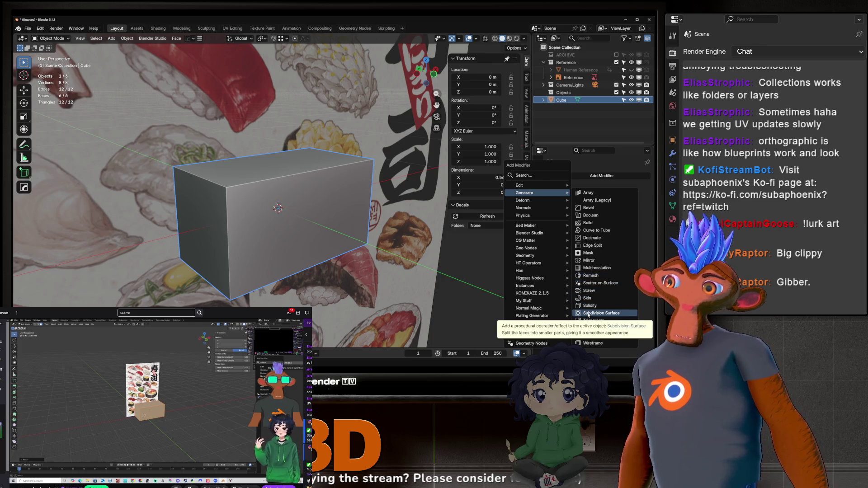
left_click(588, 313)
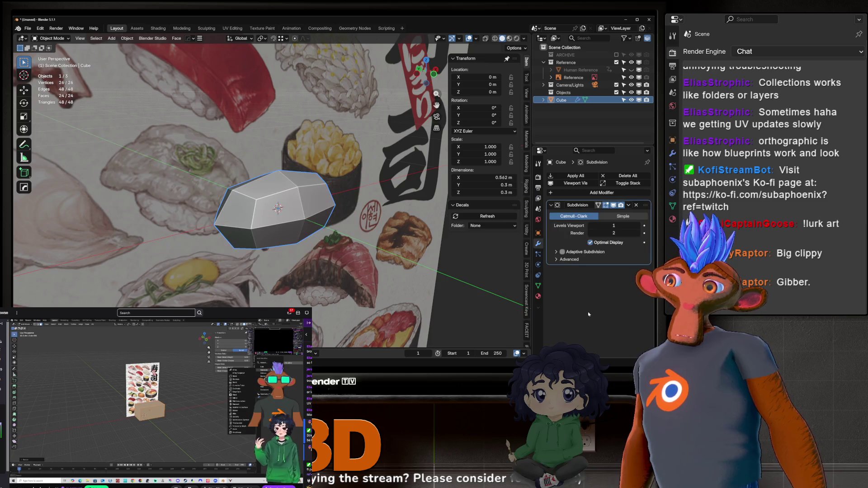
Switch to Front Orthographic view, pan the 寿司 characters and cube left, and open the Add menu.
mouse_move(344, 190)
middle_mouse_down()
mouse_move(230, 194)
mouse_move(315, 181)
mouse_move(237, 200)
middle_mouse_up()
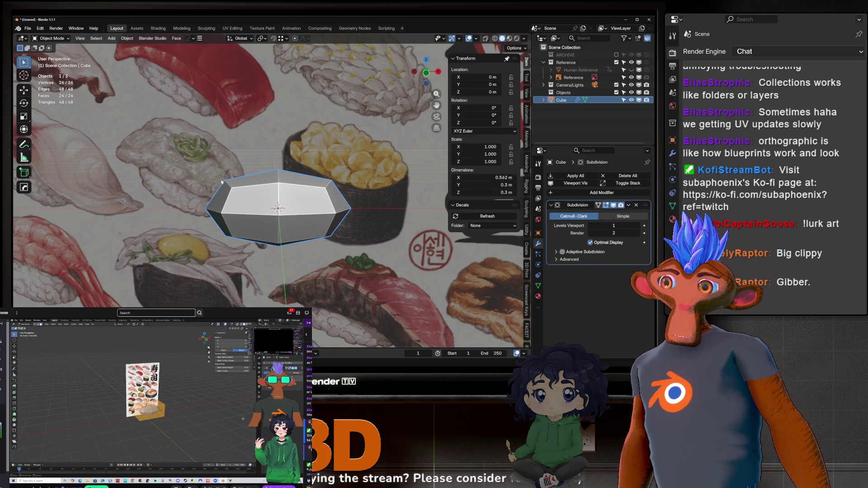
scroll(222, 181, "up", 2)
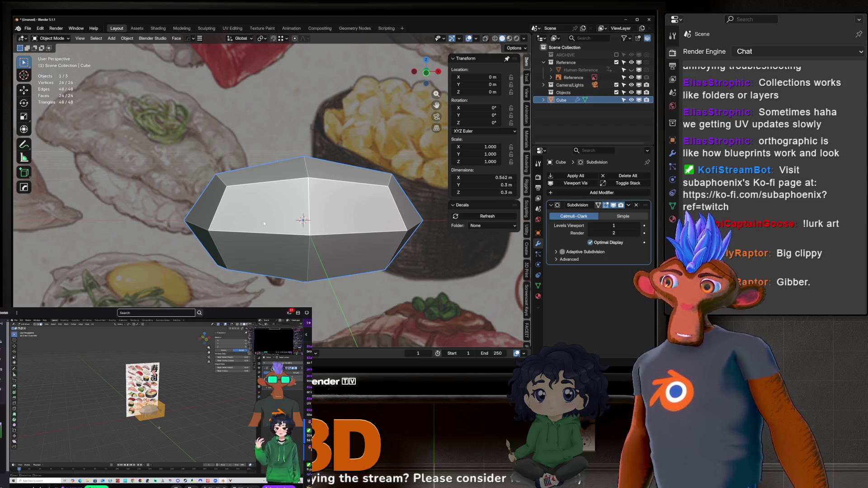
scroll(263, 221, "down", 5)
mouse_move(263, 221)
middle_mouse_down()
mouse_move(317, 224)
mouse_move(271, 224)
mouse_move(270, 234)
middle_mouse_up()
scroll(252, 226, "up", 4)
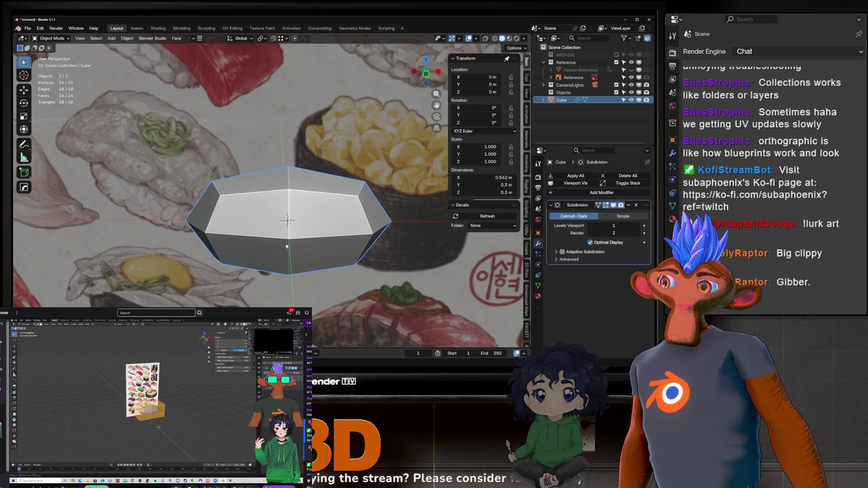
scroll(242, 226, "down", 6)
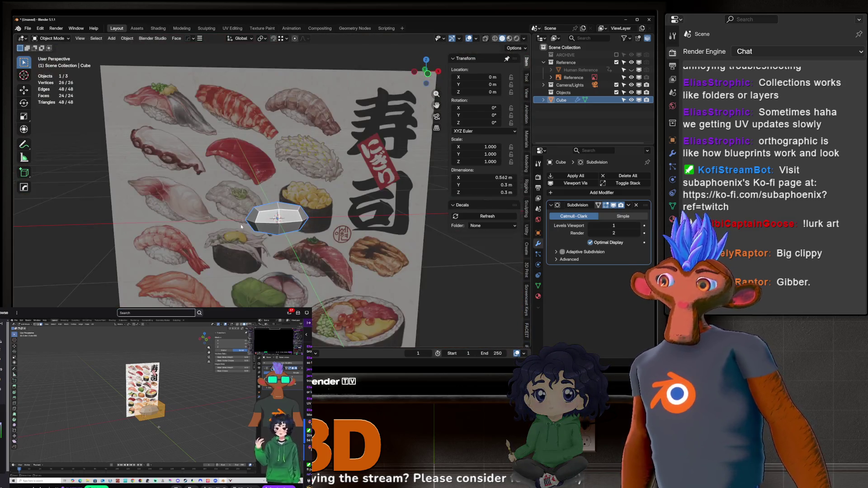
middle_click_drag(241, 227, 359, 220, "shift")
key("KP_1")
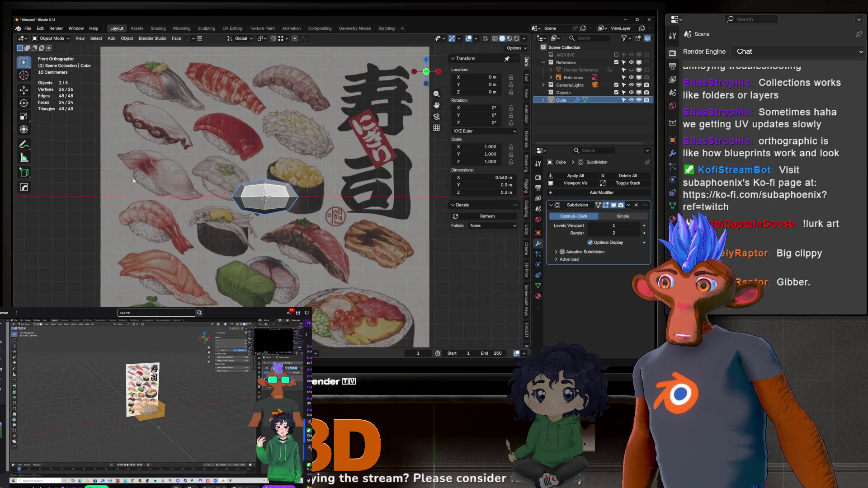
middle_click_drag(386, 182, 264, 175, "shift")
key("shift+a")
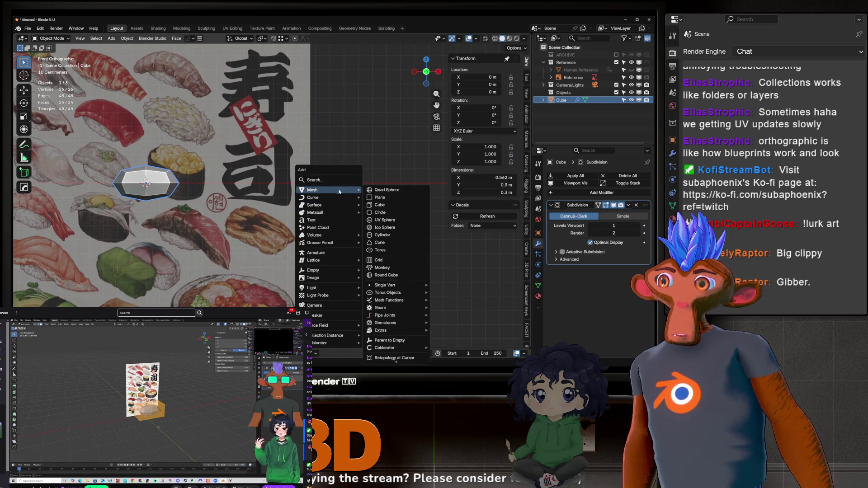
Add a plane, slide it along X beside the reference, and stand it upright at 90° on X.
mouse_move(343, 190)
left_click(388, 199)
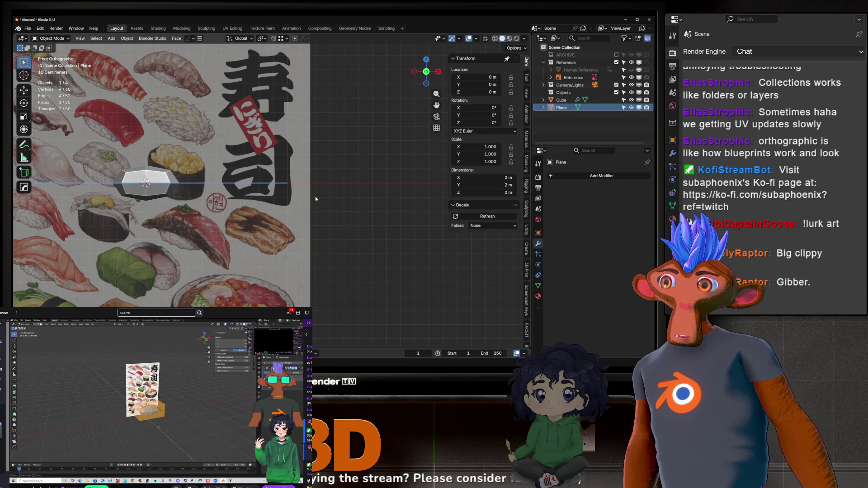
key("g")
key("x")
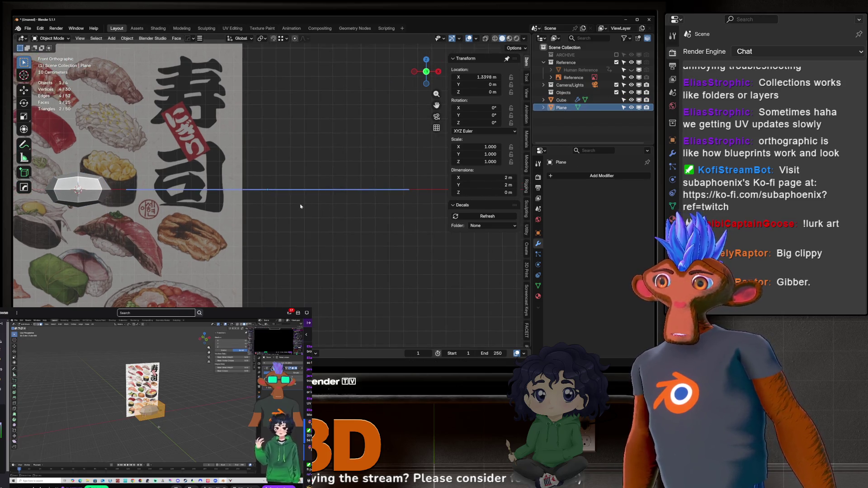
key("Return")
key("KP_Decimal")
key("r")
key("x")
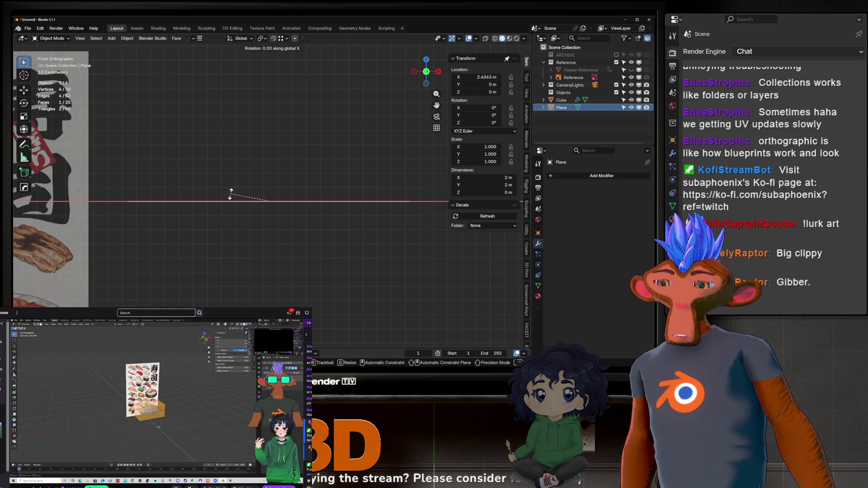
key("9")
key("0")
key("Return")
scroll(231, 195, "down", 3)
In Edit Mode, cut two centred loops across the plane to divide it into four quads.
key("Tab")
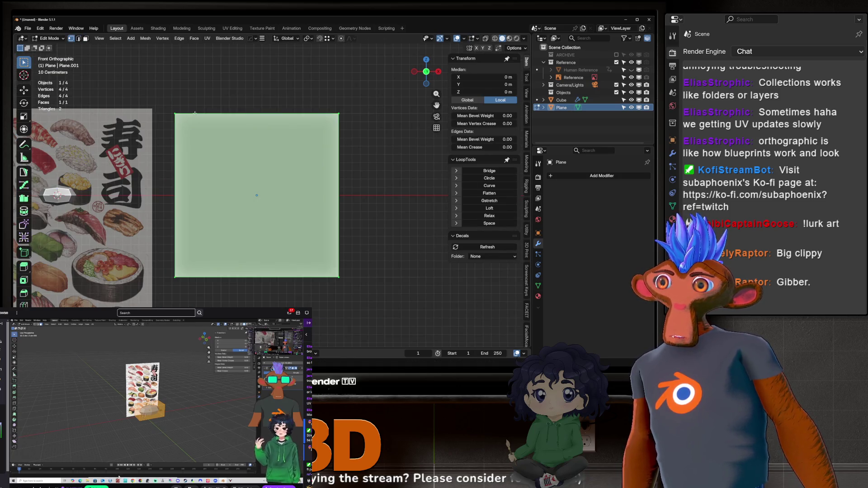
left_click(183, 117)
key("2")
left_click(338, 181)
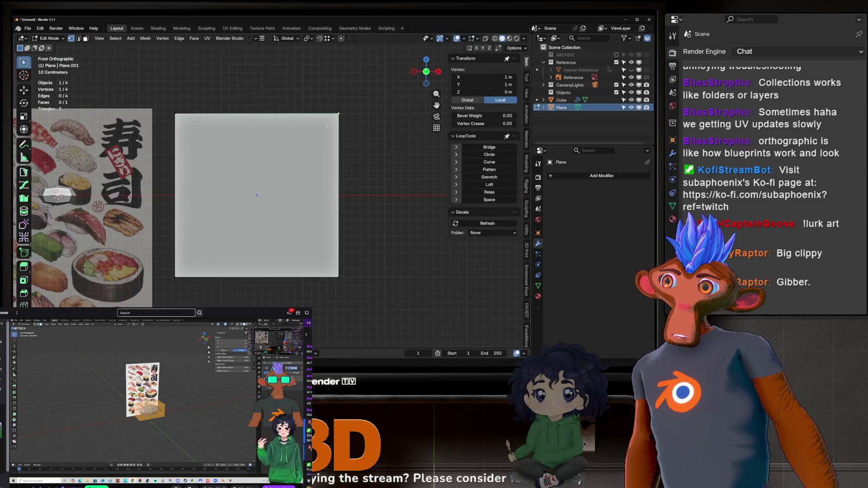
key("3")
left_click(322, 221)
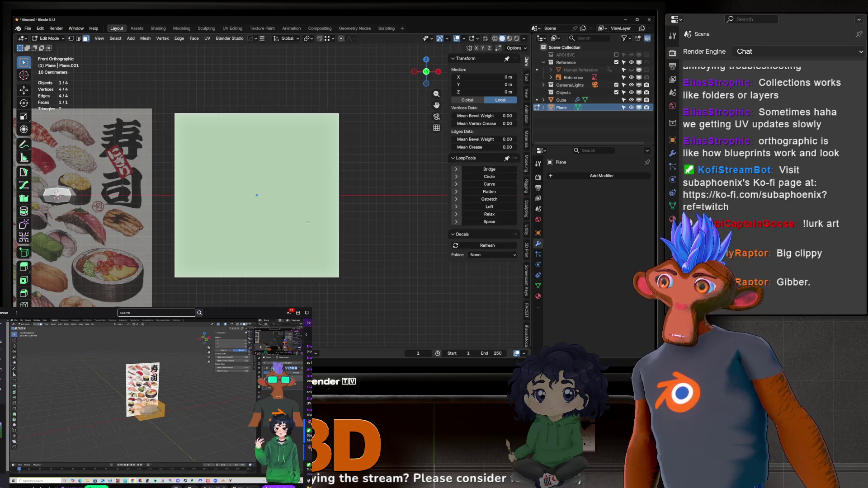
scroll(253, 176, "up", 1)
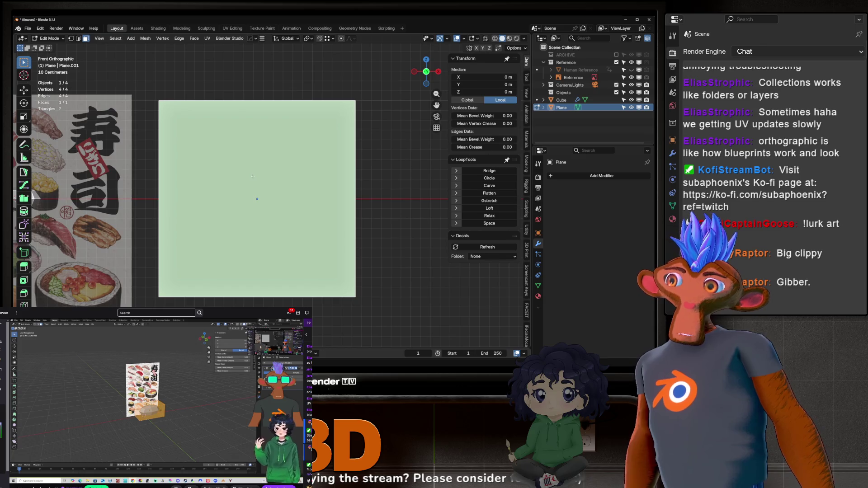
key("alt+a")
key("1")
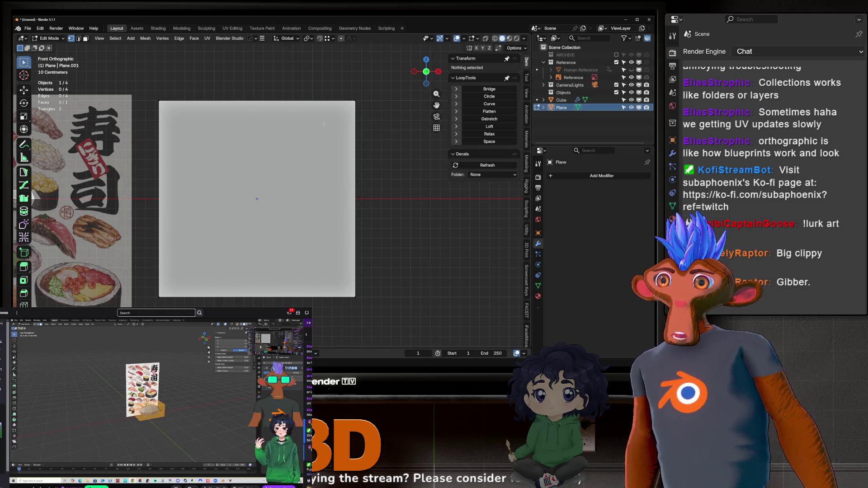
left_click(279, 99)
left_click(275, 192)
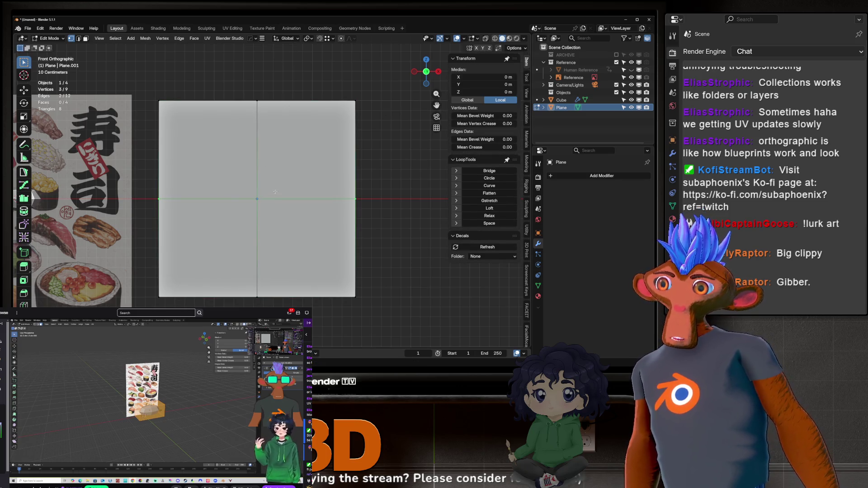
left_click(257, 200)
Adjust the mesh edit and viewport overlay options while orbiting to an angled view.
mouse_move(261, 211)
middle_mouse_down()
mouse_move(269, 176)
mouse_move(198, 151)
middle_mouse_up()
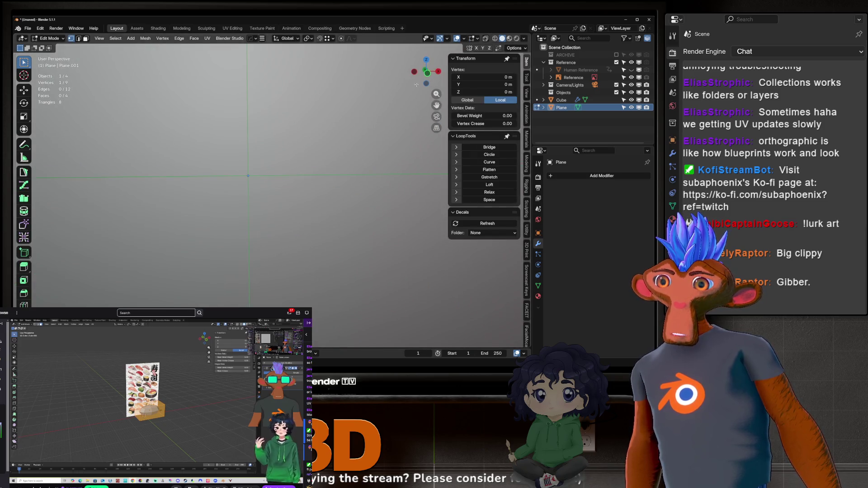
left_click(478, 38)
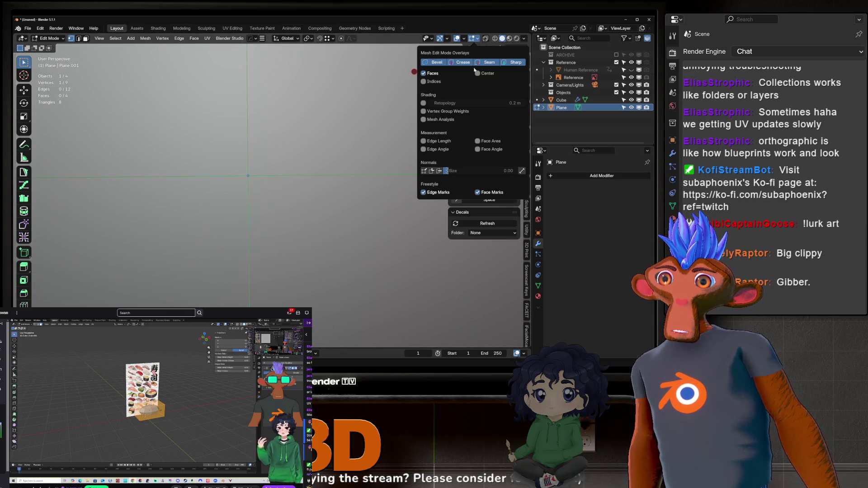
left_click(463, 38)
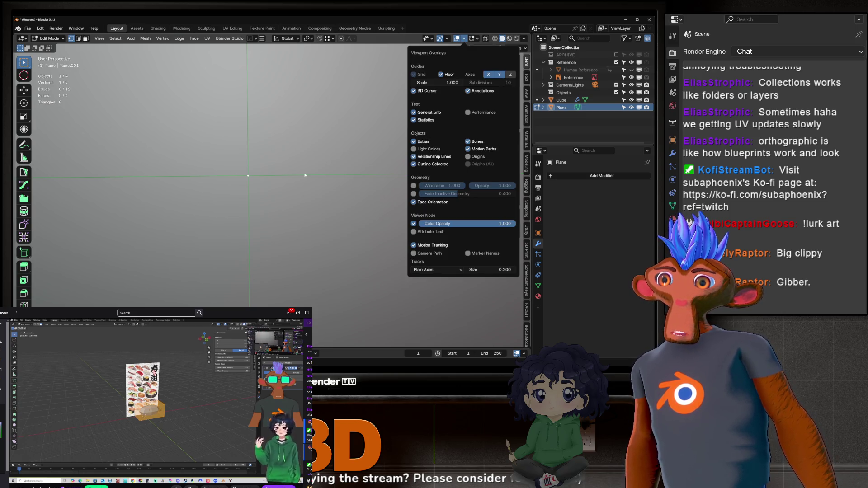
middle_click_drag(268, 157, 253, 237)
Check the loop cuts by selecting the plane's centre vertex and middle edges.
key("2")
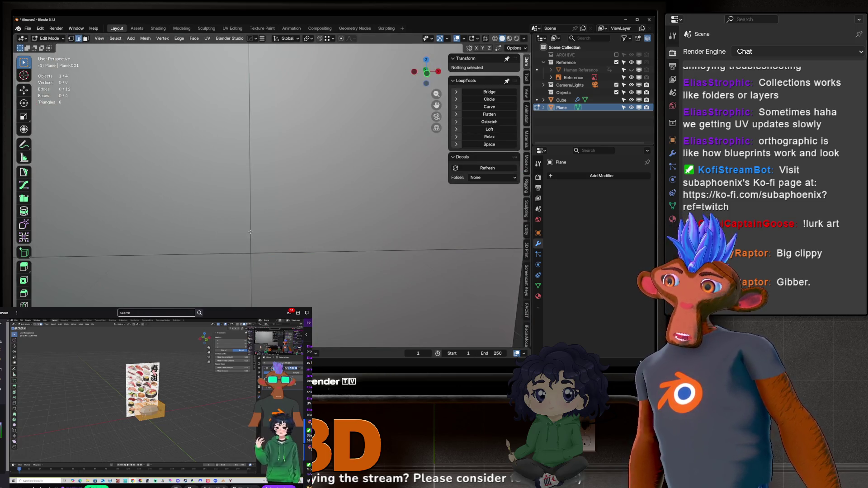
left_click(235, 244)
scroll(235, 244, "up", 3)
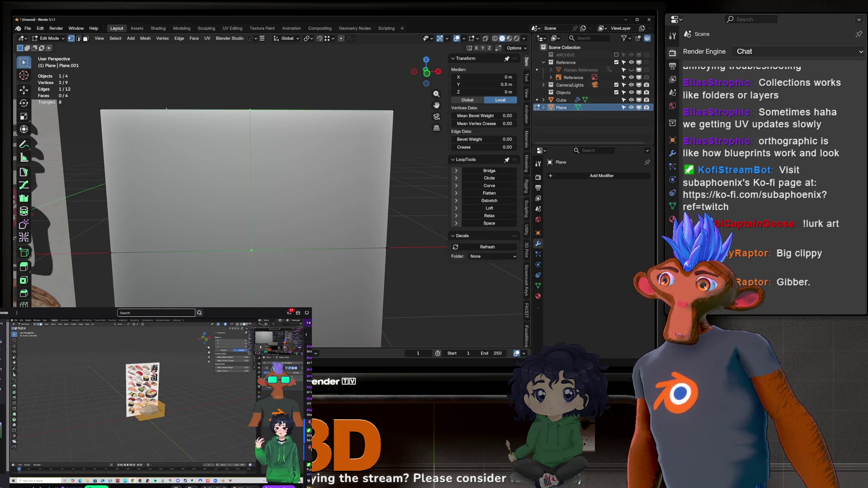
left_click(278, 108)
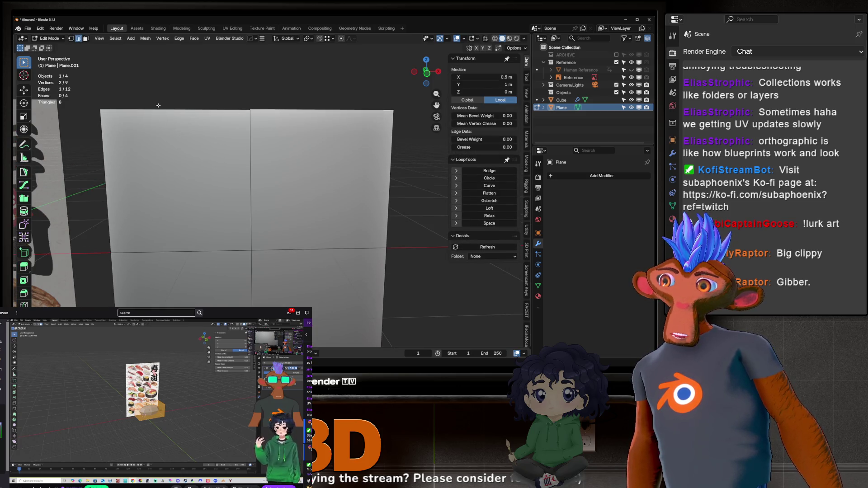
key("1")
key("alt+a")
scroll(290, 115, "down", 3)
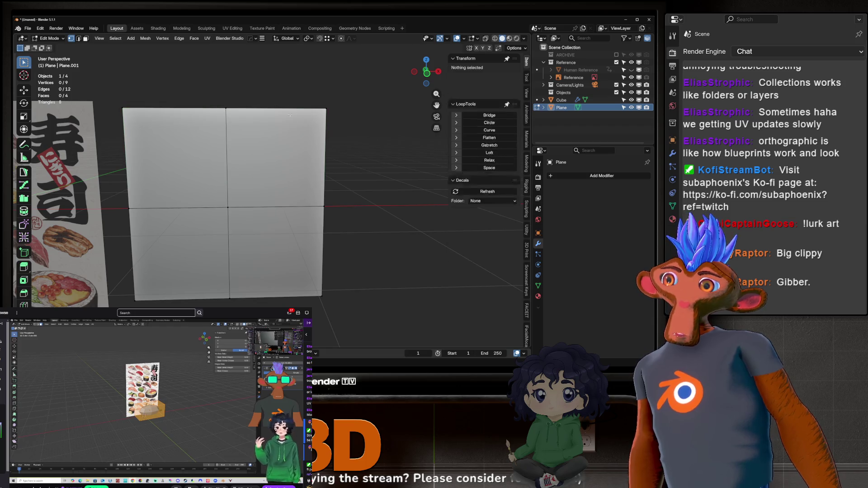
left_click(227, 209)
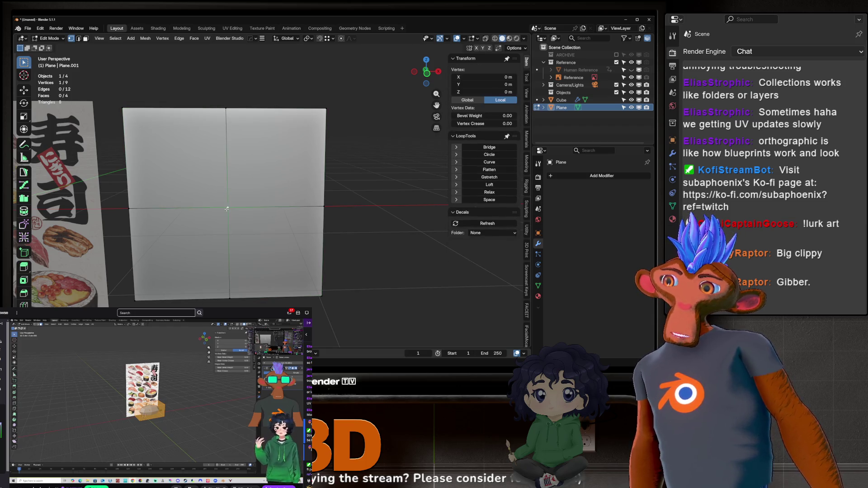
key("2")
left_click(227, 149)
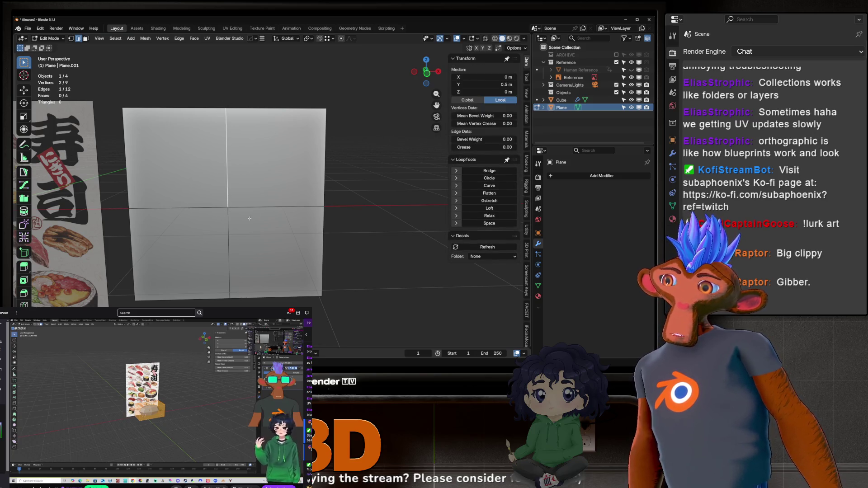
Select the plane's four corner vertices and bring up the Quick Favorites menu.
key("1")
left_click(326, 109)
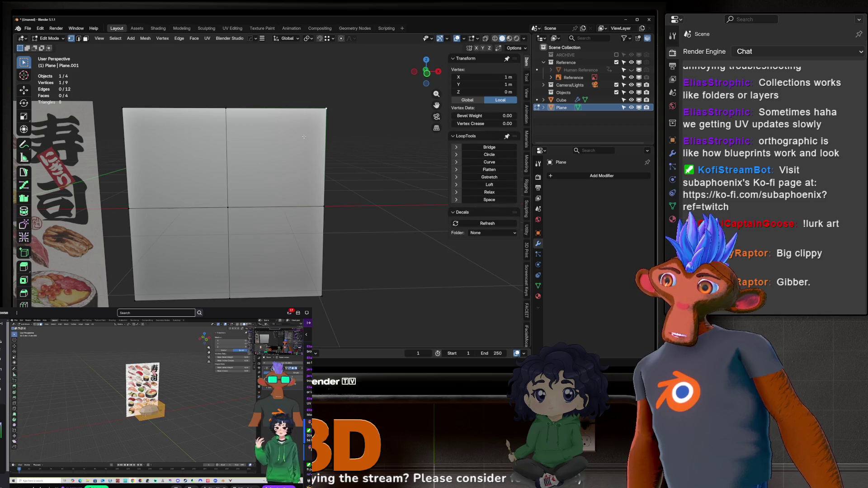
left_click(137, 109, "shift")
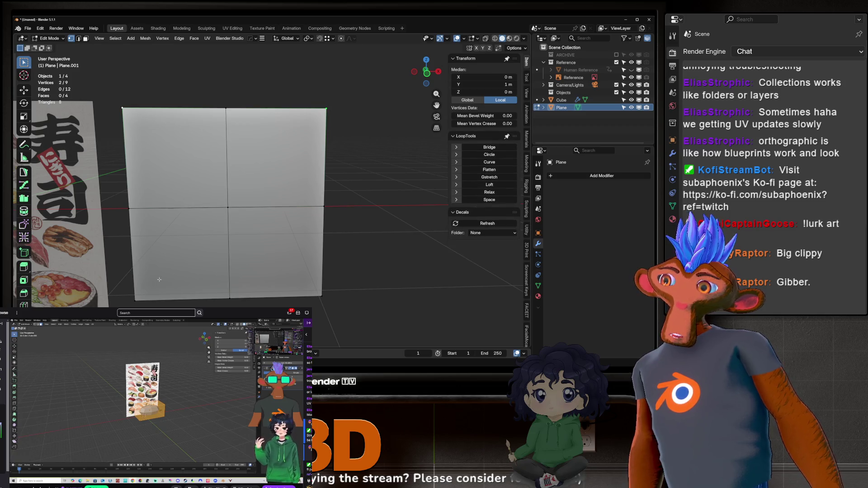
left_click(136, 299, "shift")
left_click(322, 296, "shift")
key("q")
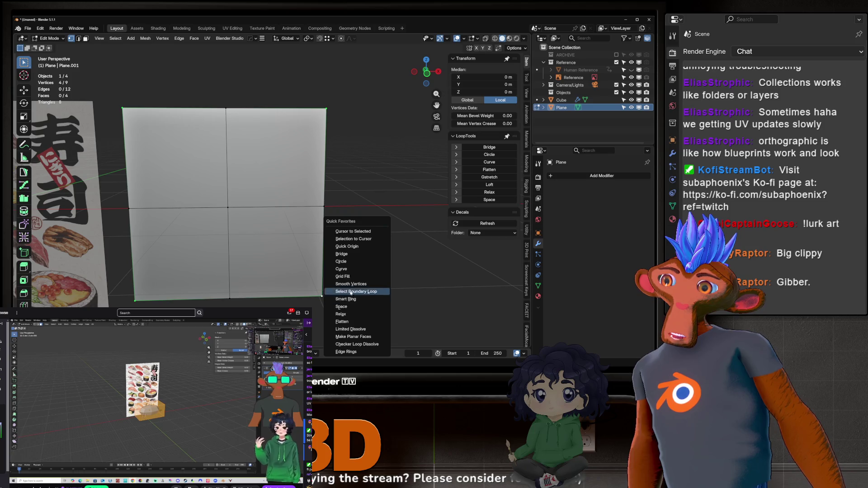
Reselect the four corners and apply Smooth Vertices to round the plane into an octagon.
left_click(226, 108)
left_click(326, 108)
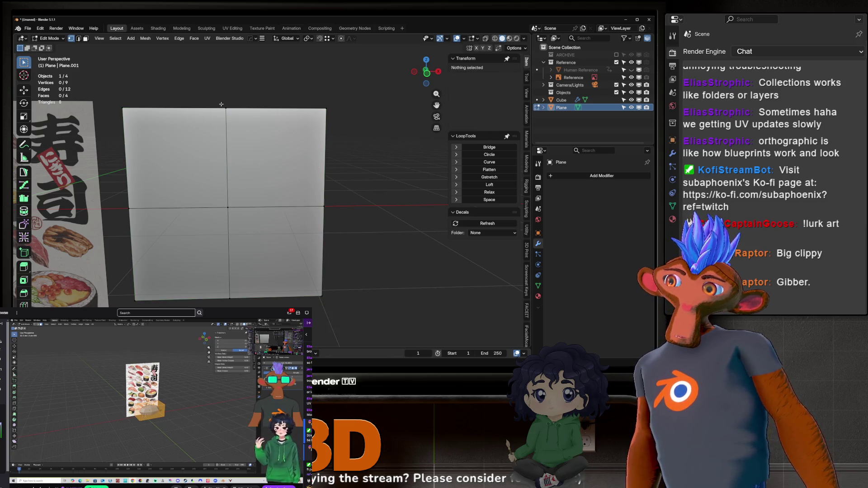
left_click(321, 296, "shift")
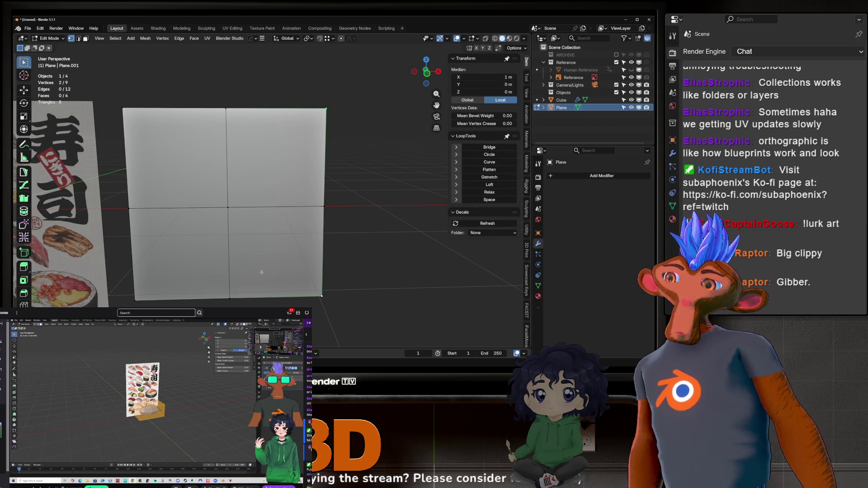
left_click(135, 300, "shift")
left_click(123, 108, "shift")
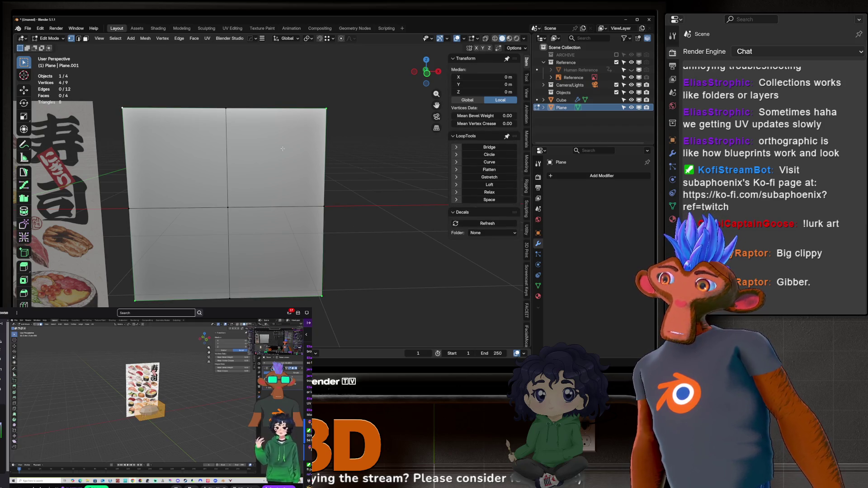
key("q")
left_click(303, 203)
middle_click_drag(303, 202, 288, 158)
key("Tab")
scroll(288, 159, "down", 5)
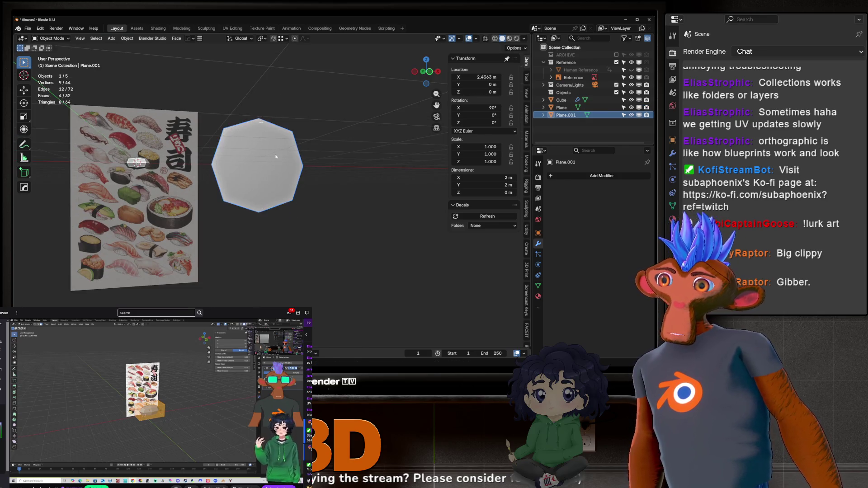
Delete the extra plane, then add a new plane rotated 90° on X and shifted along X.
key("Delete")
key("shift+a")
mouse_move(283, 154)
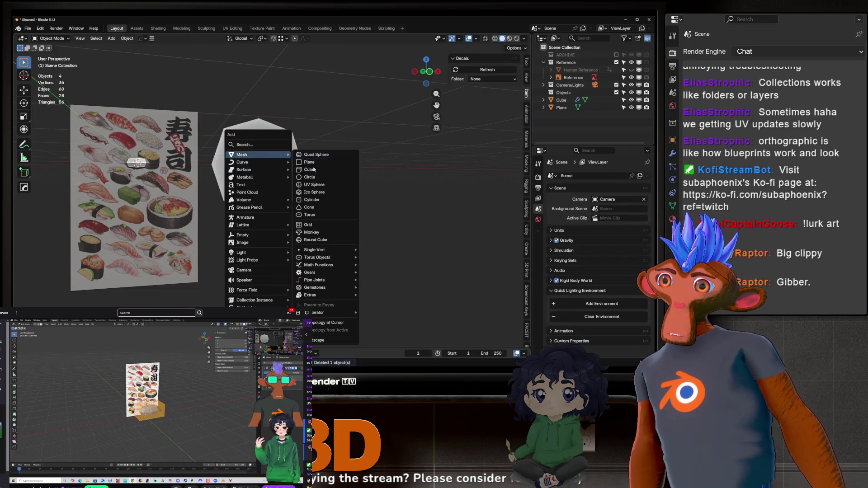
left_click(317, 162)
type("r")
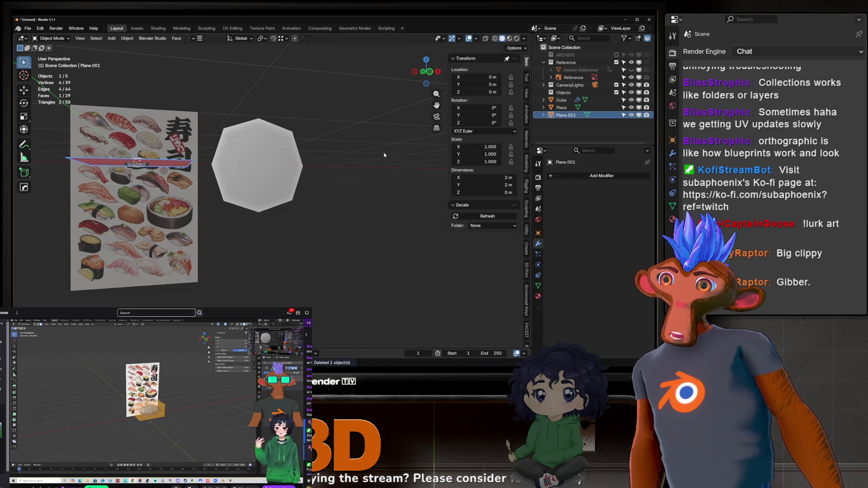
type("x90")
key("Return")
key("g")
key("x")
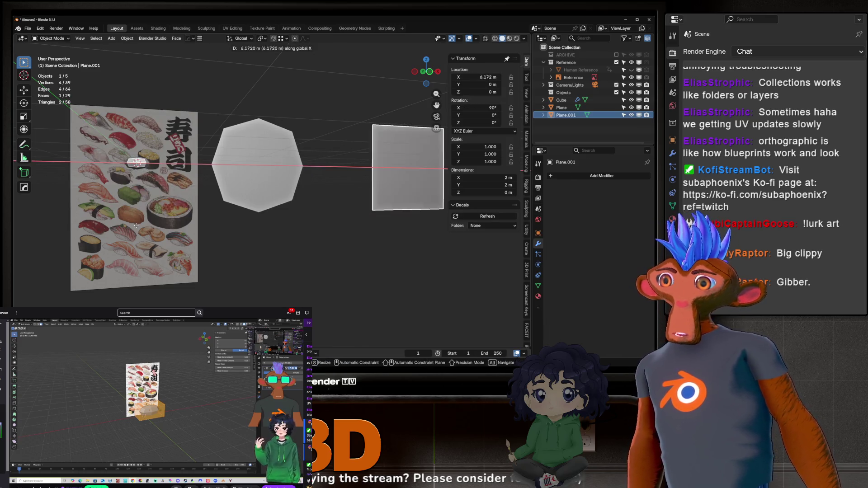
key("Return")
scroll(340, 232, "up", 2)
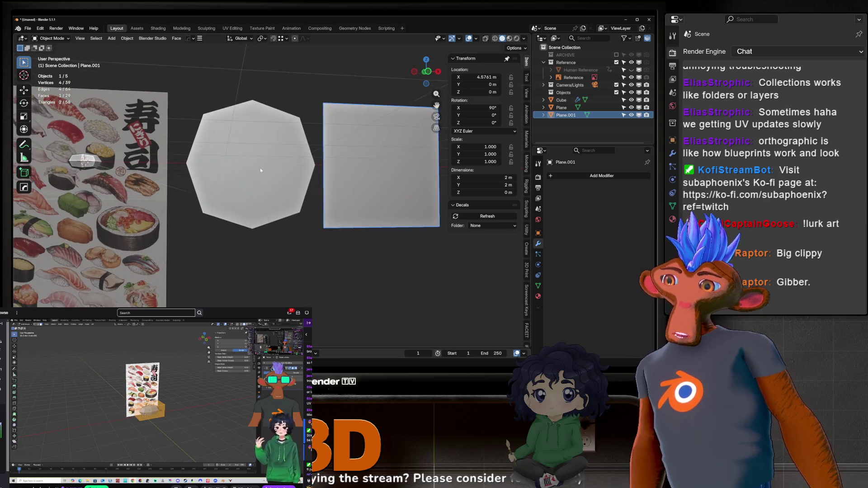
Give the new square plane a level-1 subdivision and apply it, making a second octagon.
left_click(249, 161)
left_click(342, 170)
key("ctrl+1")
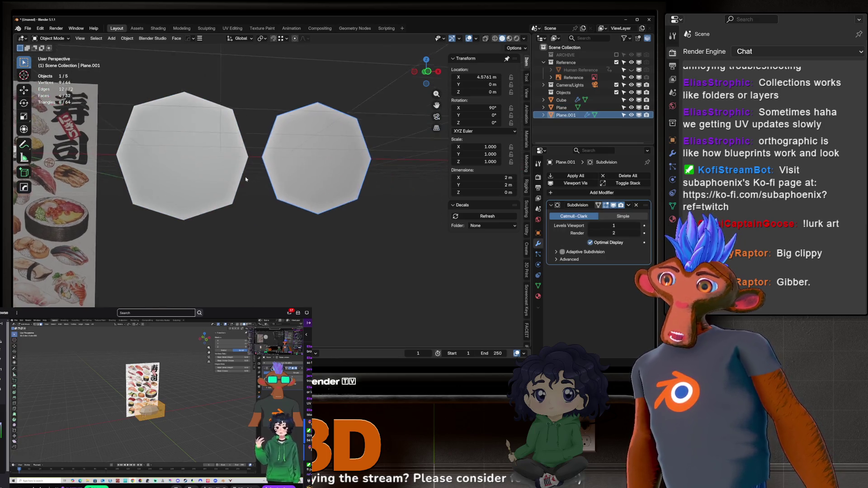
mouse_move(342, 170)
middle_mouse_down("shift")
mouse_move(244, 178)
mouse_move(285, 201)
mouse_move(253, 194)
middle_mouse_up("shift")
scroll(296, 210, "up", 1)
key("ctrl+a")
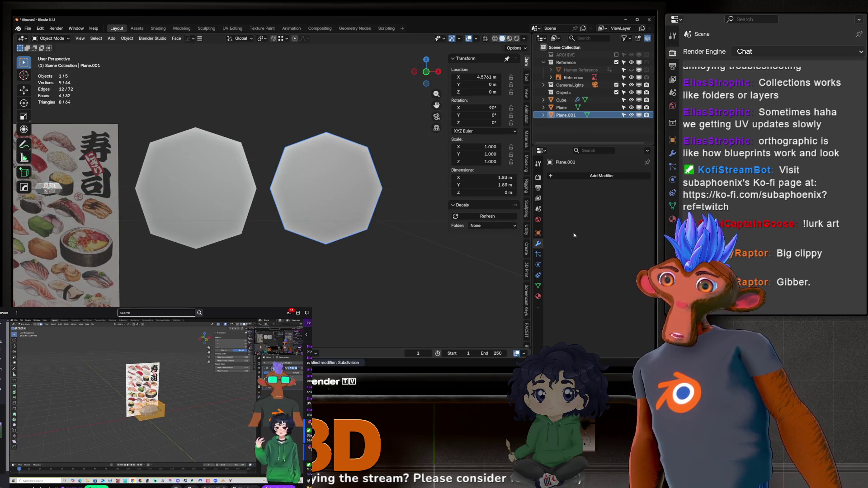
key("Tab")
scroll(294, 241, "up", 3)
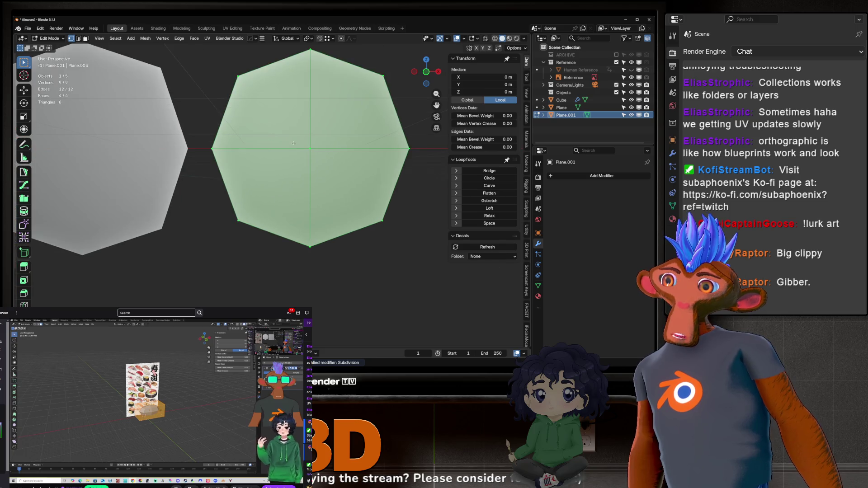
left_click(316, 151)
scroll(337, 130, "down", 2)
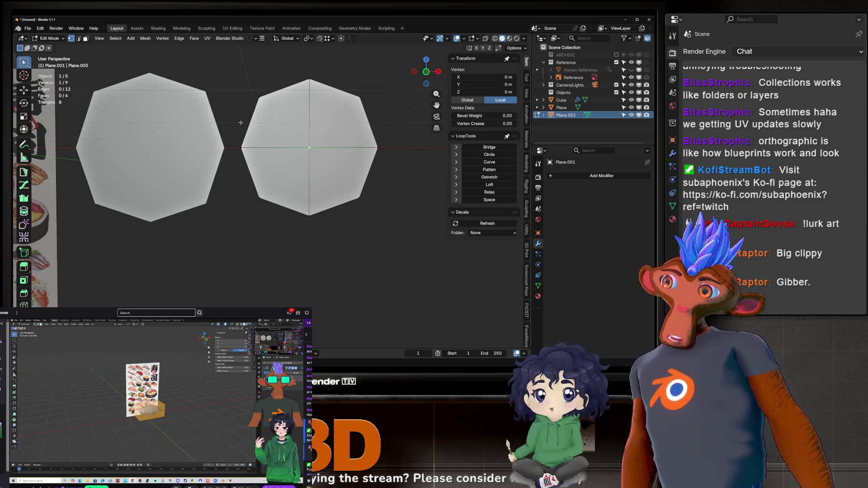
Delete the Plane.001 octagon, then the remaining Plane octagon.
key("Tab")
key("Delete")
middle_click_drag(239, 149, 368, 178, "shift")
left_click(341, 226)
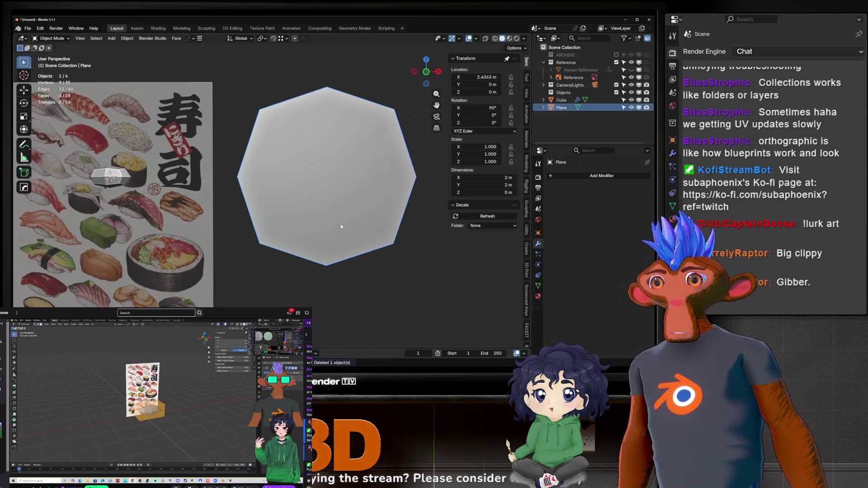
key("Delete")
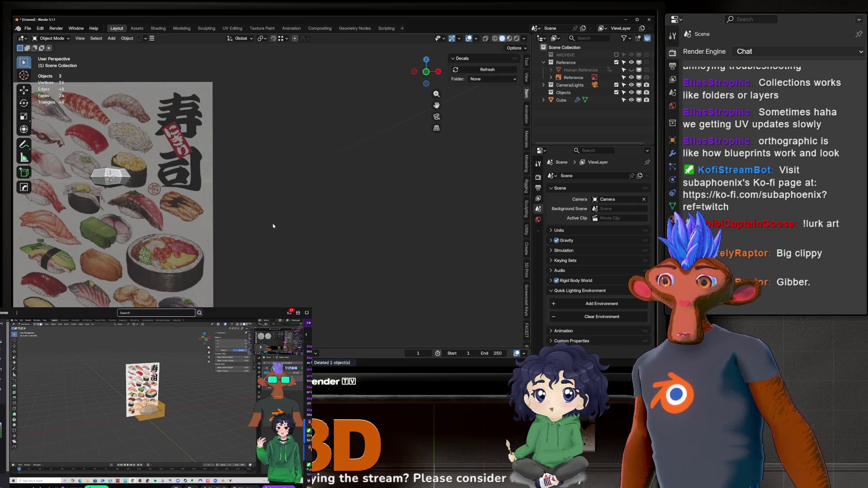
Select the cube, orbit and zoom in on it, and enter Edit Mode showing its 8-vertex cage.
scroll(273, 226, "up", 8)
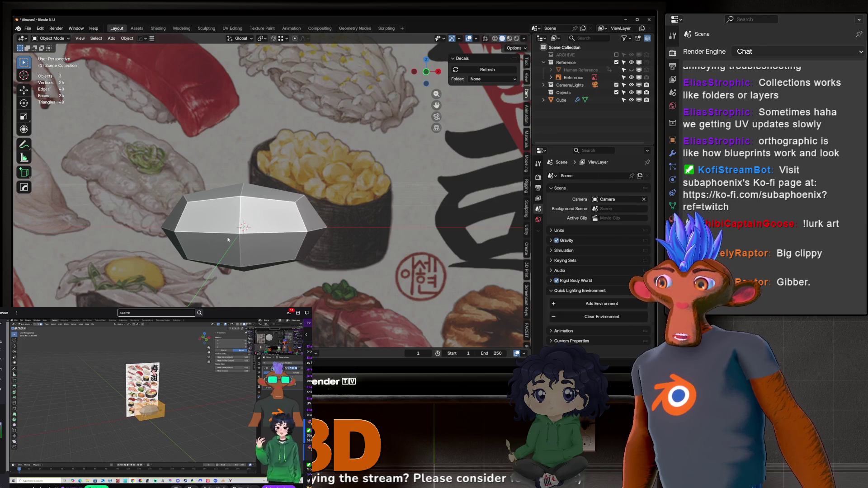
left_click(228, 240)
middle_click_drag(274, 184, 294, 172)
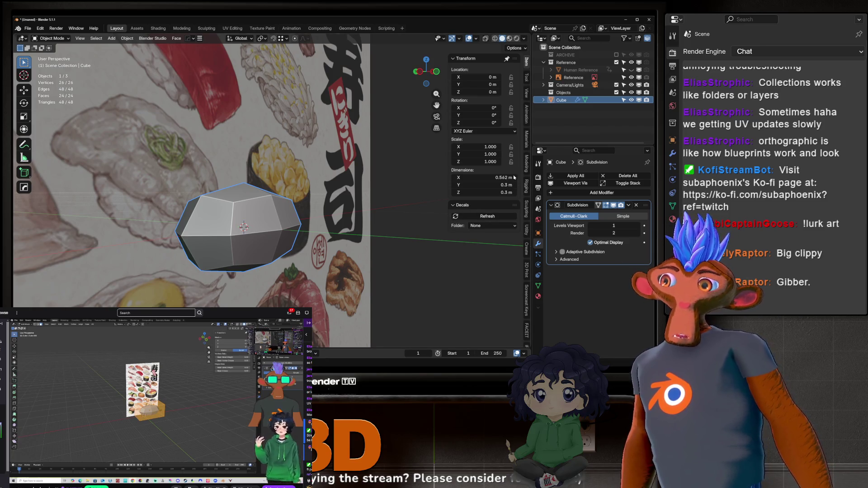
mouse_move(291, 231)
middle_mouse_down()
mouse_move(307, 217)
mouse_move(271, 208)
mouse_move(252, 192)
mouse_move(290, 195)
middle_mouse_up()
scroll(305, 217, "up", 4)
key("Tab")
scroll(336, 236, "down", 4)
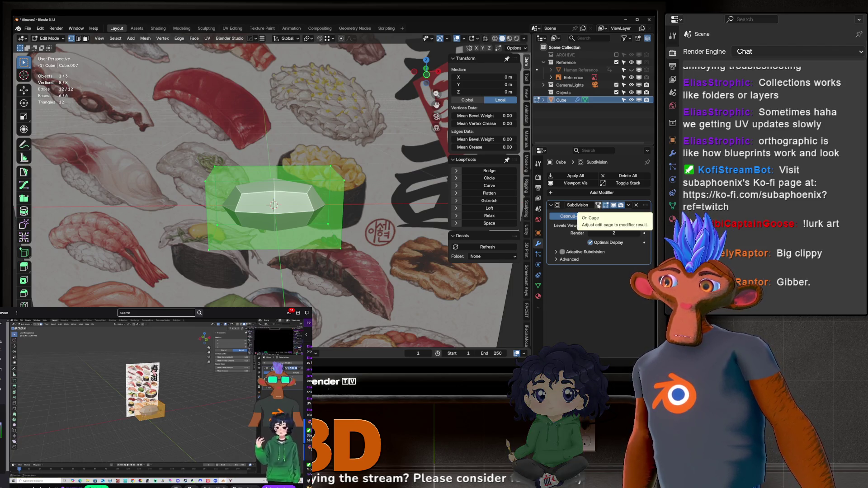
Toggle the Subdivision modifier's On Cage display while inspecting the cube's vertices.
left_click(599, 205)
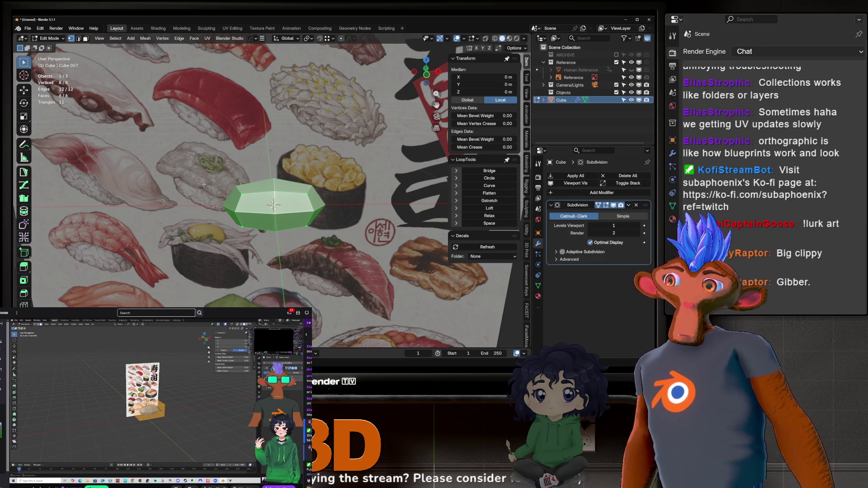
mouse_move(203, 185)
middle_mouse_down()
mouse_move(364, 225)
mouse_move(199, 199)
mouse_move(254, 187)
middle_mouse_up()
left_click(364, 225)
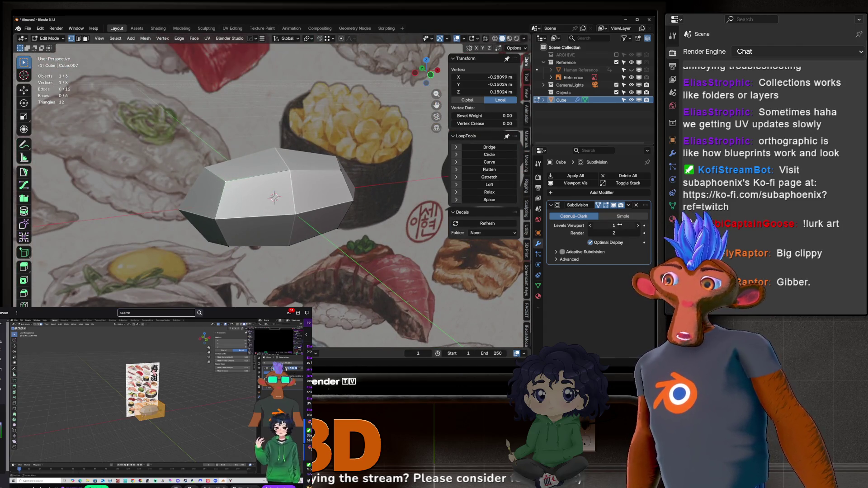
left_click(606, 204)
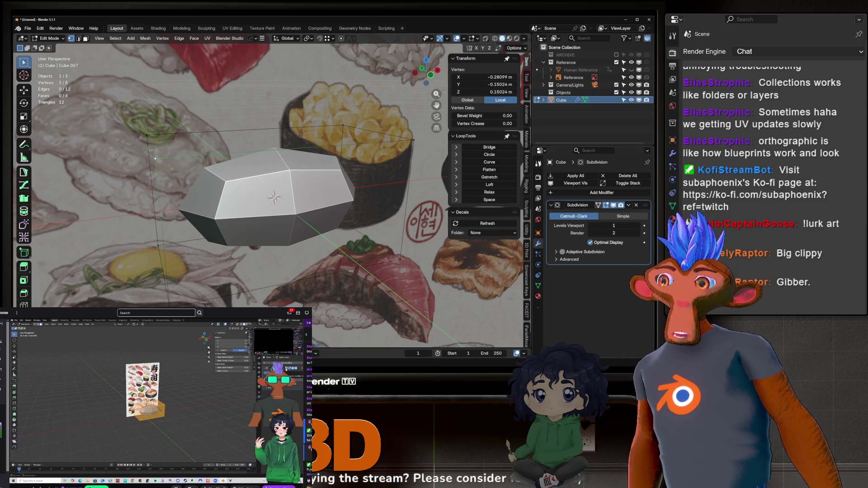
mouse_move(325, 181)
middle_mouse_down()
mouse_move(272, 180)
mouse_move(233, 214)
middle_mouse_up()
scroll(233, 213, "up", 3)
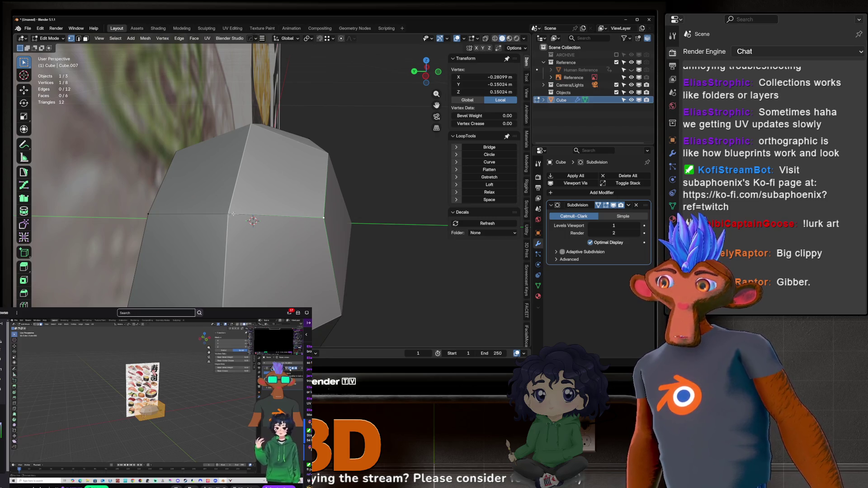
scroll(224, 216, "down", 3)
mouse_move(224, 216)
middle_mouse_down()
mouse_move(280, 190)
mouse_move(307, 199)
mouse_move(288, 192)
mouse_move(261, 154)
middle_mouse_up()
left_click(599, 206)
Return to Object Mode and remove the Subdivision modifier, leaving a plain 0.562 × 0.3 × 0.3 m box.
key("Tab")
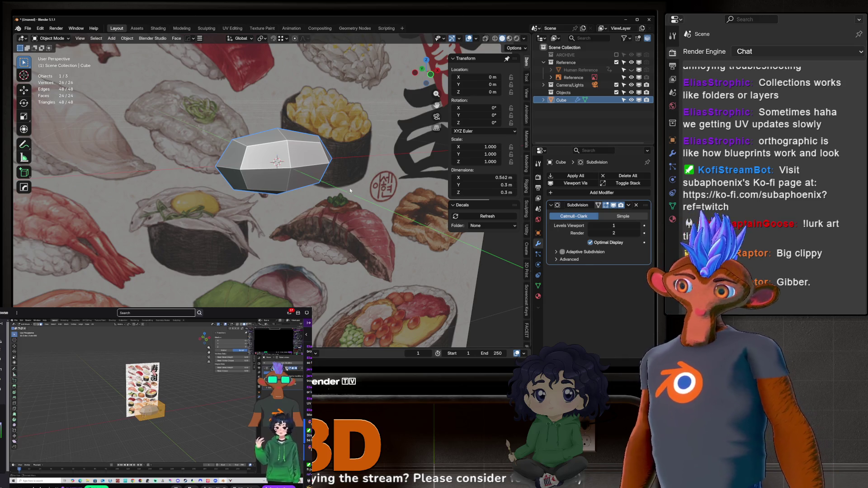
scroll(290, 168, "up", 3)
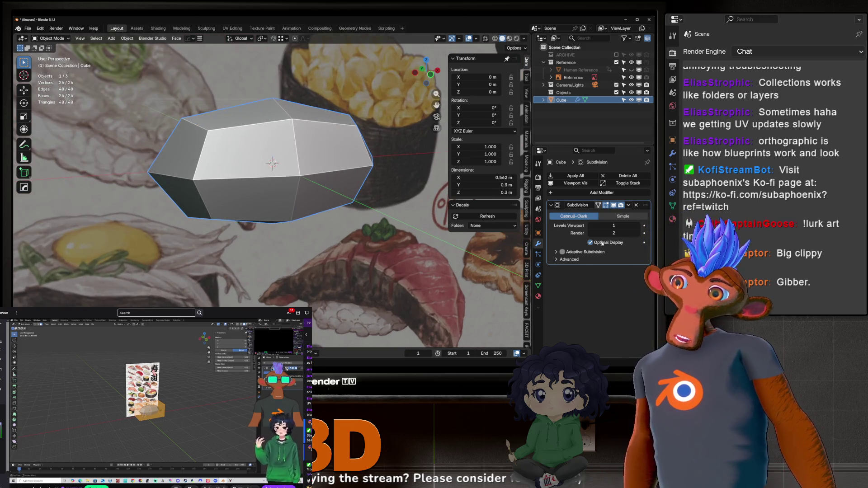
left_click(637, 205)
mouse_move(209, 171)
middle_mouse_down()
mouse_move(265, 180)
mouse_move(311, 166)
mouse_move(275, 154)
middle_mouse_up()
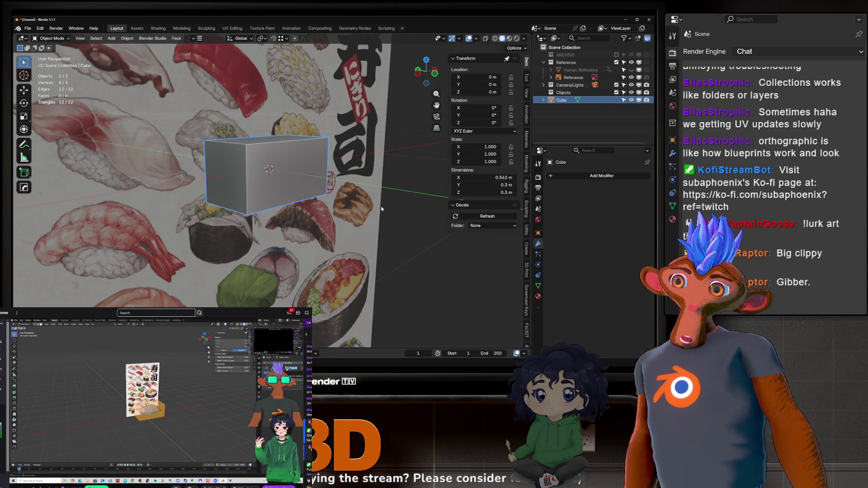
Add a Subdivision Surface modifier to the cube and enter Edit Mode on its mesh.
left_click(579, 176)
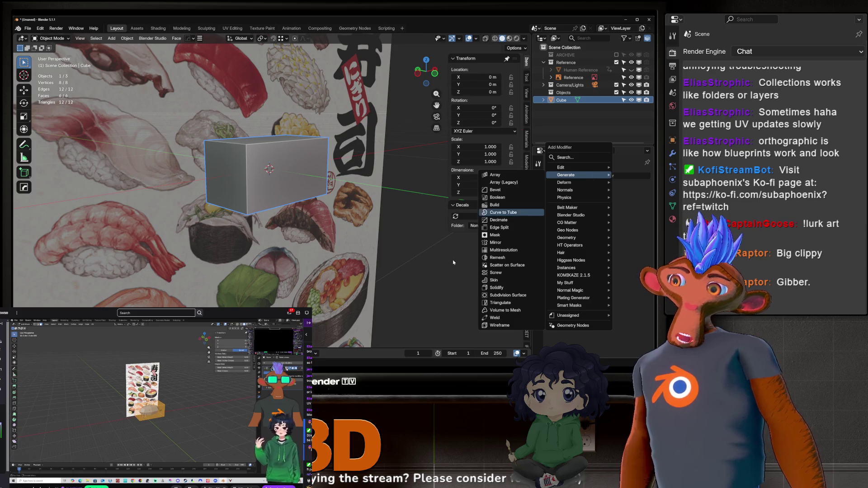
left_click(508, 295)
scroll(290, 180, "up", 3)
middle_click_drag(308, 180, 278, 188)
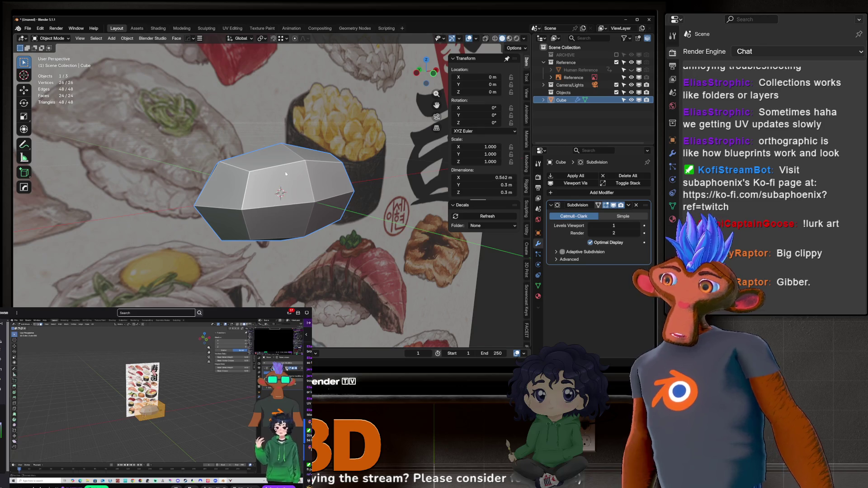
key("Tab")
middle_click_drag(286, 174, 331, 191)
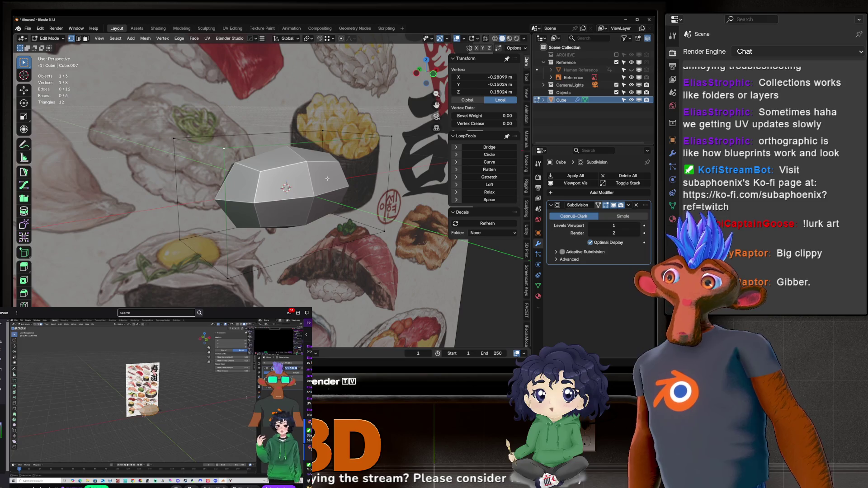
scroll(232, 143, "up", 6)
mouse_move(232, 143)
middle_mouse_down()
mouse_move(209, 175)
mouse_move(190, 149)
middle_mouse_up()
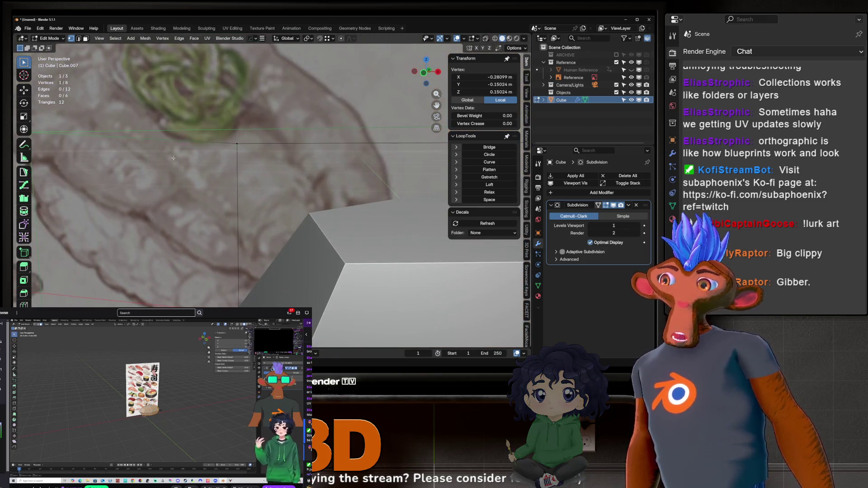
scroll(190, 149, "up", 5)
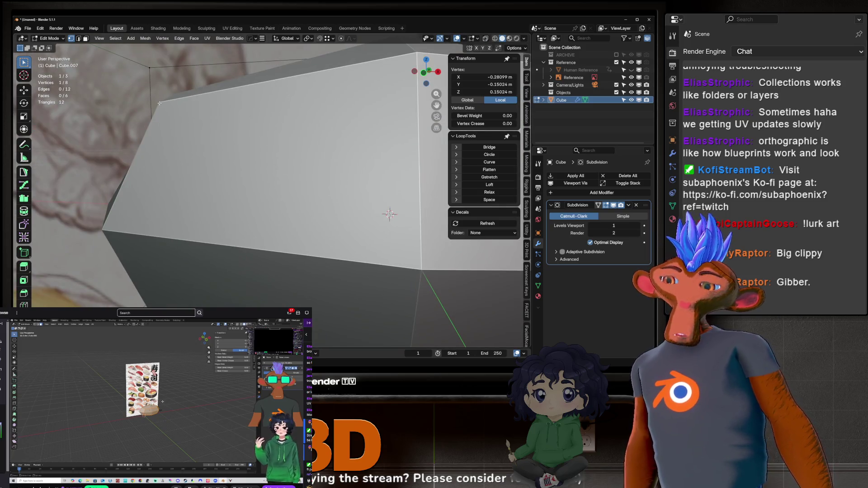
scroll(159, 102, "down", 8)
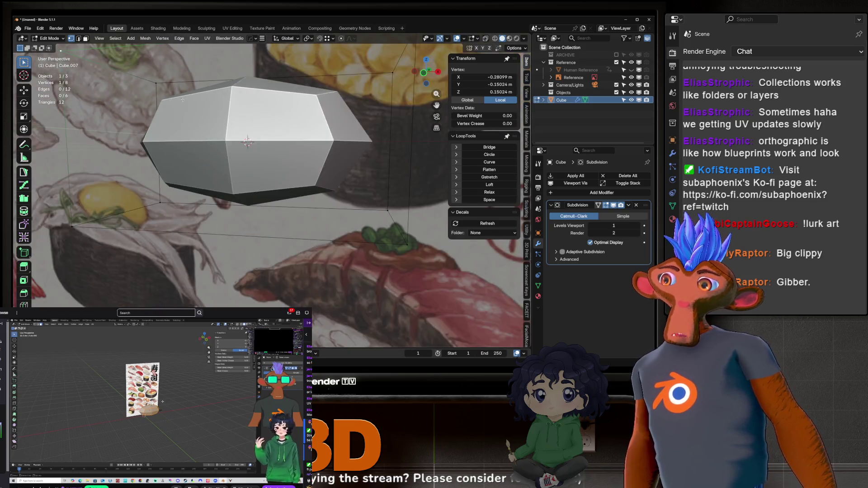
mouse_move(160, 103)
middle_mouse_down()
mouse_move(292, 200)
mouse_move(238, 146)
middle_mouse_up()
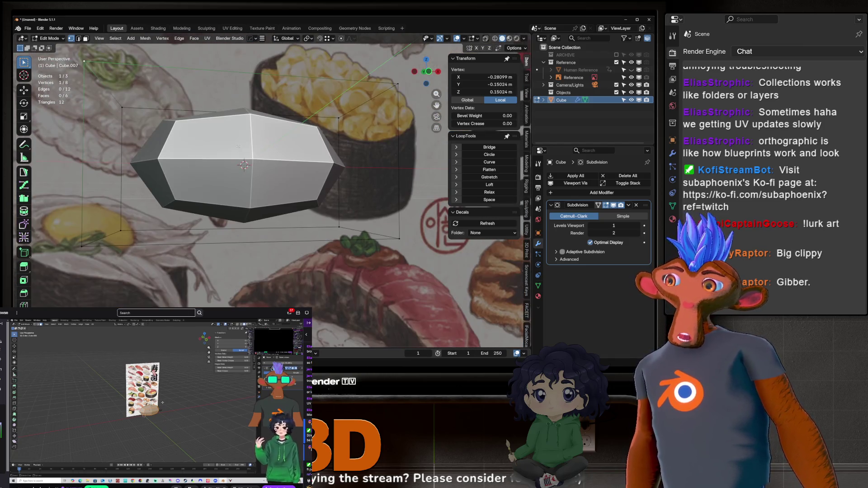
scroll(254, 236, "down", 3)
mouse_move(253, 236)
middle_mouse_down()
mouse_move(304, 251)
mouse_move(341, 228)
middle_mouse_up()
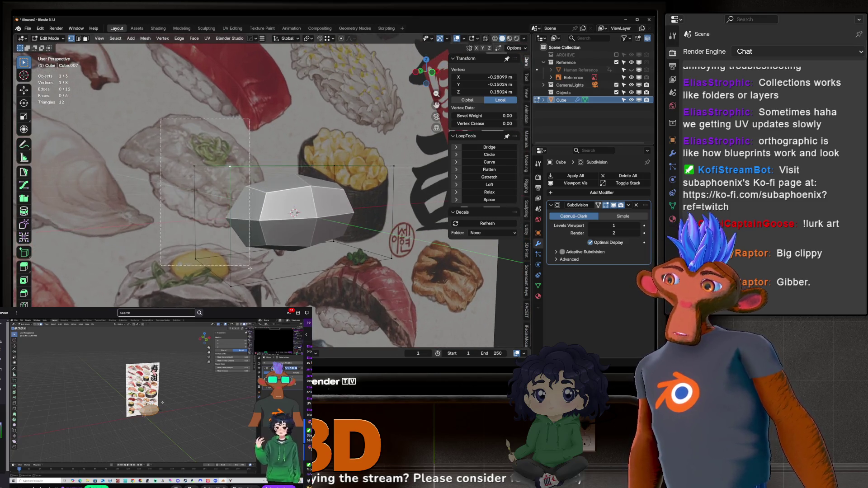
Box-select the three right-side cage vertices, then view the cube from above.
mouse_move(308, 84)
left_mouse_down()
mouse_move(377, 247)
mouse_move(395, 266)
left_mouse_up()
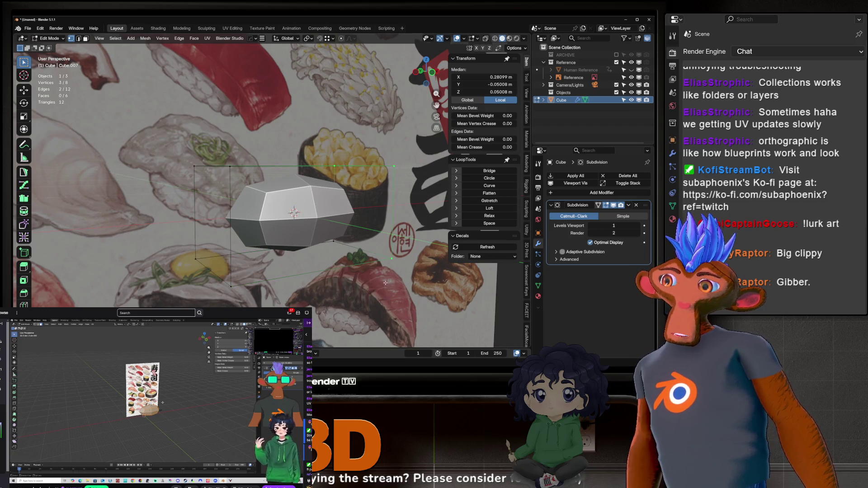
scroll(347, 251, "up", 10)
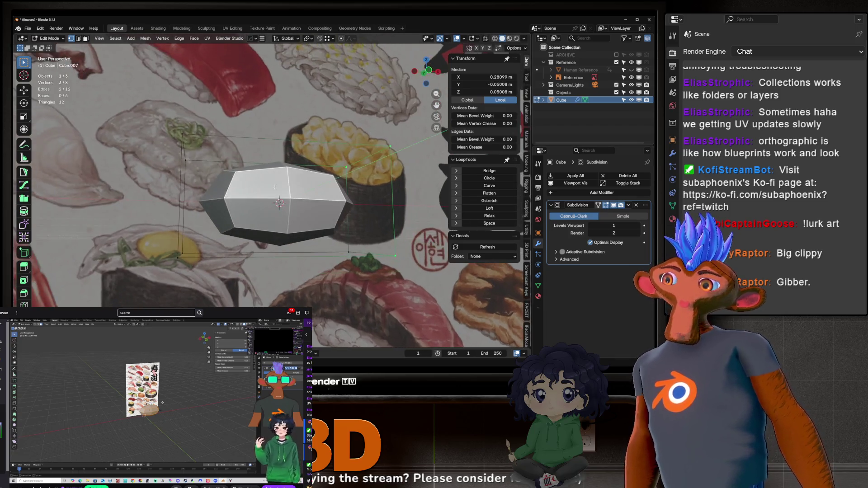
scroll(304, 204, "down", 10)
middle_click_drag(304, 204, 579, 197)
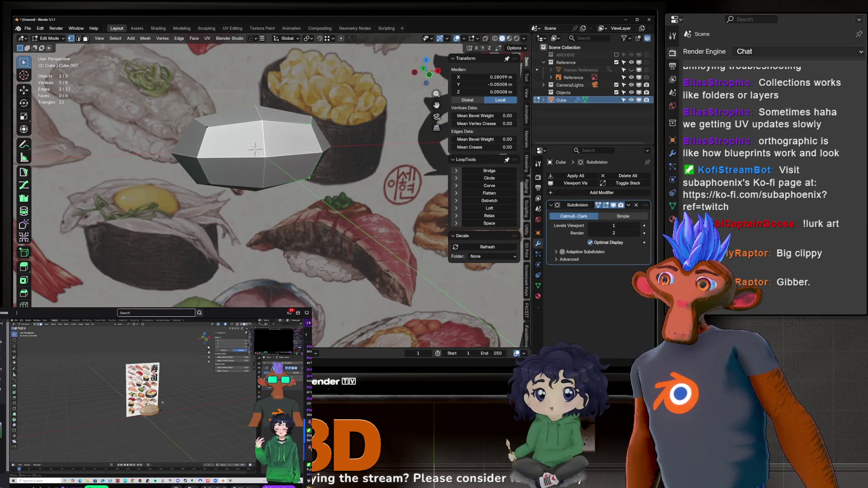
scroll(293, 164, "up", 8)
scroll(293, 165, "down", 5)
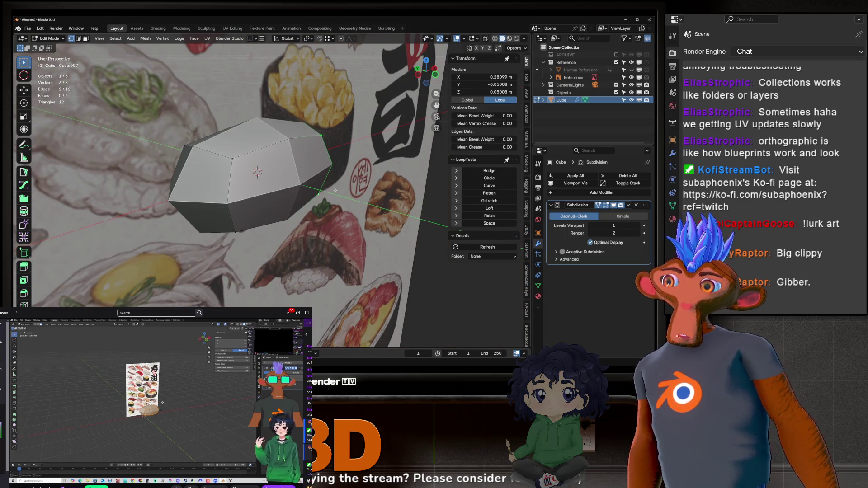
middle_click_drag(343, 194, 556, 180)
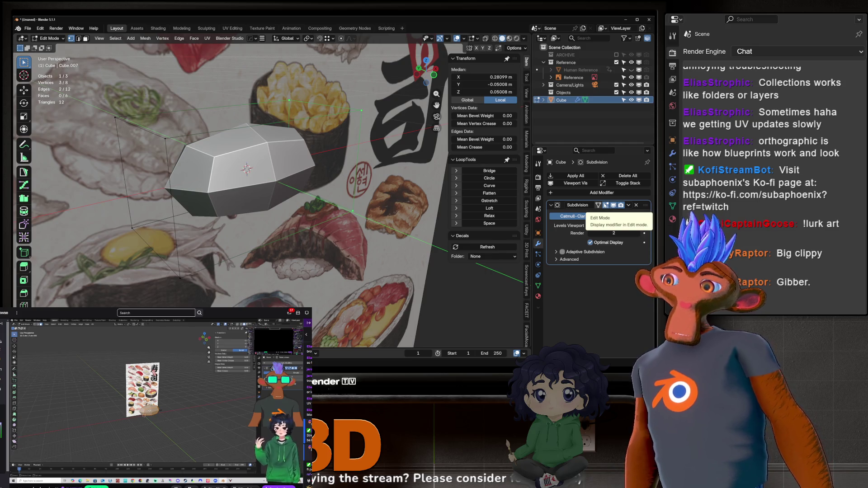
Toggle the Subdivision modifier's Edit Mode display to compare the smoothed and plain box shapes.
left_click(606, 205)
left_click(605, 206)
left_click(606, 206)
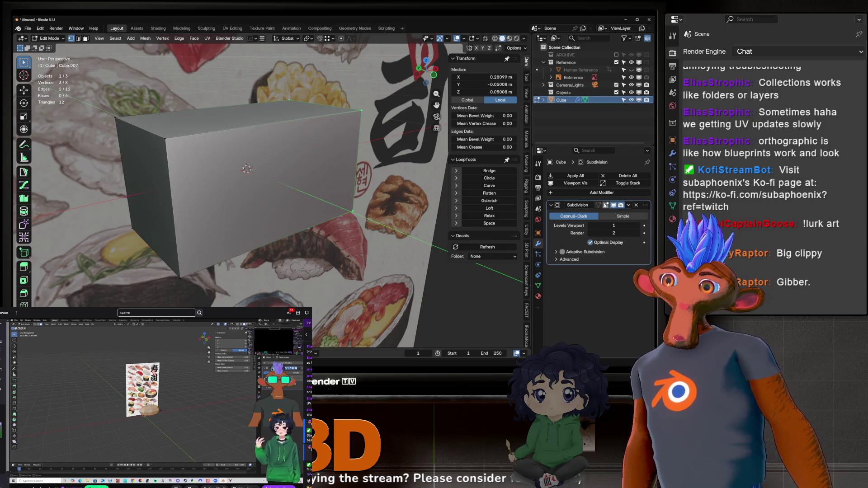
left_click(606, 205)
left_click(606, 206)
left_click(606, 206)
left_click(606, 205)
left_click(606, 206)
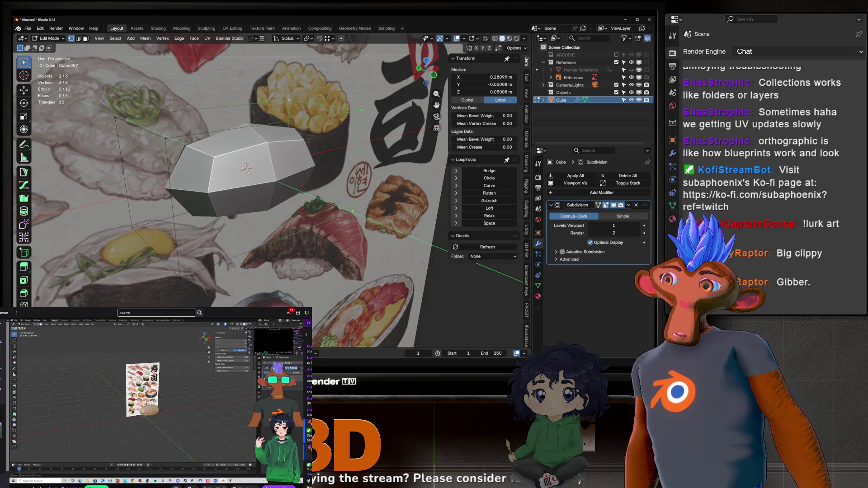
left_click(606, 205)
left_click(606, 205)
left_click(606, 205)
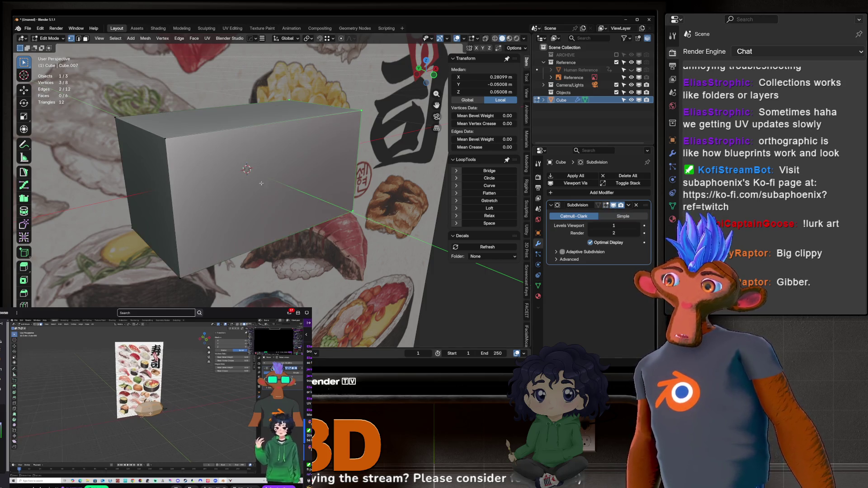
key("Tab")
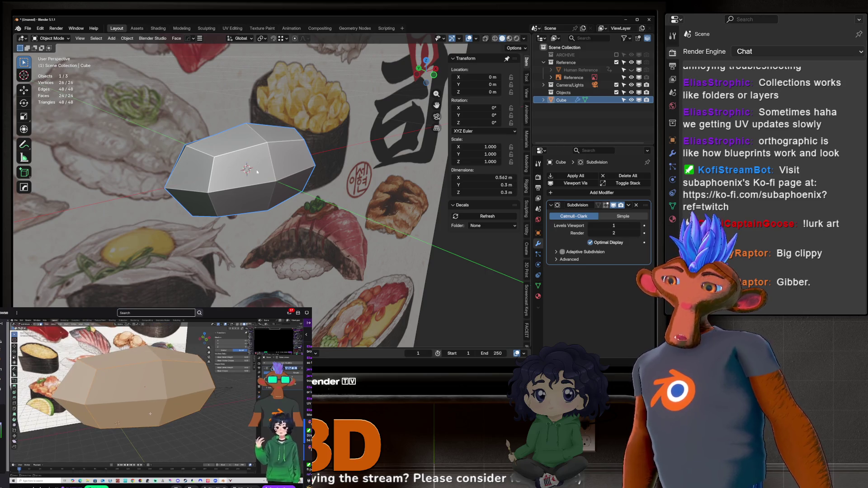
key("Tab")
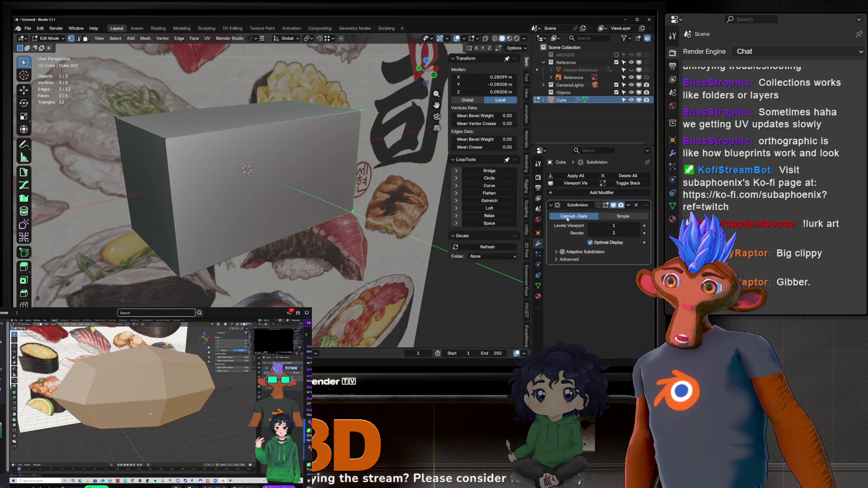
Select a corner vertex, then compare plain and subdivided shapes in Object Mode via the viewport toggle.
left_click(192, 154)
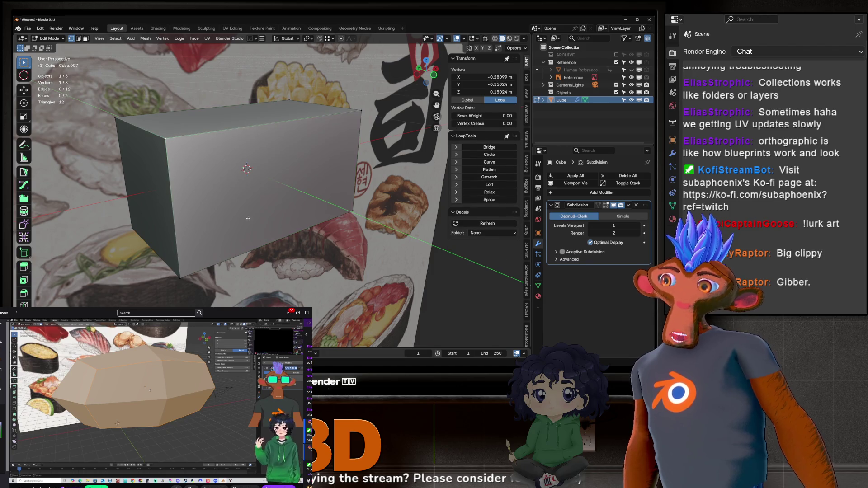
key("Tab")
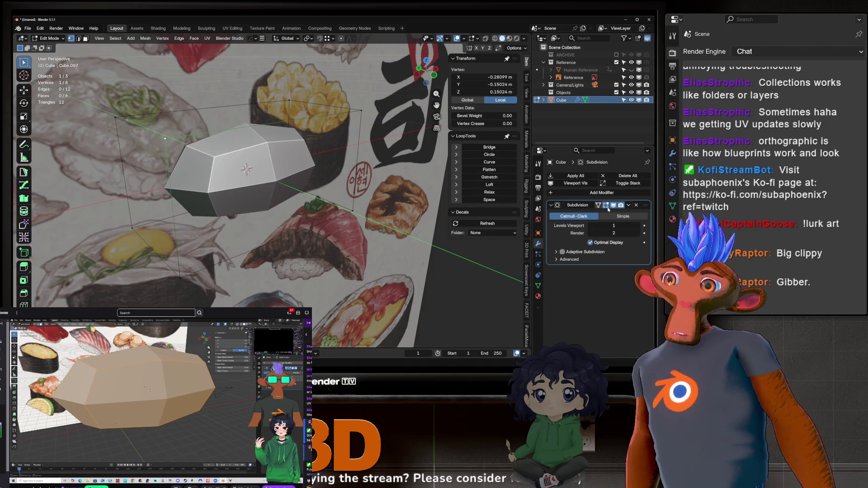
left_click(613, 205)
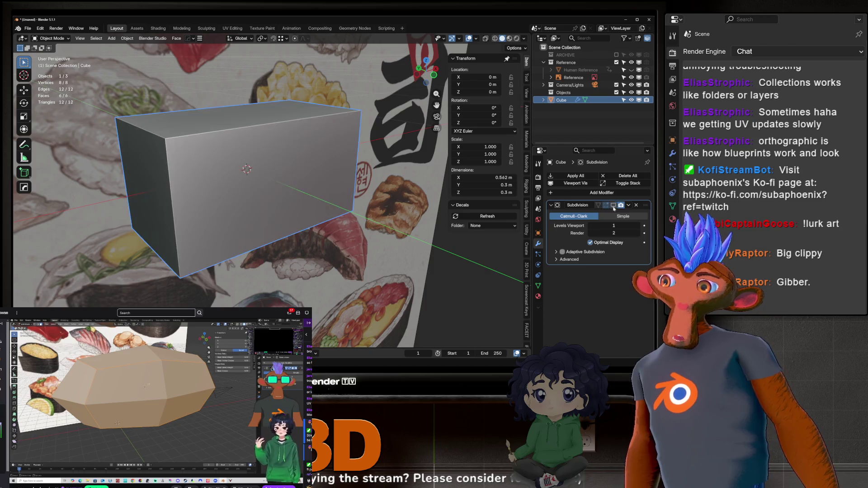
left_click(614, 206)
left_click(613, 206)
left_click(614, 205)
left_click(613, 206)
left_click(613, 206)
left_click(614, 206)
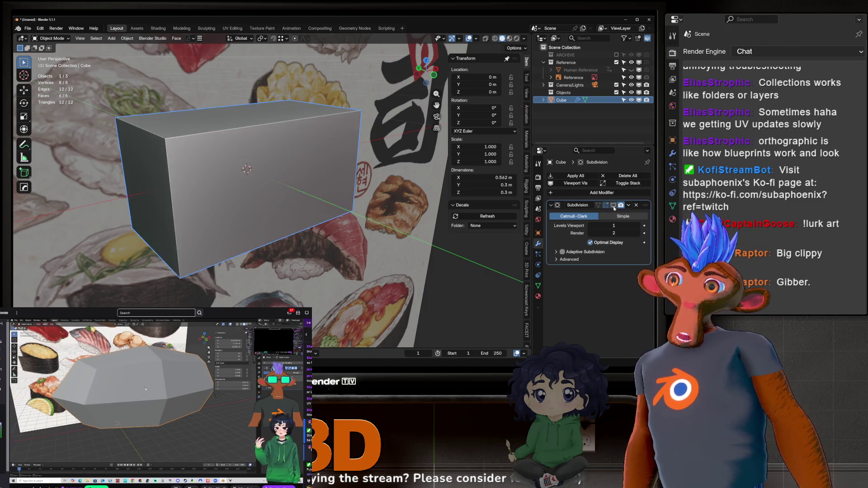
left_click(614, 206)
left_click(613, 206)
left_click(614, 206)
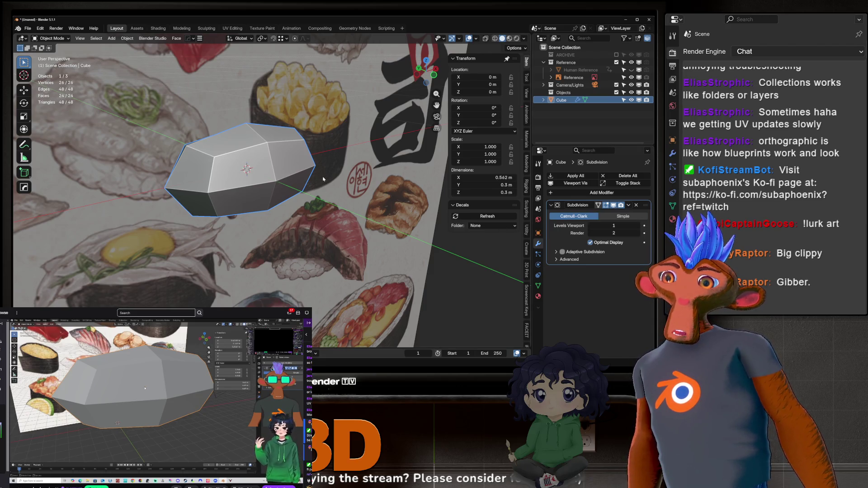
Turn off the Subdivision modifier's Edit Mode display and return to editing the plain box.
mouse_move(324, 179)
middle_mouse_down()
mouse_move(254, 166)
mouse_move(302, 194)
middle_mouse_up()
key("Tab")
mouse_move(274, 166)
middle_mouse_down()
mouse_move(270, 173)
mouse_move(257, 165)
mouse_move(332, 206)
middle_mouse_up()
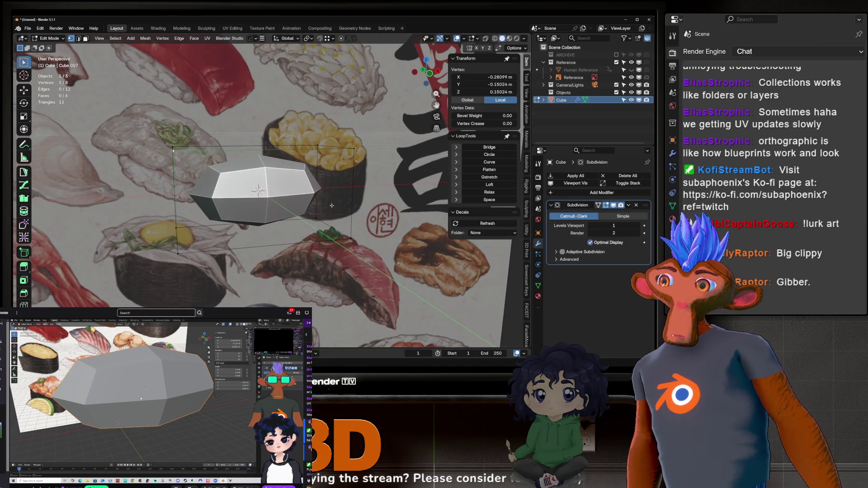
middle_click_drag(280, 175, 277, 170)
key("Tab")
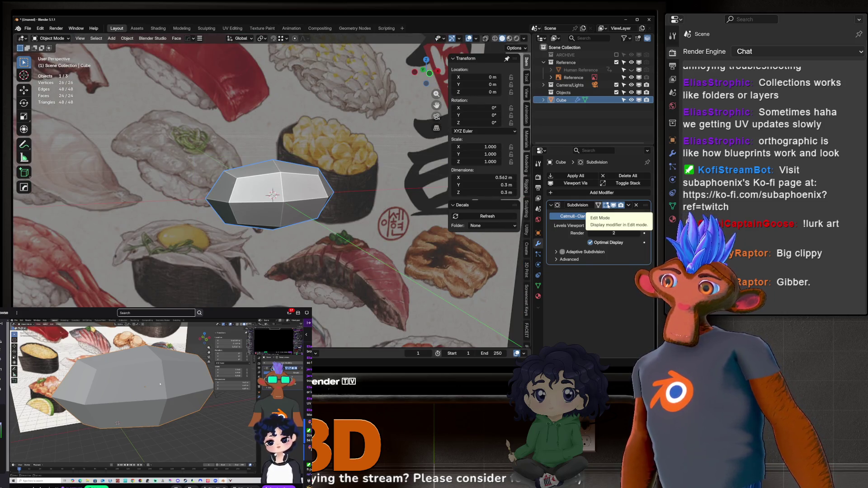
left_click(607, 204)
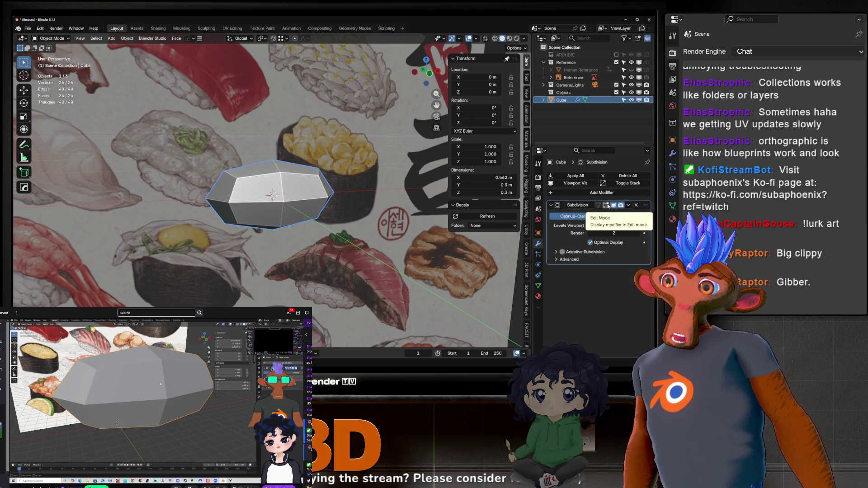
key("Tab")
mouse_move(290, 194)
middle_mouse_down()
mouse_move(272, 185)
mouse_move(280, 181)
mouse_move(315, 207)
middle_mouse_up()
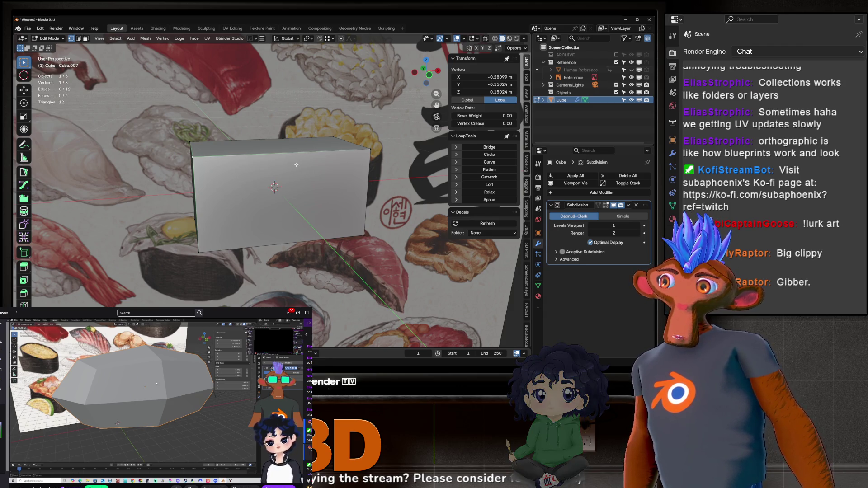
Re-enter Edit Mode on the cube and frame its left side.
key("Tab")
key("Tab")
key("Tab")
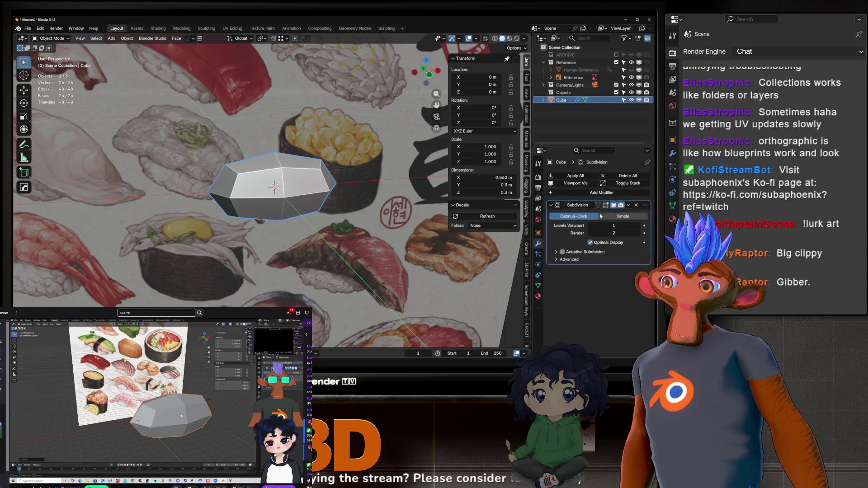
key("Tab")
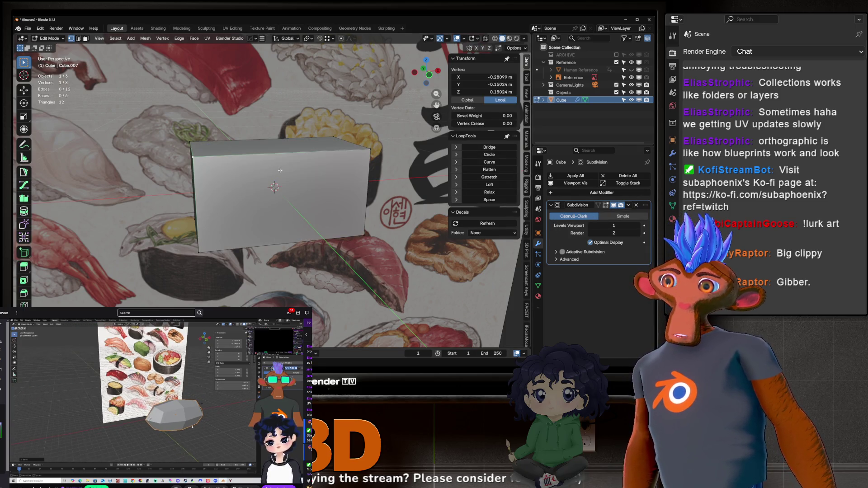
mouse_move(279, 171)
middle_mouse_down()
mouse_move(295, 157)
mouse_move(279, 156)
middle_mouse_up()
scroll(296, 156, "up", 2)
scroll(295, 157, "down", 2)
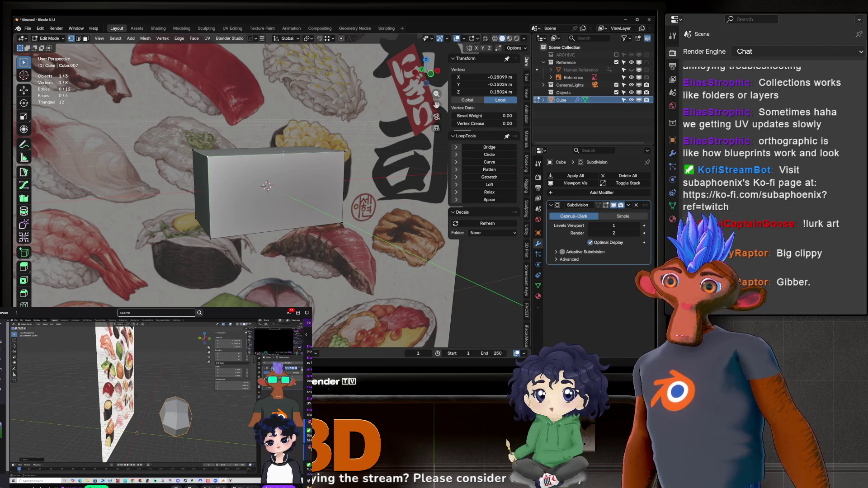
scroll(269, 160, "up", 2)
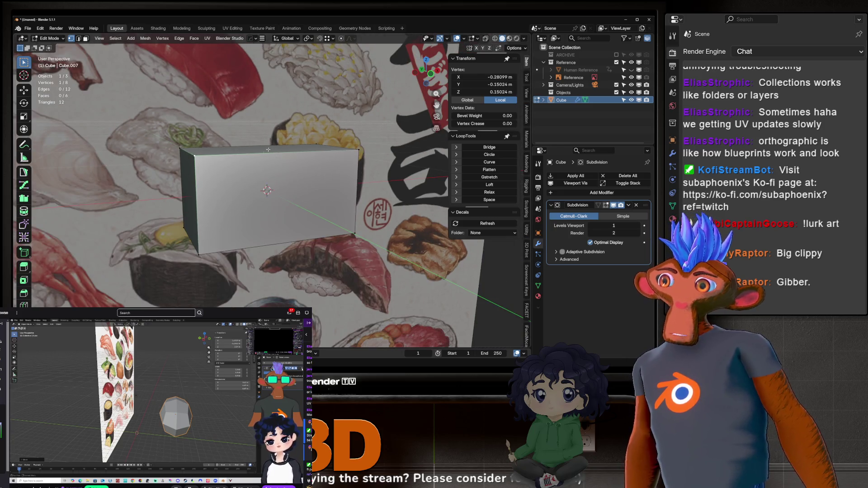
Try a 1-cut loop cut, cancel it, deselect all vertices, and start the loop cut again.
key("ctrl+r")
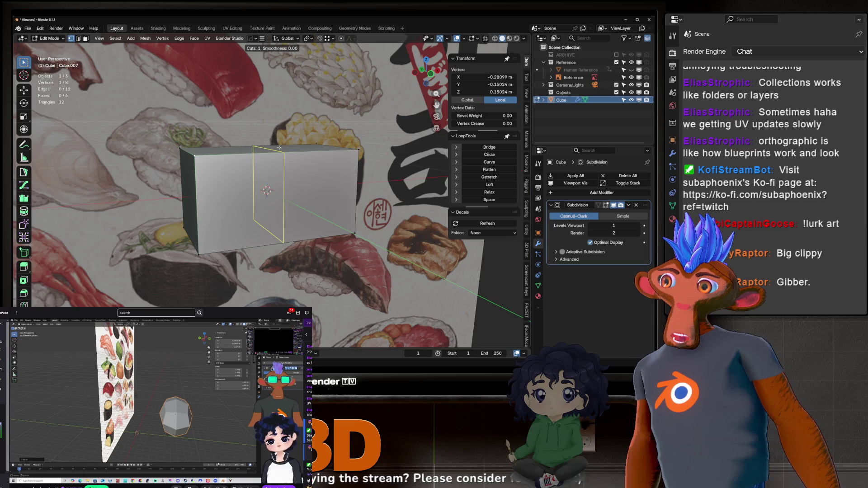
scroll(279, 147, "up", 3)
scroll(279, 147, "down", 3)
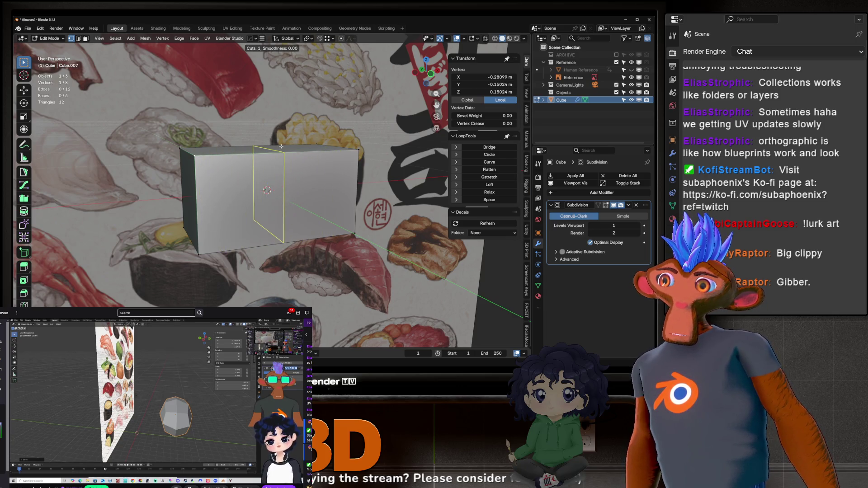
right_click(281, 146)
middle_click_drag(281, 146, 293, 156)
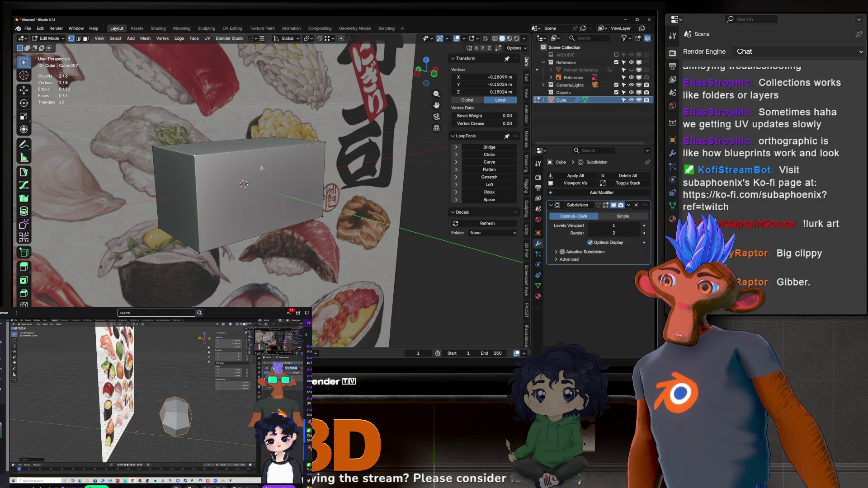
middle_click_drag(261, 168, 207, 121)
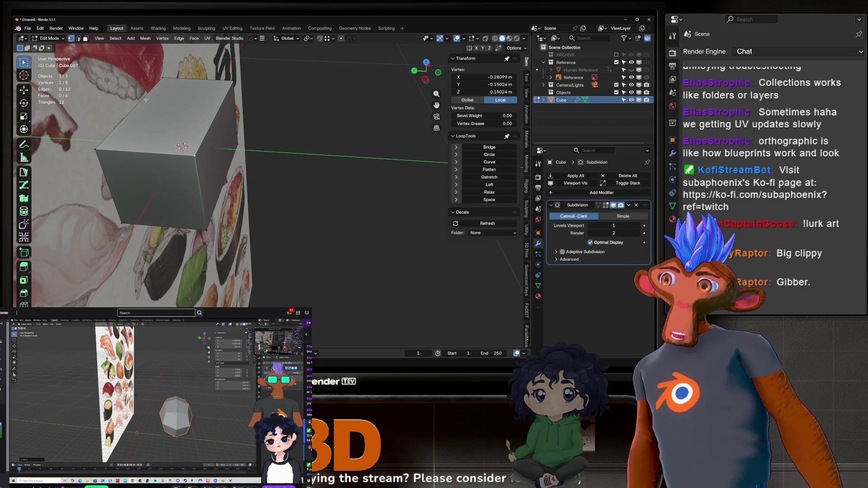
key("alt+a")
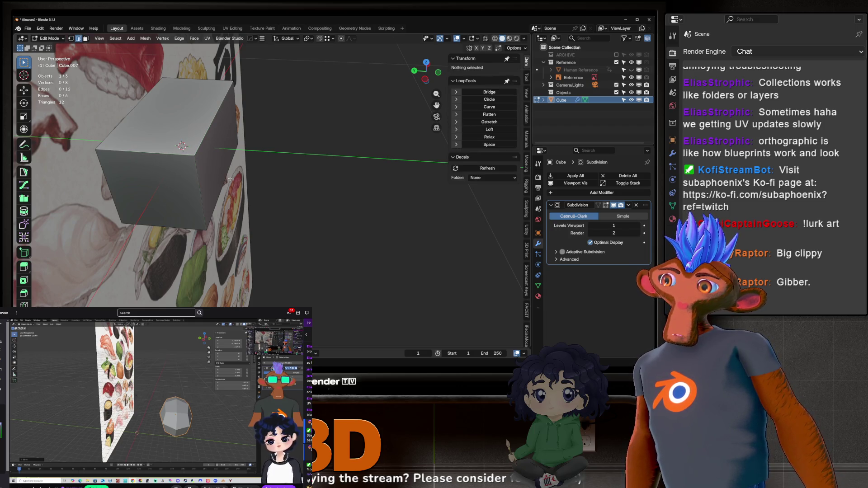
key("ctrl+r")
mouse_move(231, 197)
middle_mouse_down()
mouse_move(230, 181)
mouse_move(245, 177)
middle_mouse_up()
key("Escape")
key("ctrl+r")
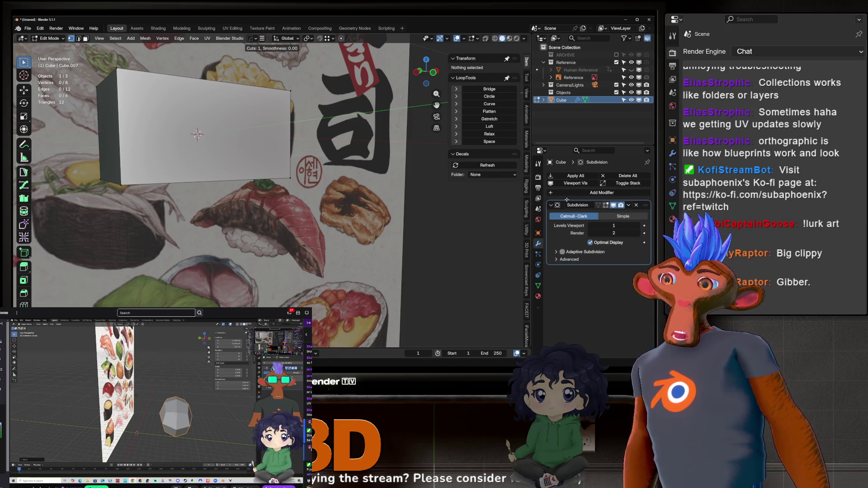
Cancel the pending cut, disable Subdivision's viewport display, and preview one loop cut from above.
key("Escape")
middle_click_drag(294, 149, 338, 187)
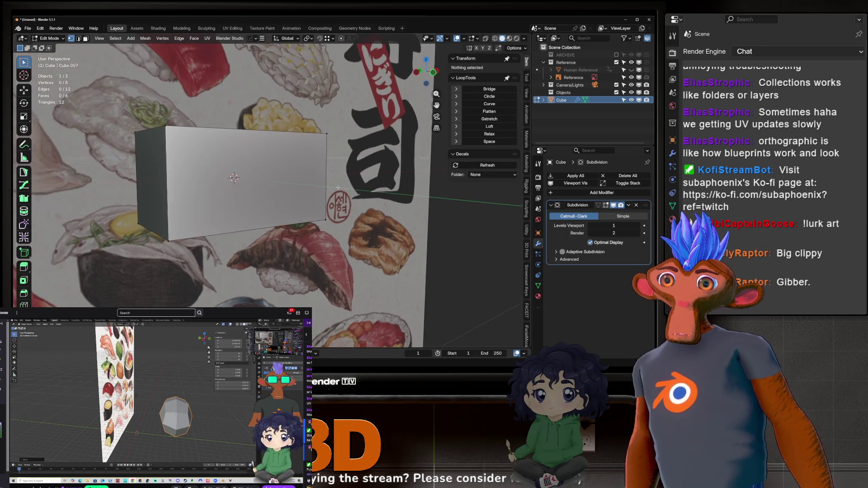
left_click(613, 207)
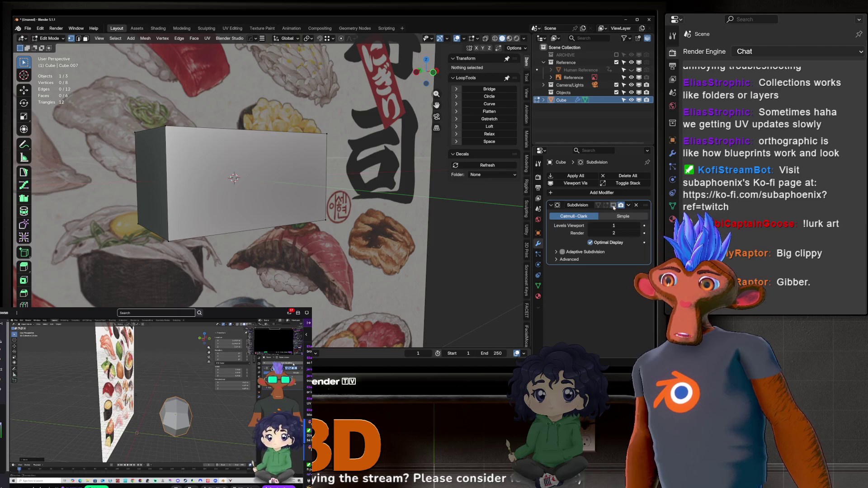
mouse_move(312, 190)
middle_mouse_down()
mouse_move(349, 209)
mouse_move(332, 184)
middle_mouse_up()
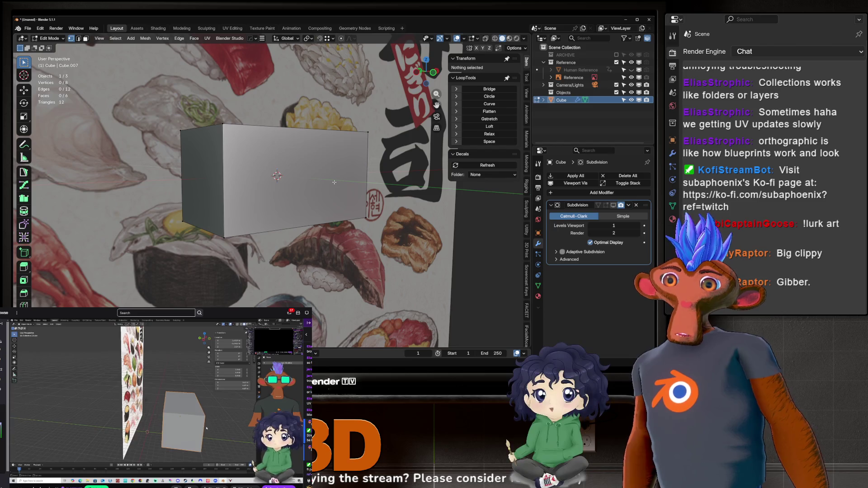
middle_click_drag(321, 170, 318, 146)
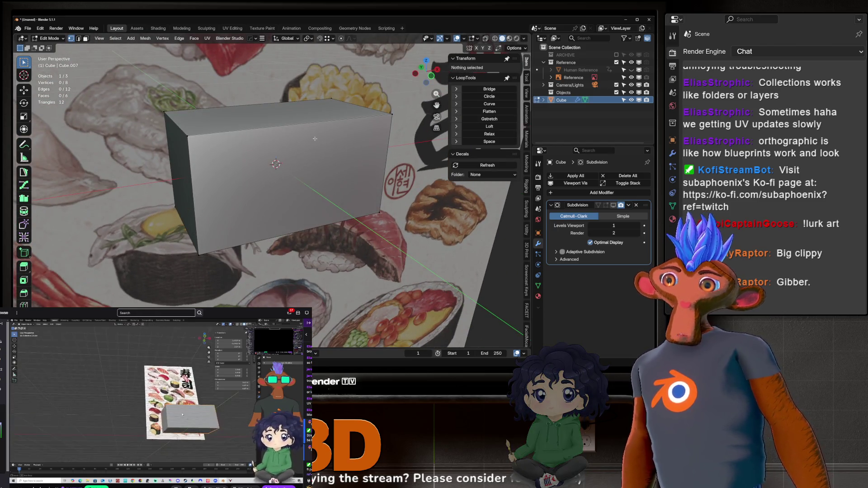
key("ctrl+r")
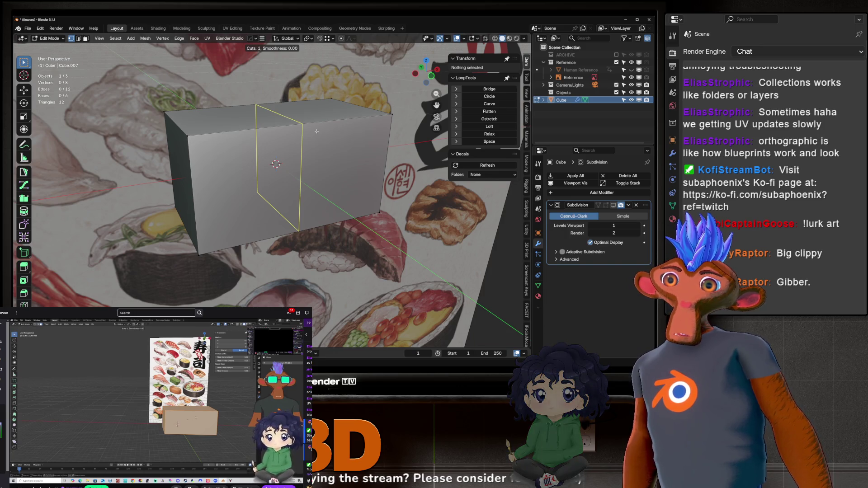
key("Escape")
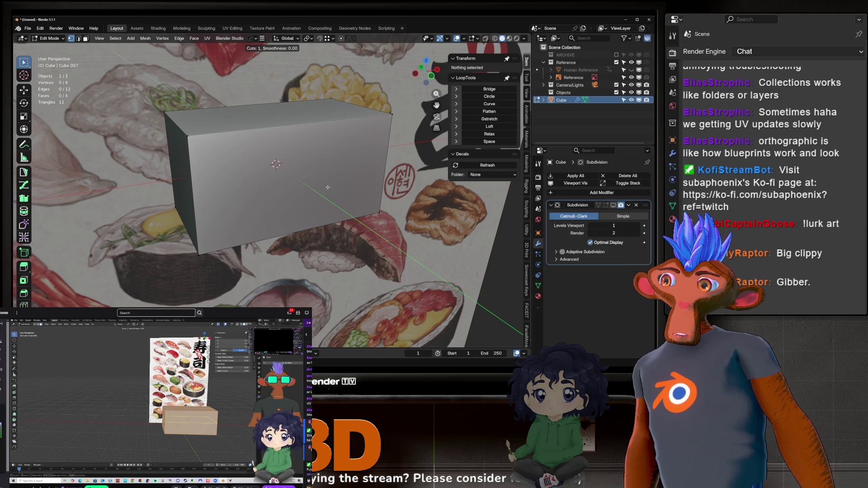
key("Escape")
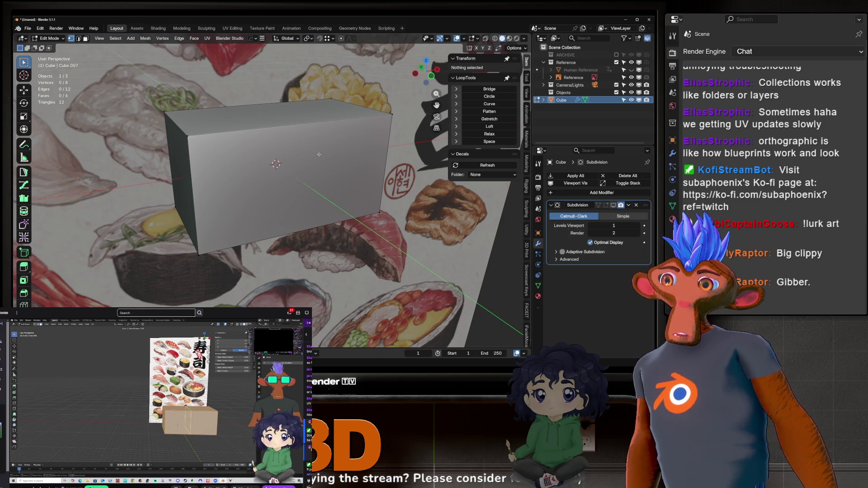
key("ctrl+r")
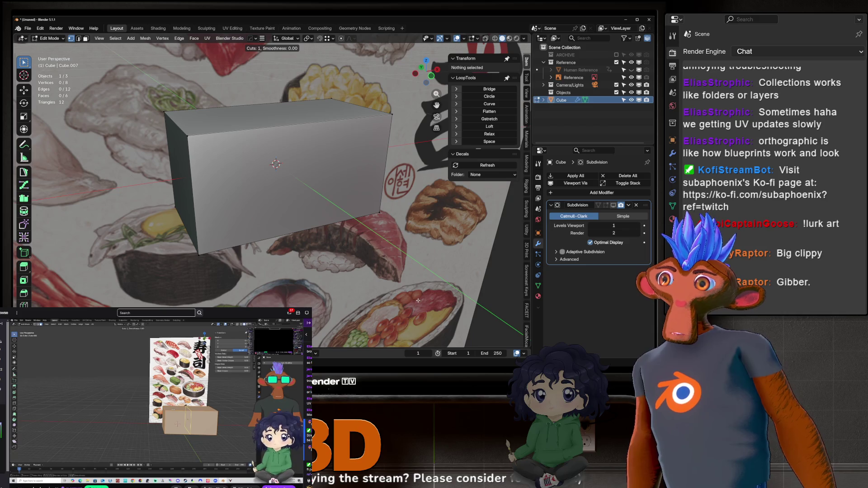
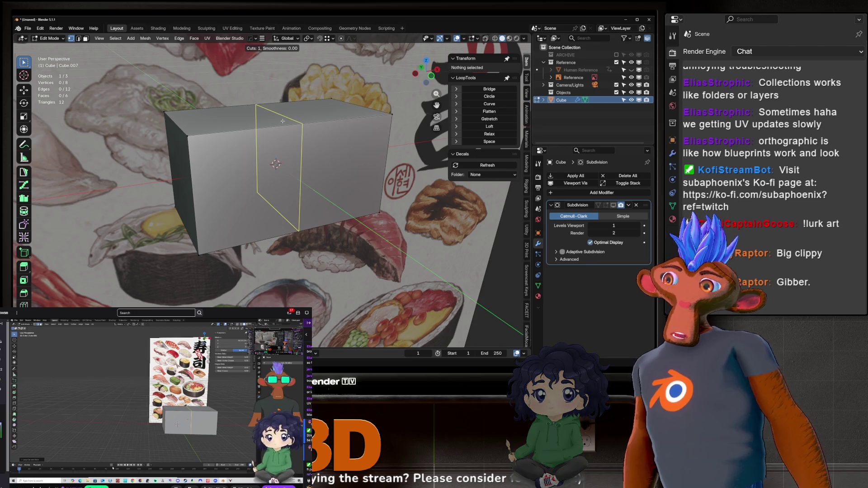
Zoom in on the box and commit a single edge loop across it.
scroll(283, 122, "up", 1)
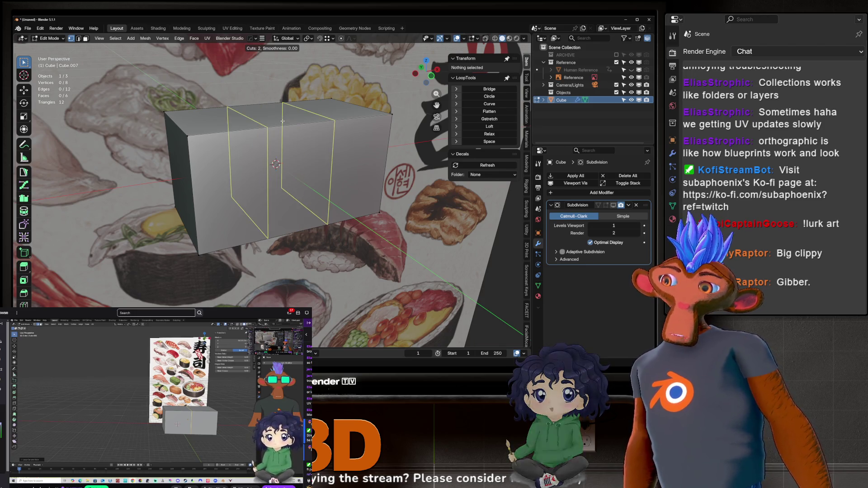
scroll(282, 121, "up", 1)
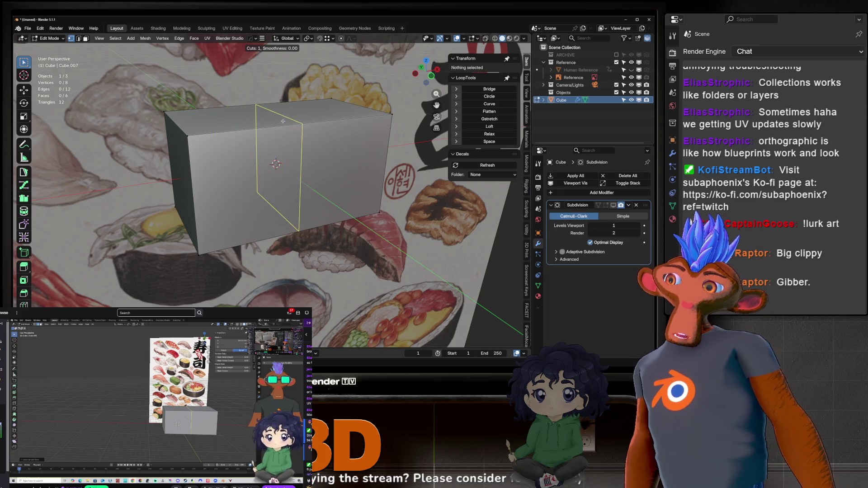
scroll(285, 122, "up", 2)
scroll(291, 123, "up", 4)
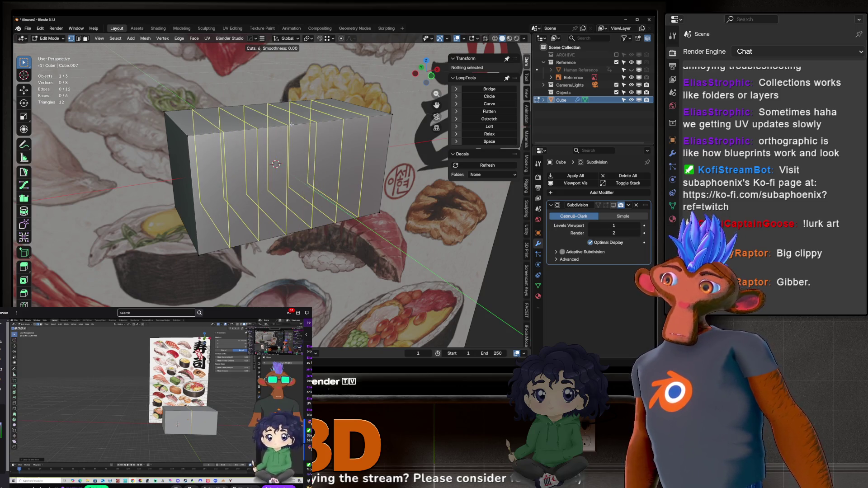
scroll(292, 124, "down", 2)
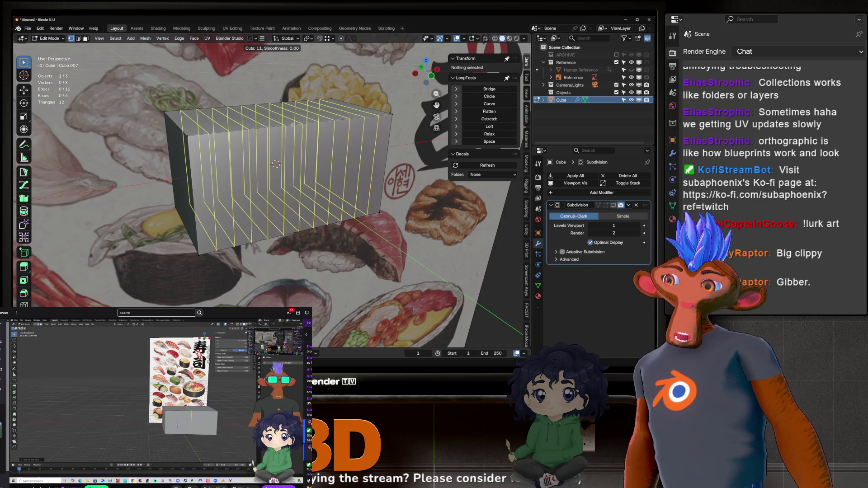
scroll(294, 124, "down", 6)
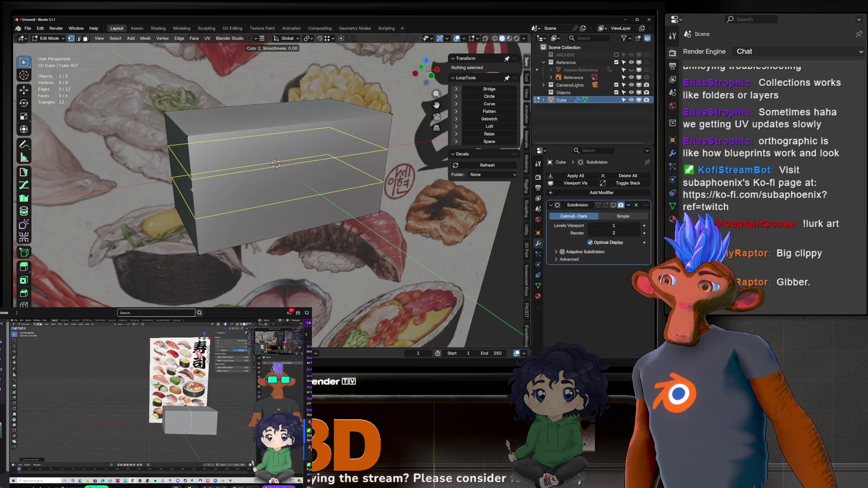
scroll(192, 188, "up", 5)
scroll(193, 188, "down", 5)
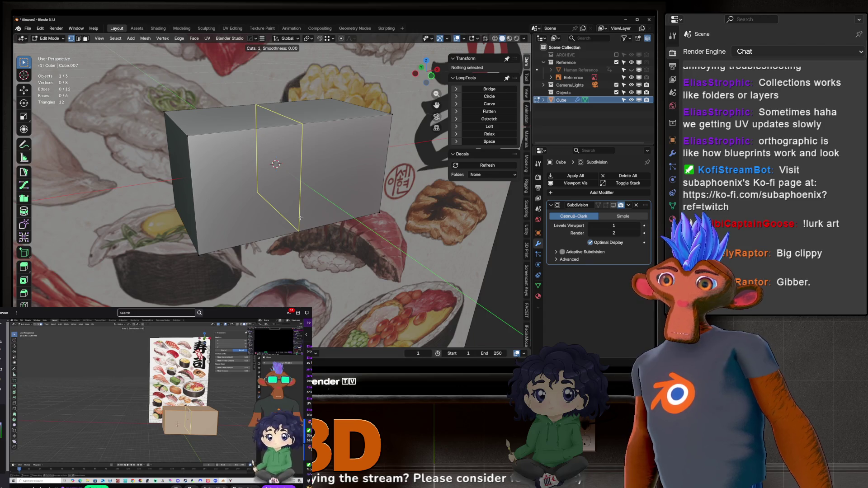
left_click(300, 218)
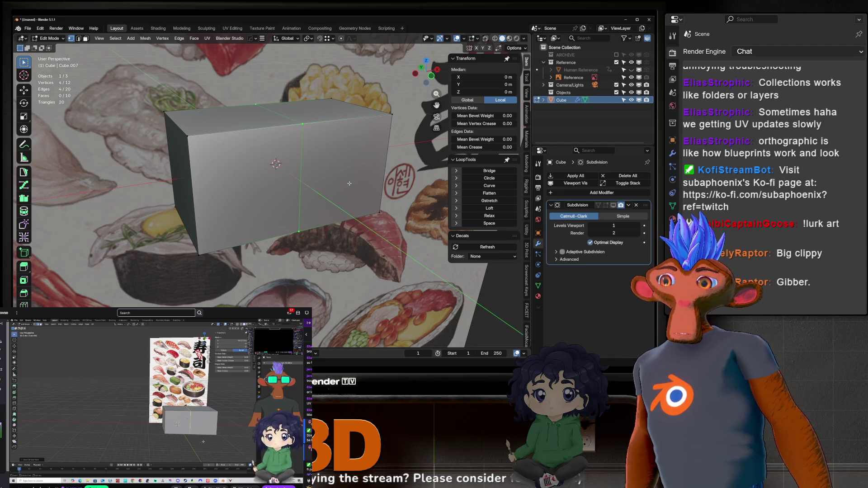
Undo that loop and replace it with a new edge loop kept at the centre.
key("ctrl+z")
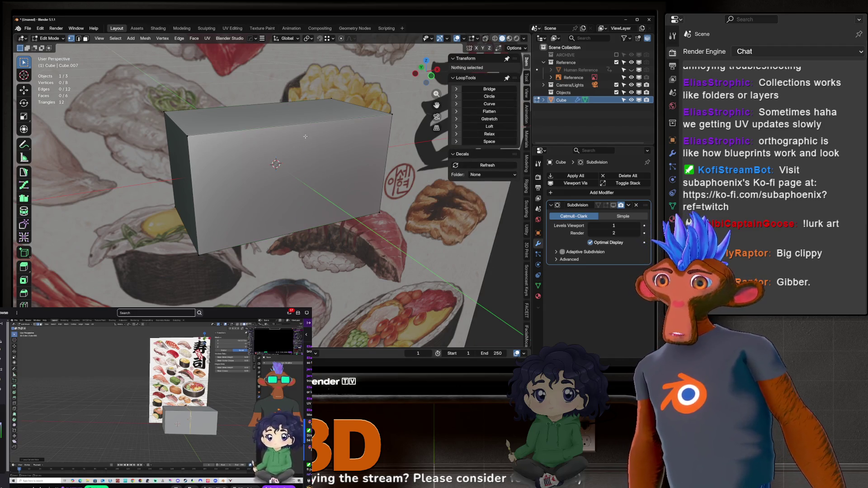
key("ctrl+r")
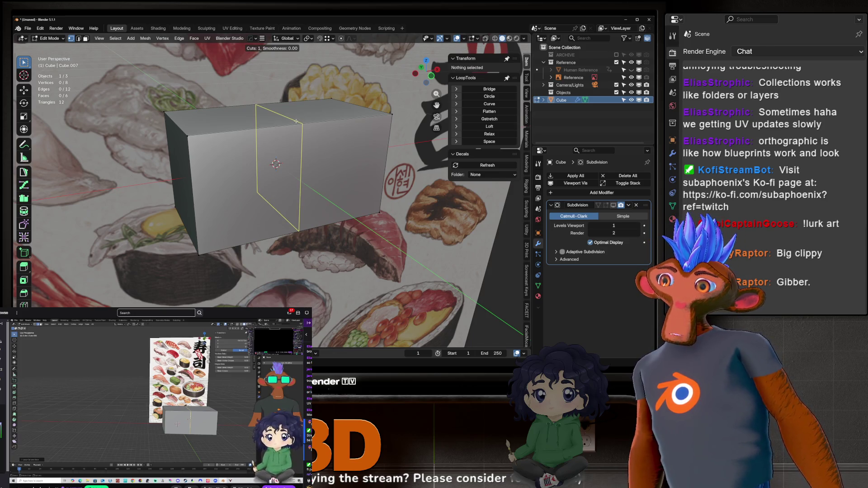
left_click(296, 121)
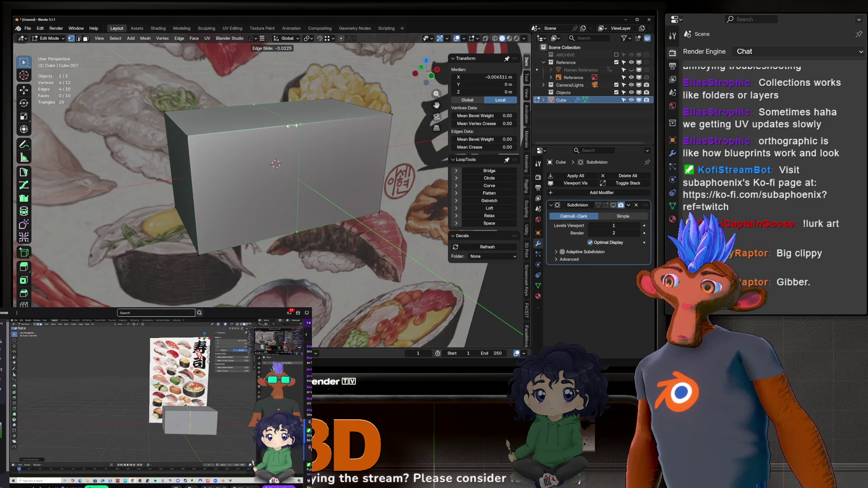
right_click(320, 106)
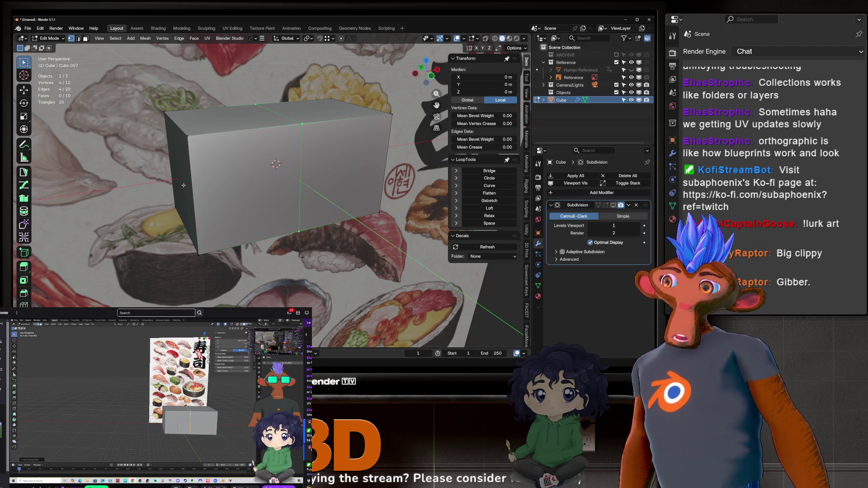
Add a second edge loop slid toward the left end, then select both loops in edge mode.
key("ctrl+r")
left_click(242, 122)
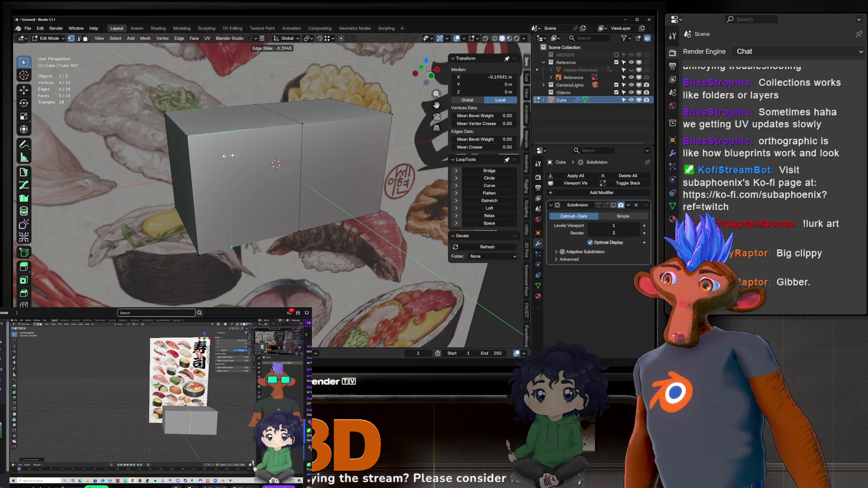
left_click(258, 164)
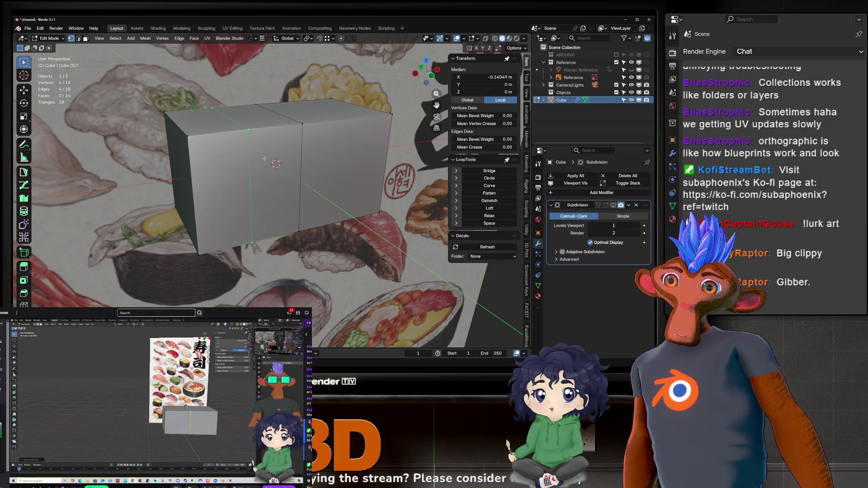
key("2")
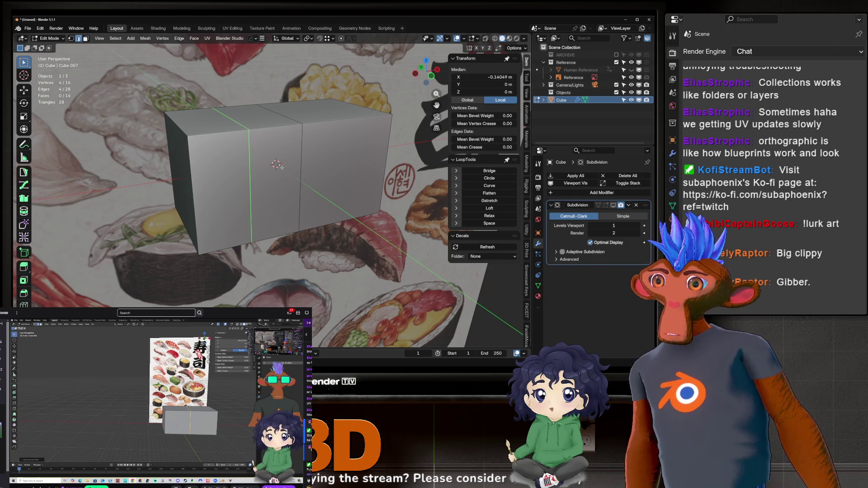
left_click(301, 164, "alt+shift")
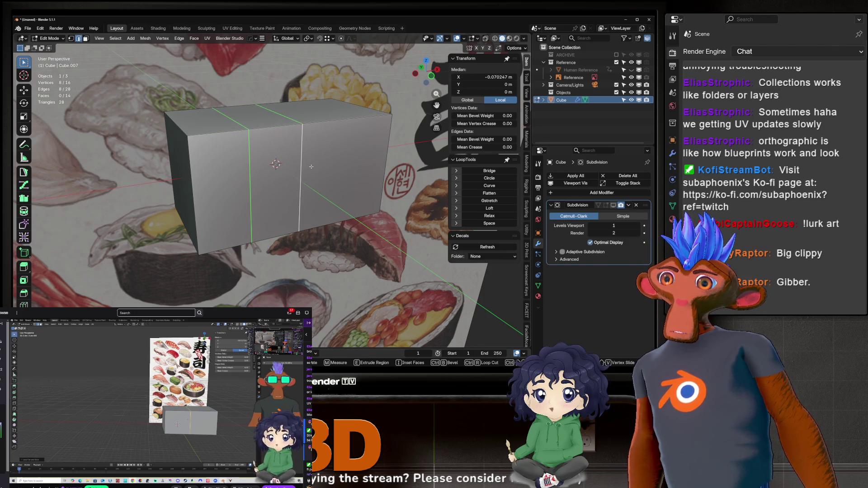
right_click(298, 162)
Dissolve both selected edge loops, orbit to a front view, and begin a new loop cut.
key("x")
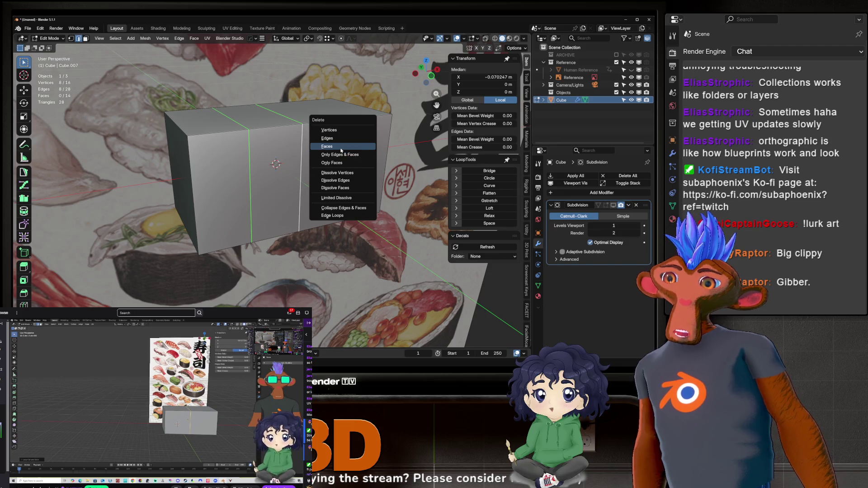
key("Escape")
key("x")
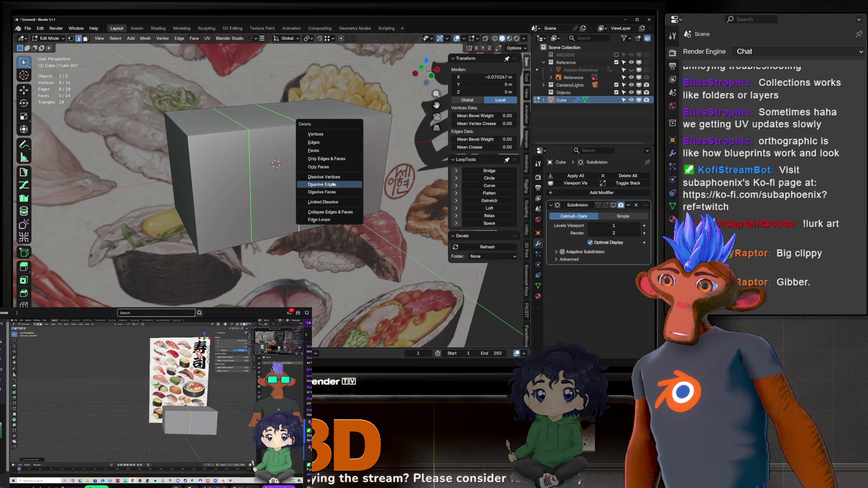
left_click(322, 184)
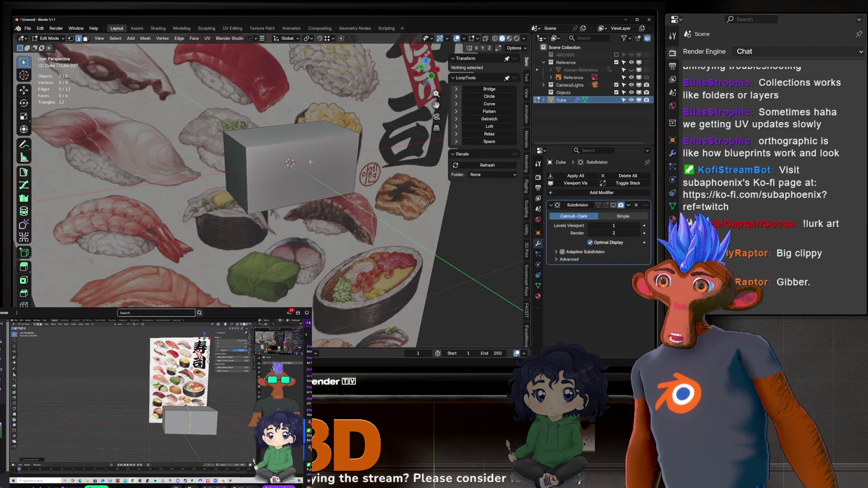
middle_click_drag(310, 162, 282, 147)
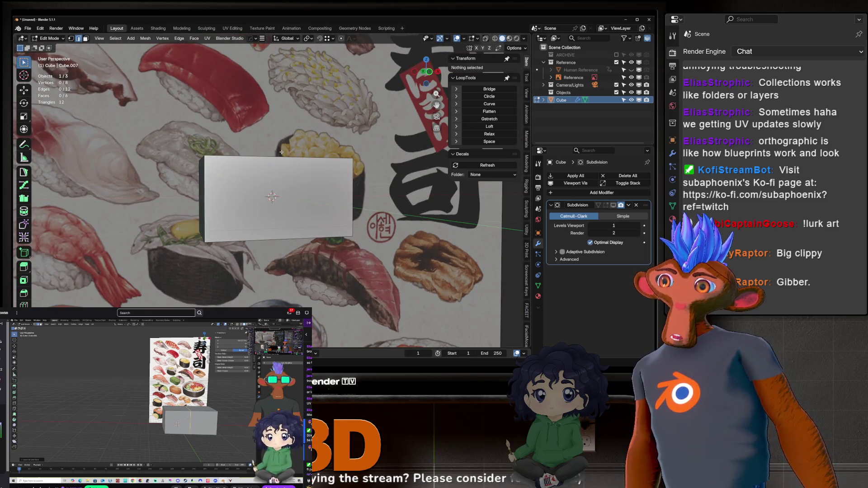
key("ctrl+r")
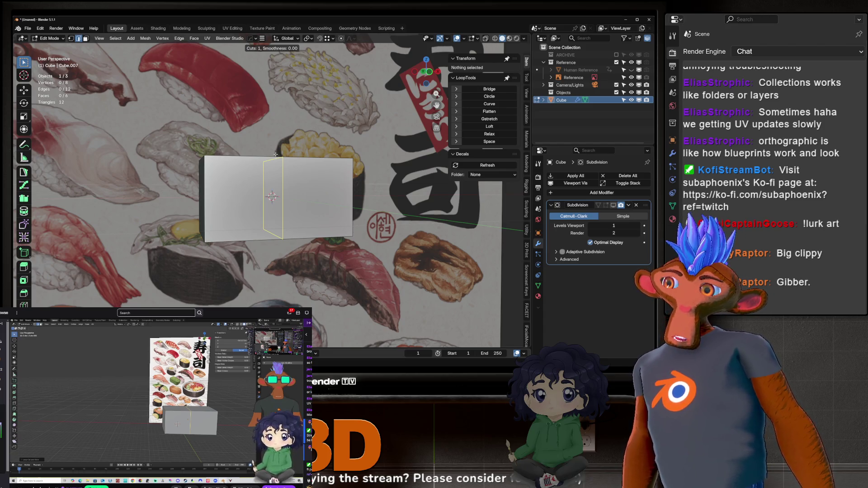
left_click(277, 153)
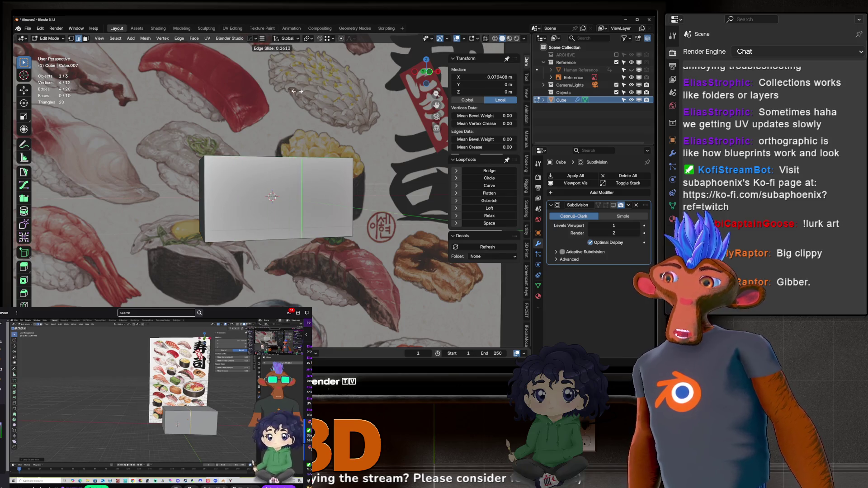
Keep the new loop centred, try extra loops on the left and right halves, then undo them.
key("Escape")
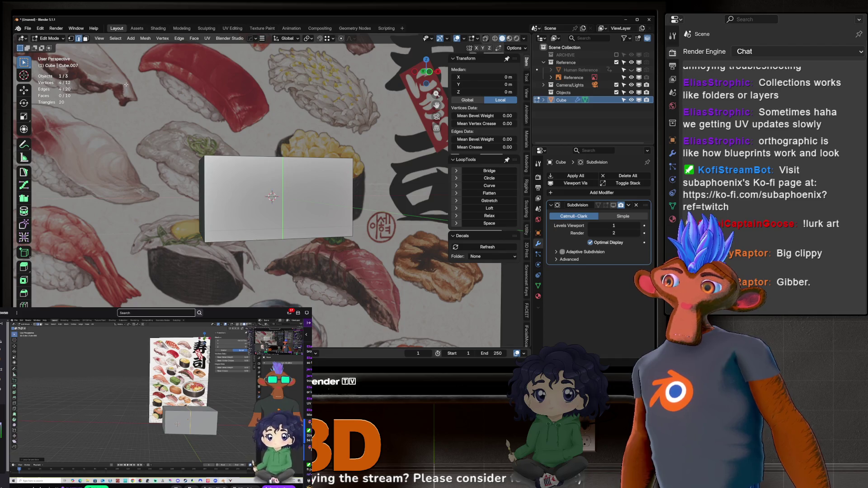
key("ctrl+r")
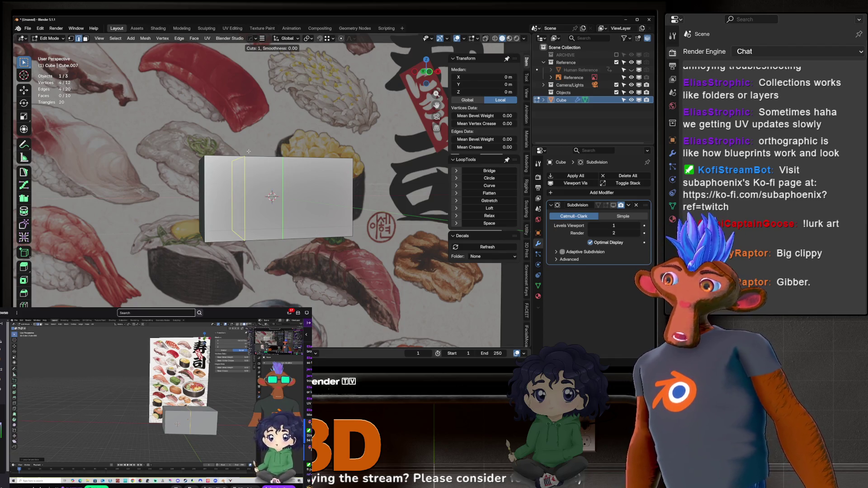
left_click(248, 151)
right_click(247, 151)
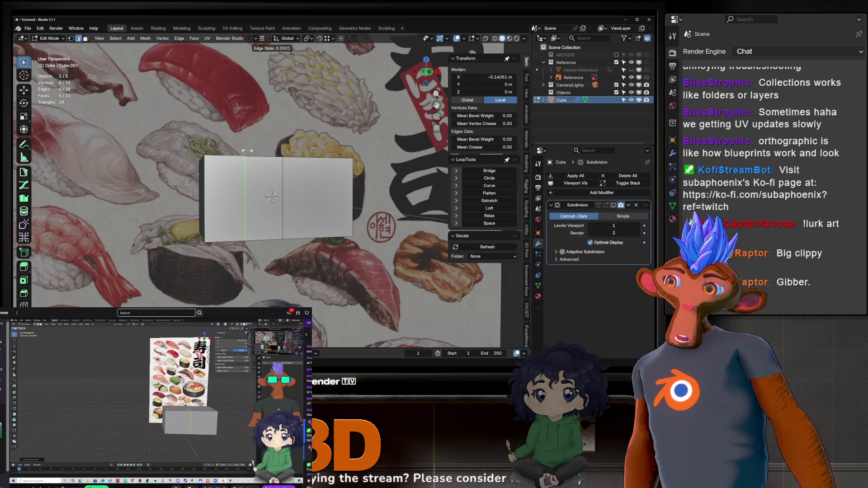
key("ctrl+r")
left_click(319, 163)
right_click(319, 163)
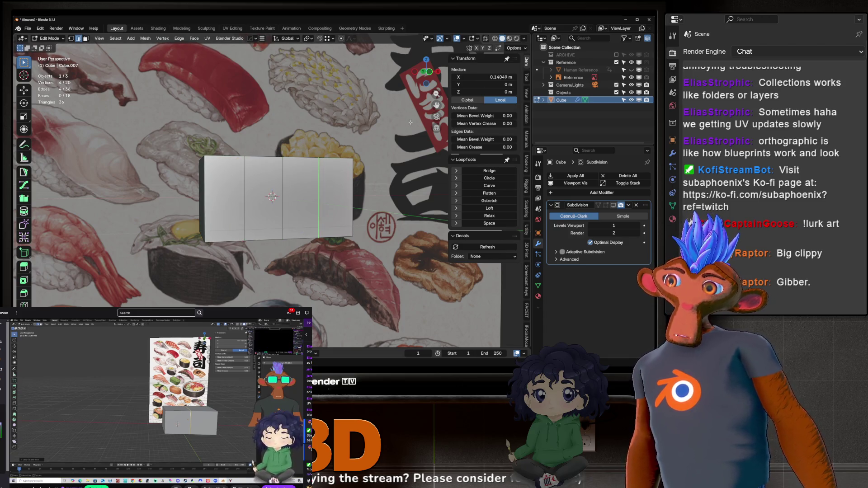
key("ctrl+z")
key("ctrl+z")
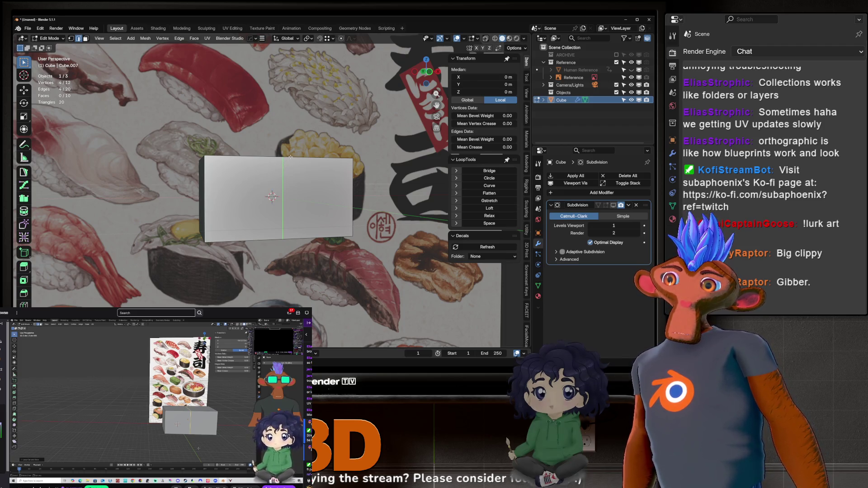
mouse_move(290, 157)
middle_mouse_down()
mouse_move(297, 178)
mouse_move(298, 137)
middle_mouse_up()
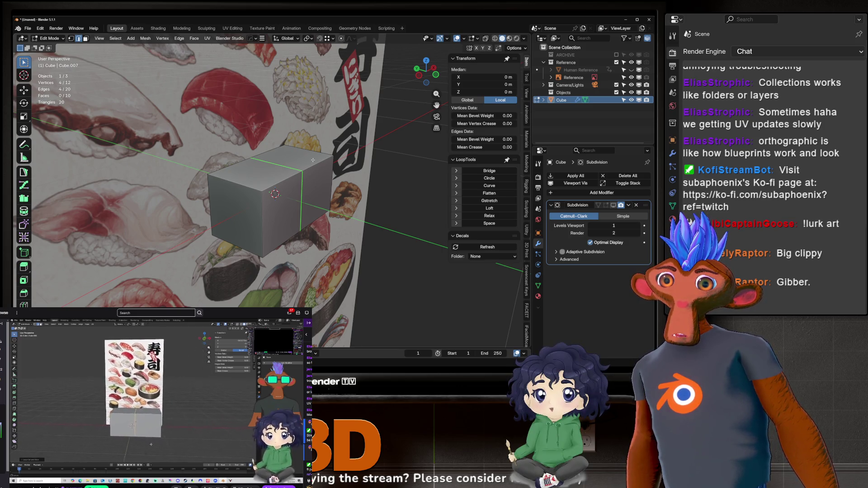
Recentre on a front view and pick the block's right face and top-right corner vertex.
middle_click_drag(323, 168, 297, 166, "shift")
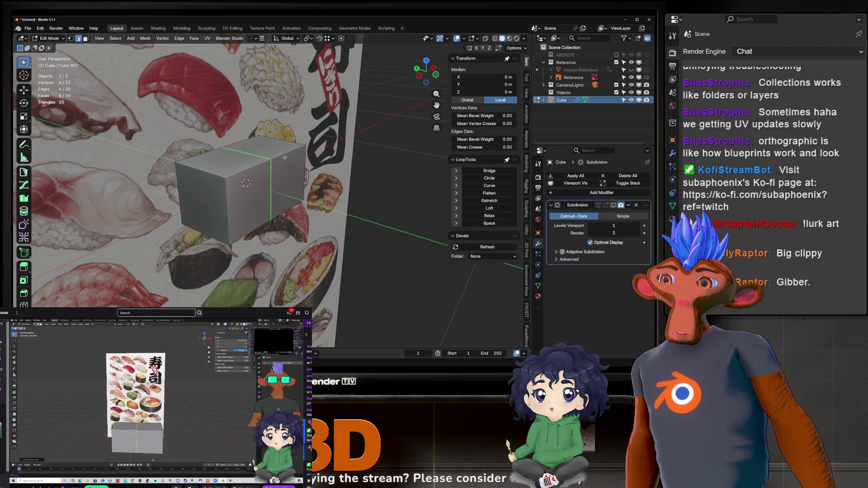
key("KP_1")
middle_click_drag(259, 144, 313, 172)
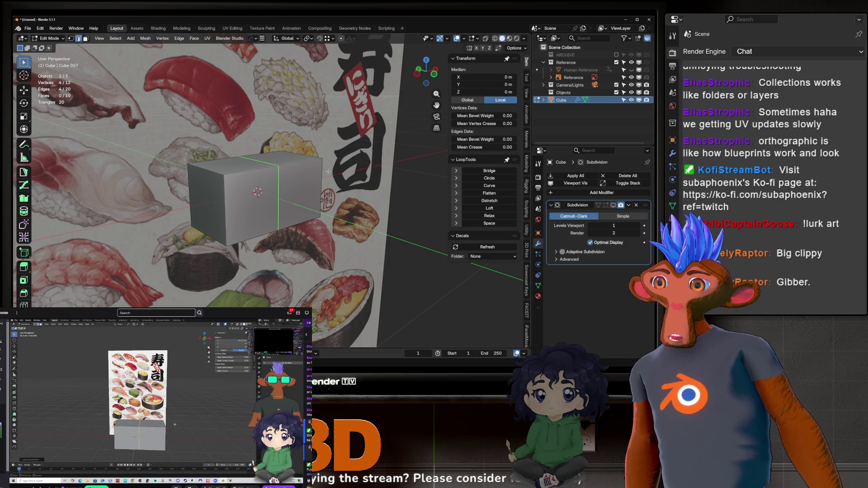
key("1")
left_click(324, 160)
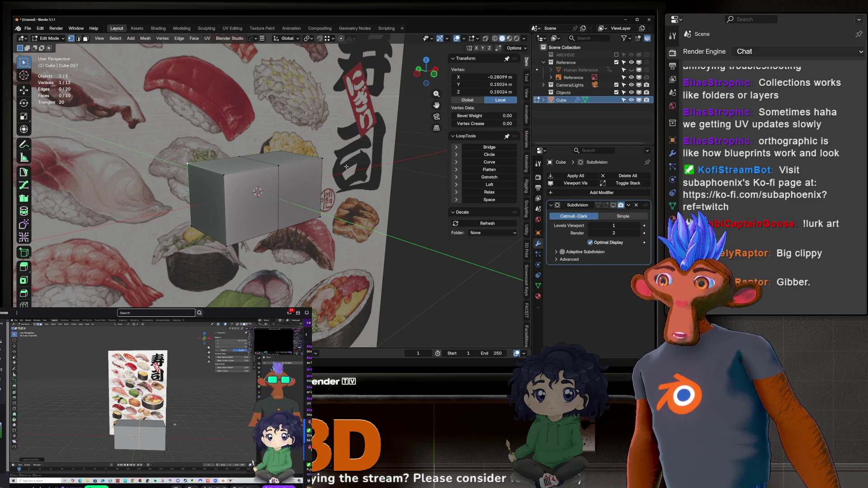
left_click(313, 166)
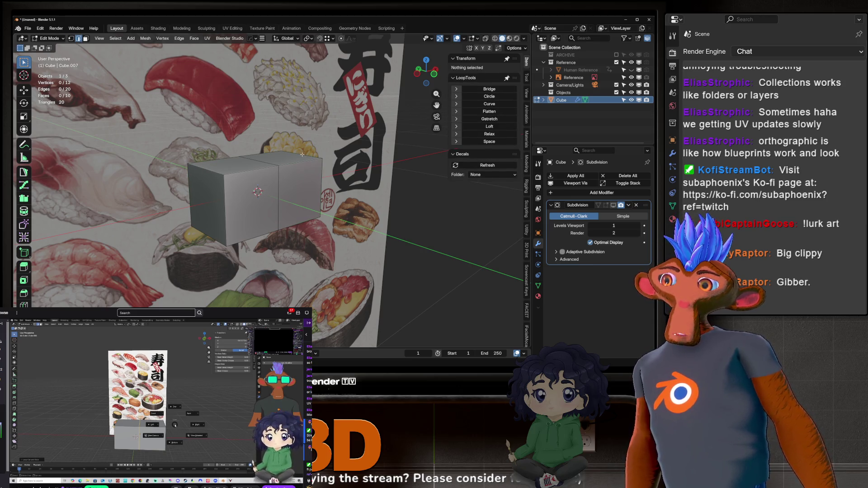
key("3")
left_click(316, 167)
key("1")
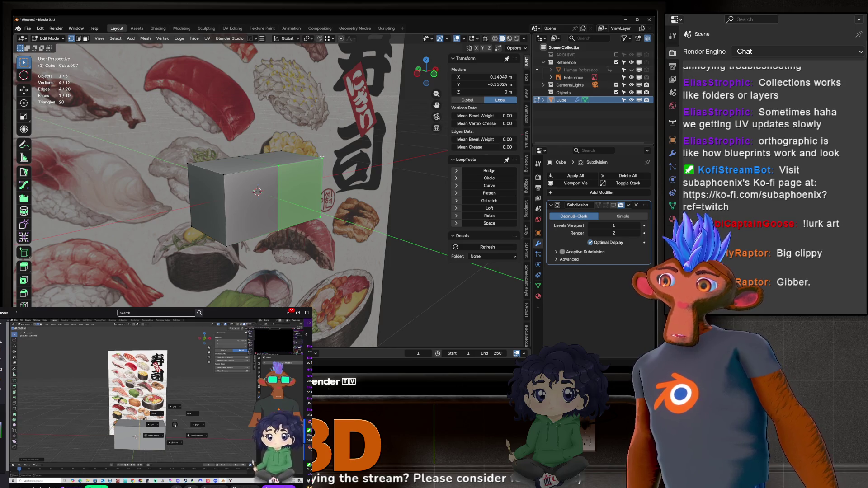
left_click(322, 157)
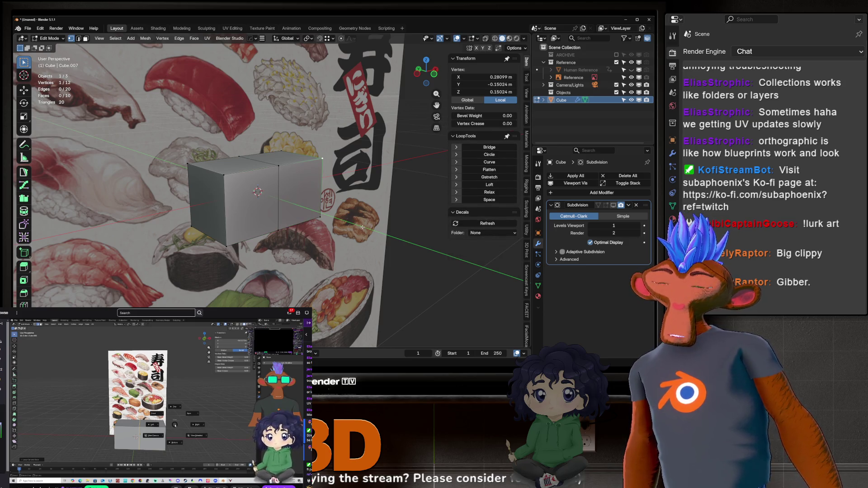
Zoom in on the chosen corner vertex and turn X-ray off so faces are opaque.
middle_click_drag(332, 163, 394, 147)
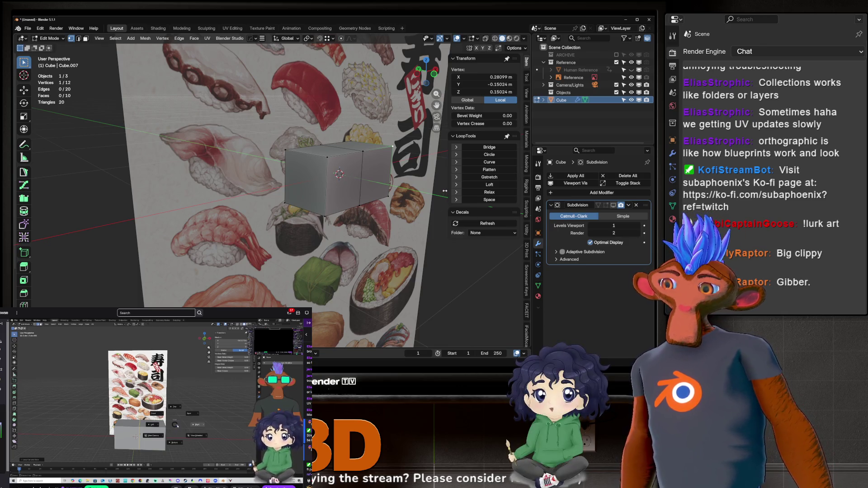
key("KP_Decimal")
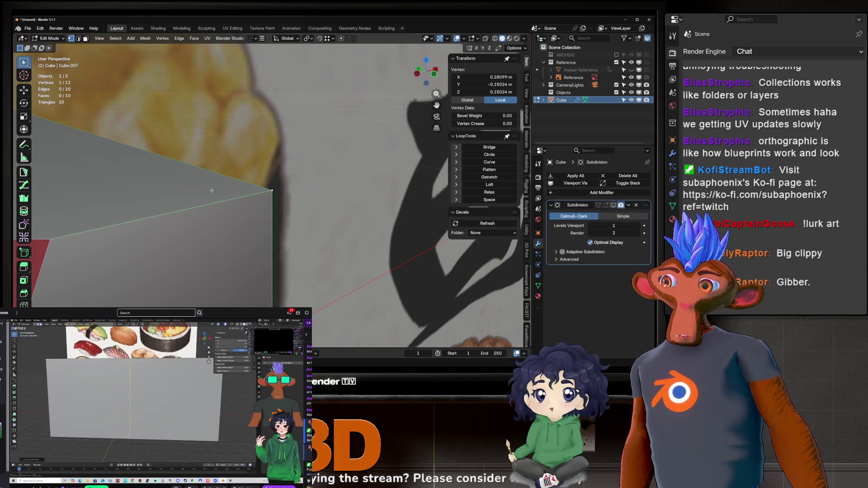
key("alt+z")
scroll(232, 116, "down", 10)
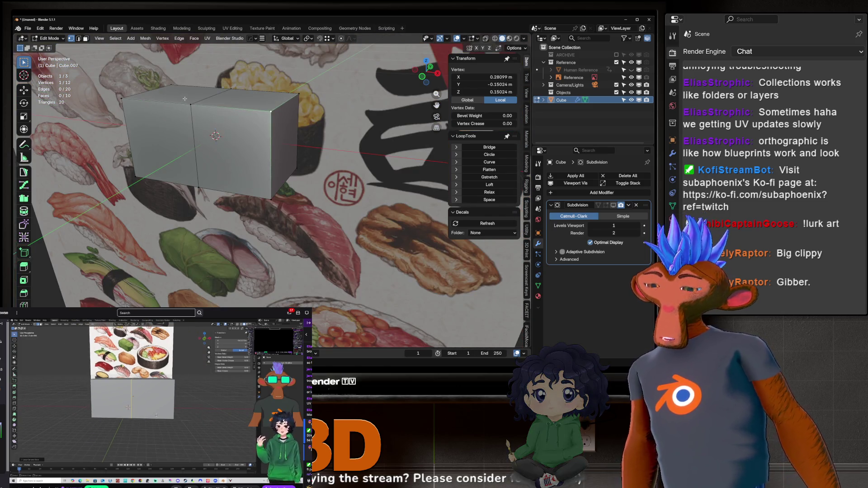
Select the top-left face, inspect it from above, and return the block to Object Mode.
key("3")
left_click(197, 99)
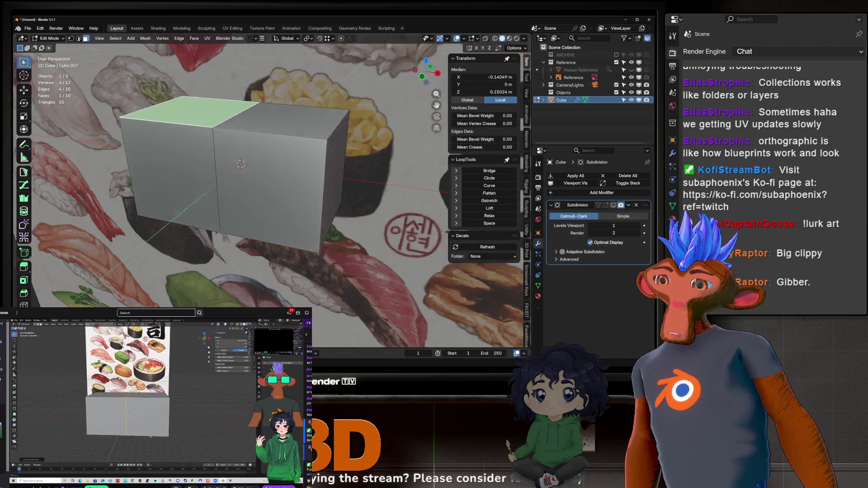
scroll(197, 99, "up", 5)
mouse_move(197, 99)
middle_mouse_down()
mouse_move(240, 115)
mouse_move(271, 145)
middle_mouse_up()
scroll(240, 114, "down", 5)
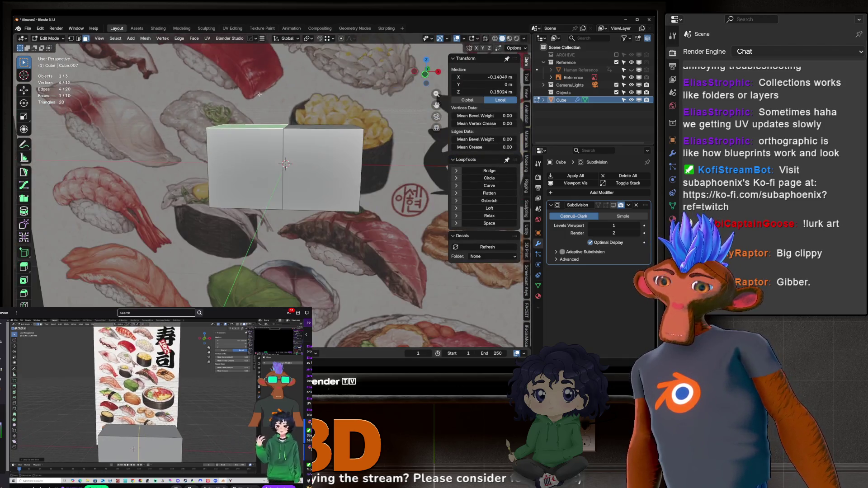
scroll(272, 145, "up", 4)
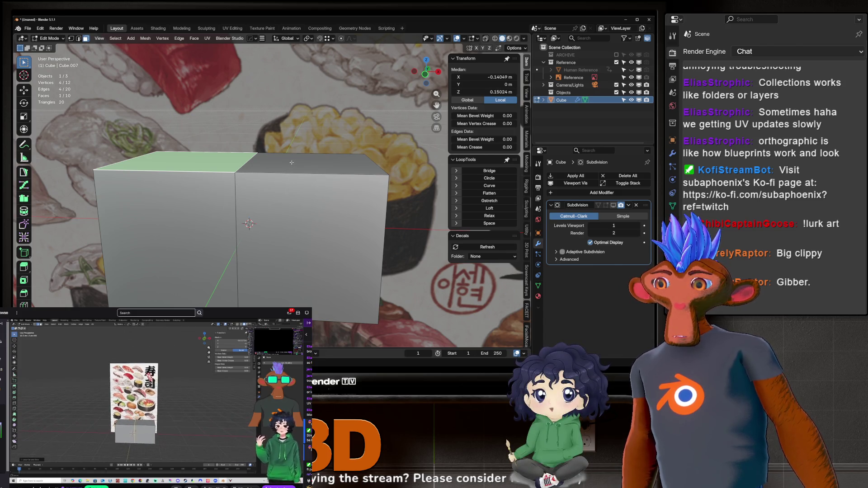
scroll(289, 164, "down", 4)
key("Tab")
middle_click_drag(285, 166, 286, 168)
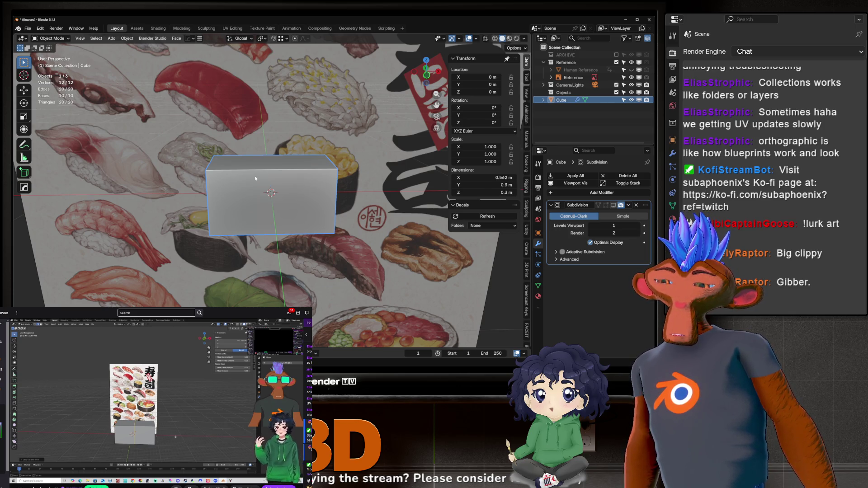
Toggle Local View repeatedly to isolate the rice block, ending back in the full scene with the poster.
scroll(255, 178, "up", 2)
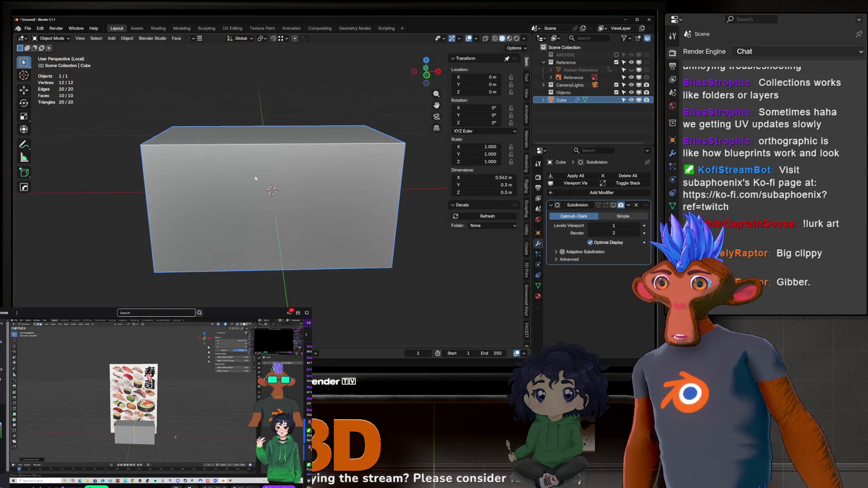
key("KP_Divide")
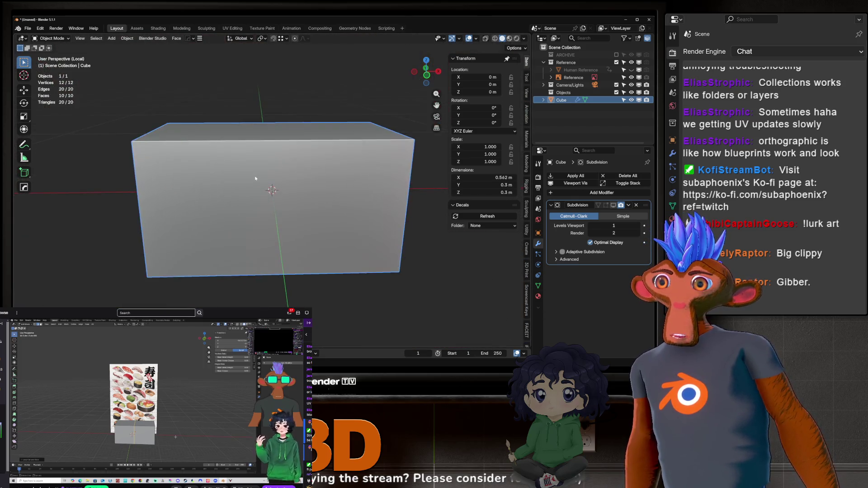
key("KP_Divide")
key("KP_Divide")
key("KP_Divide")
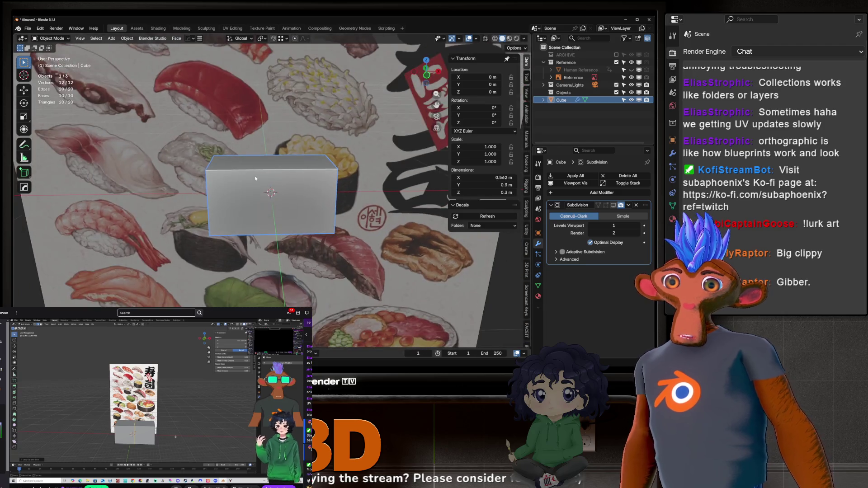
key("KP_Divide")
key("KP_Divide")
key("KP_Divide")
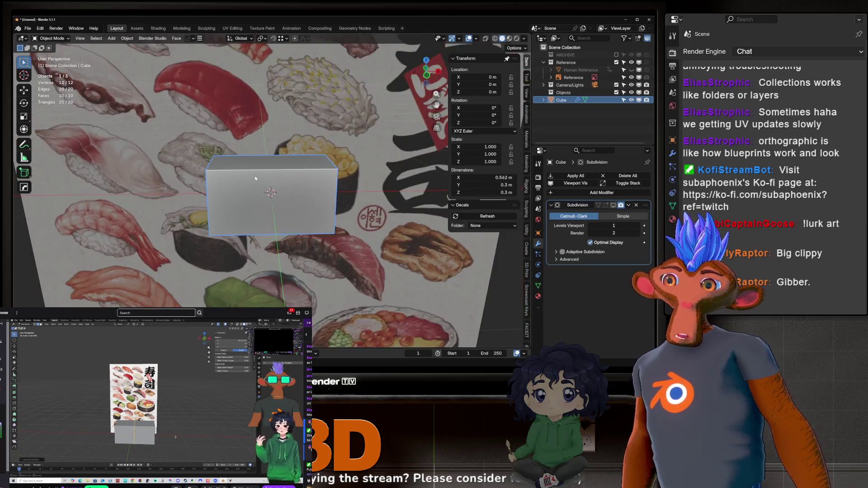
key("KP_Divide")
key("KP_Divide")
key("KP_Divide")
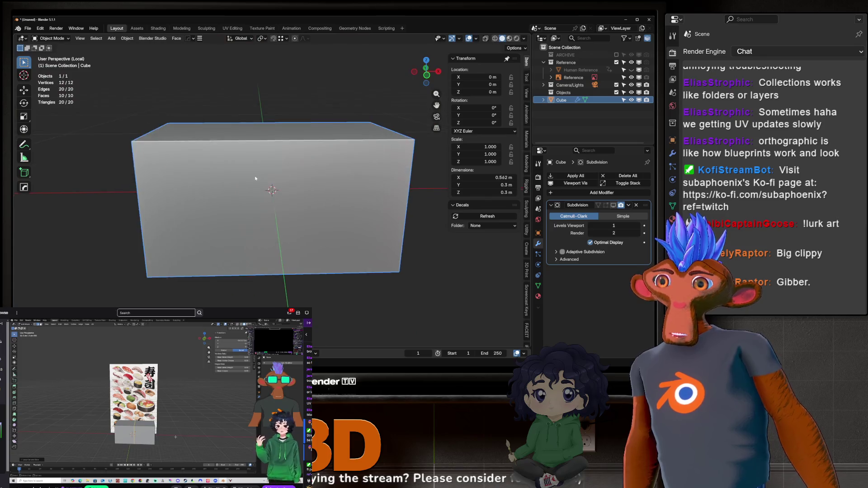
key("KP_Divide")
key("KP_Divide")
key("KP_Divide")
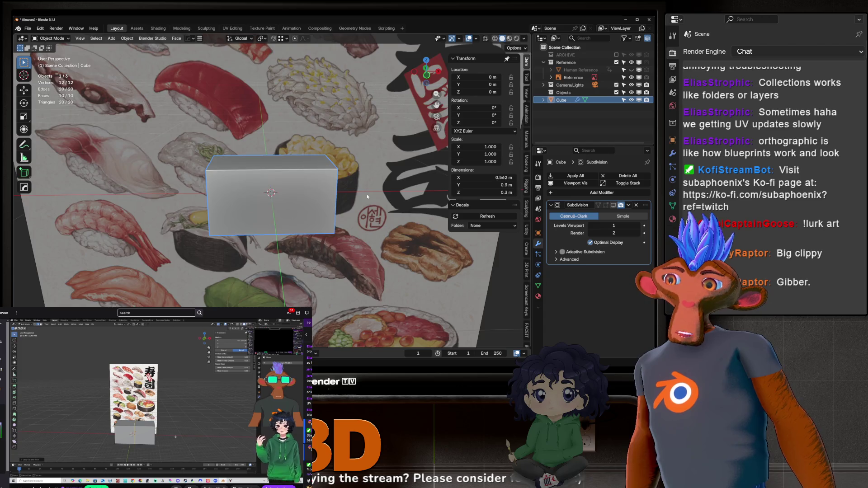
key("KP_Divide")
key("KP_Divide")
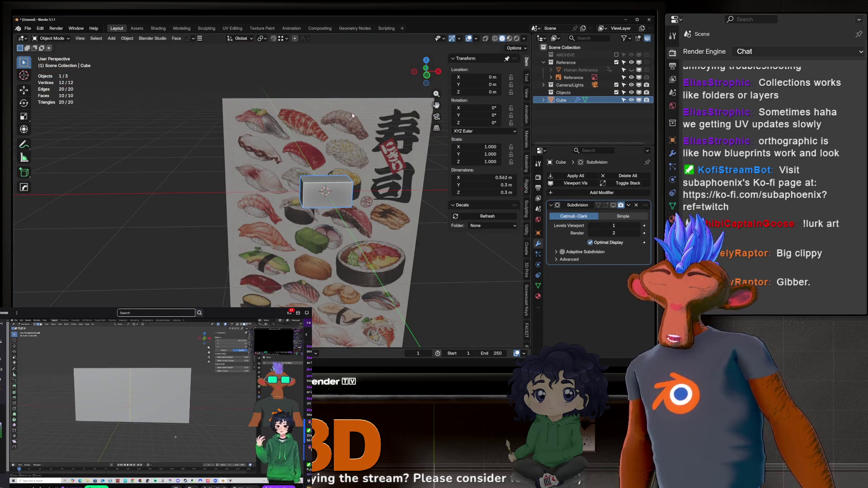
key("KP_Divide")
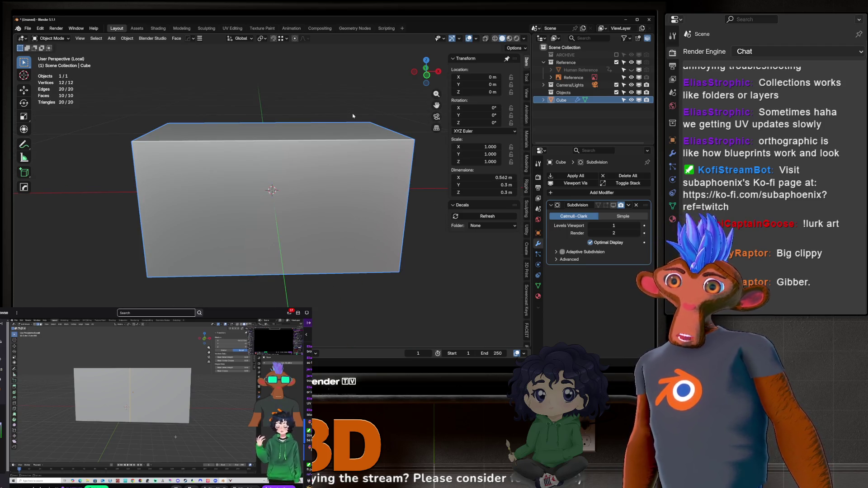
key("KP_Divide")
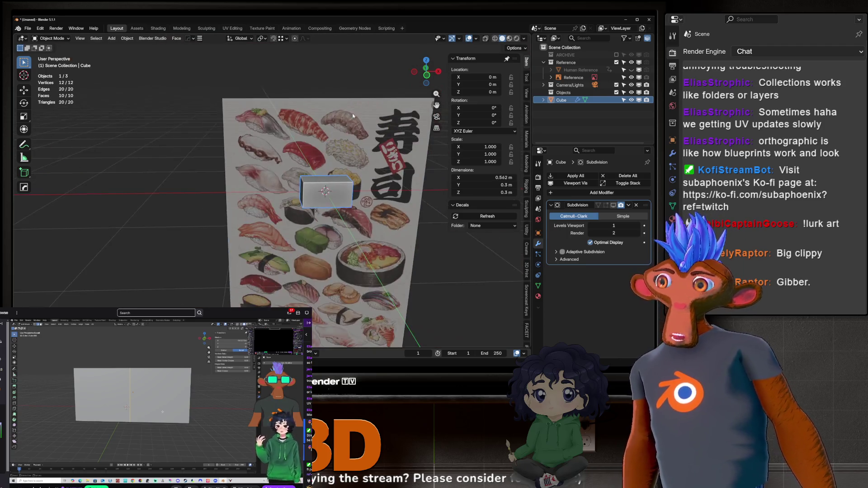
Bring the block closer into view and enter Edit Mode on its mesh.
scroll(377, 131, "up", 4)
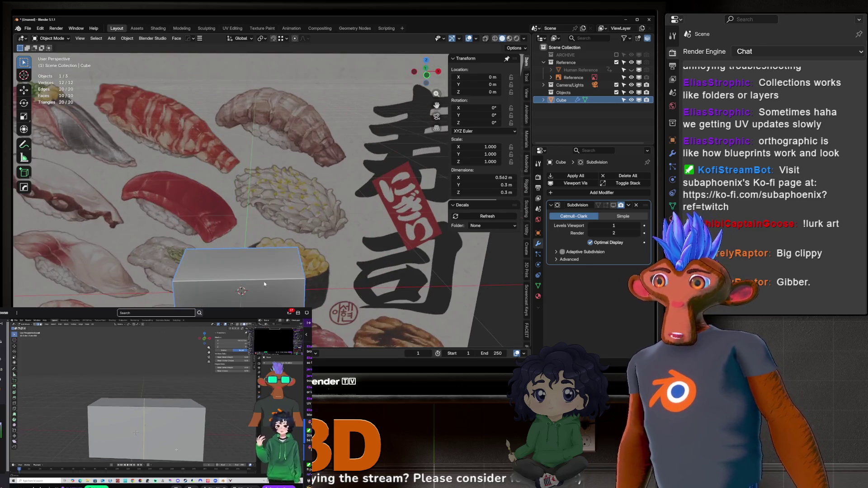
middle_click_drag(151, 220, 194, 110, "shift")
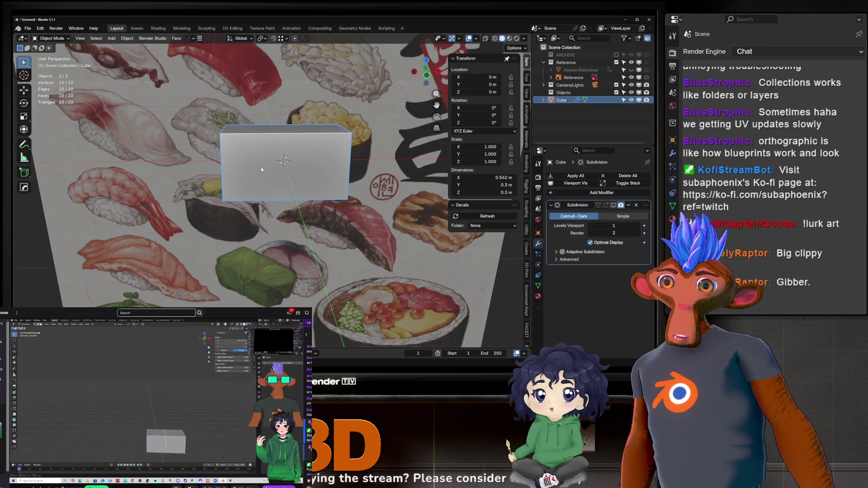
key("Tab")
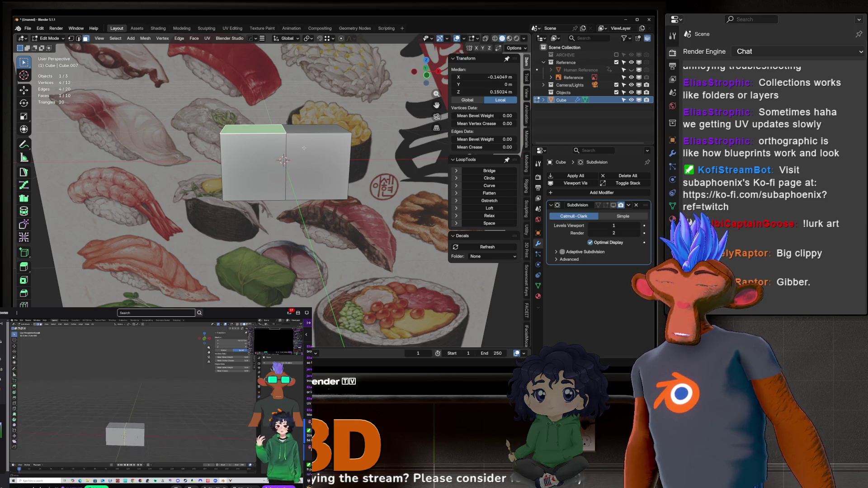
Frame the block, switch to edge select with nothing selected, and orbit to face it head-on.
key("KP_Decimal")
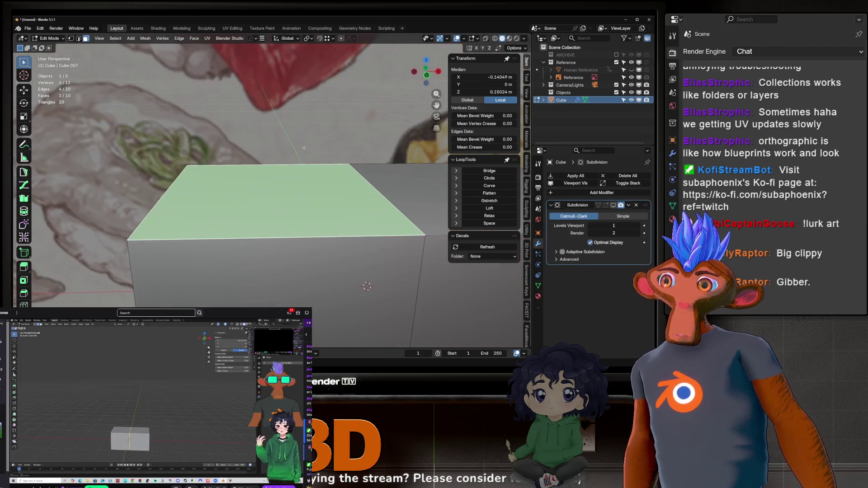
key("KP_Divide")
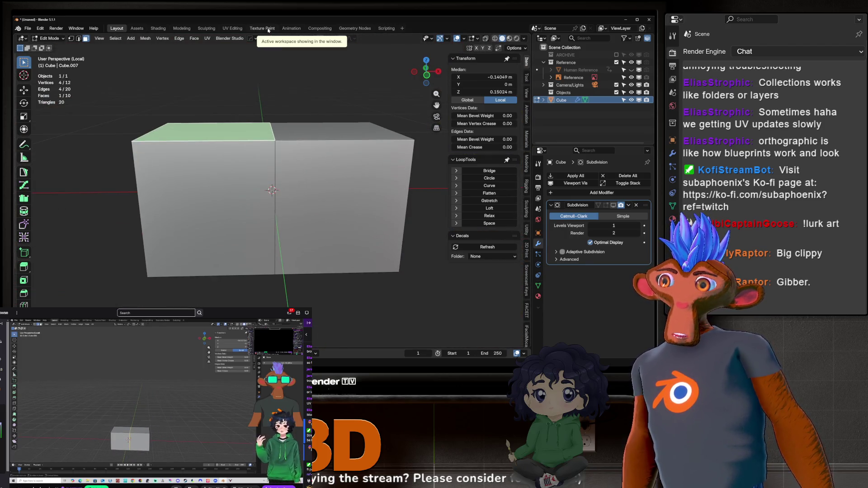
key("KP_Divide")
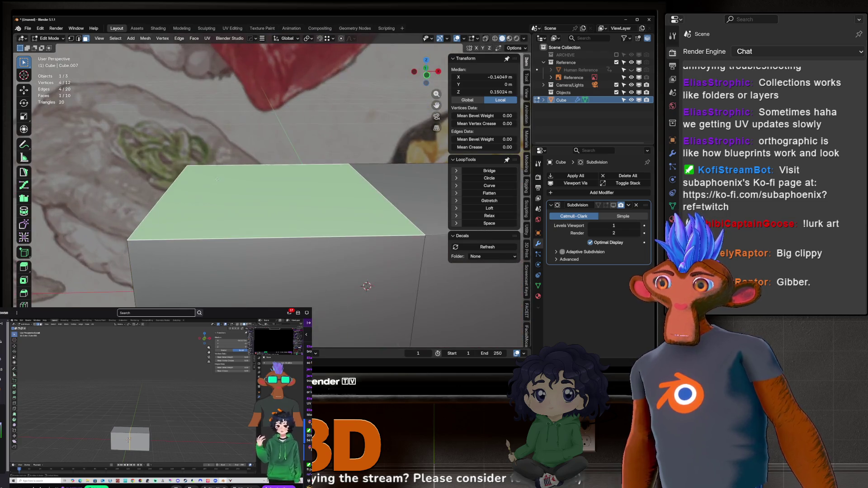
key("2")
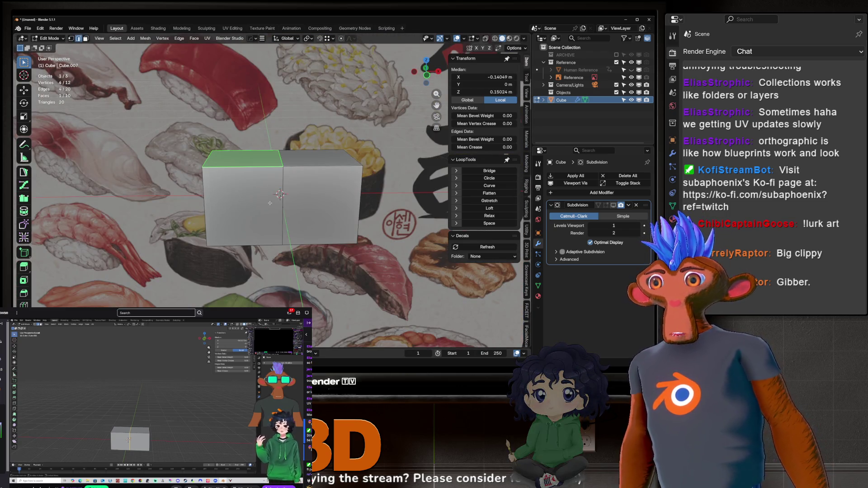
key("alt+a")
middle_click_drag(288, 180, 347, 179)
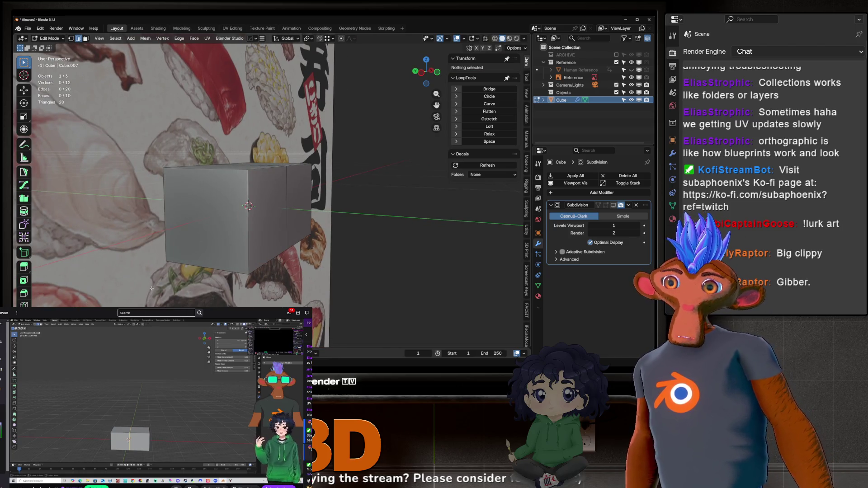
middle_click_drag(152, 288, 276, 206)
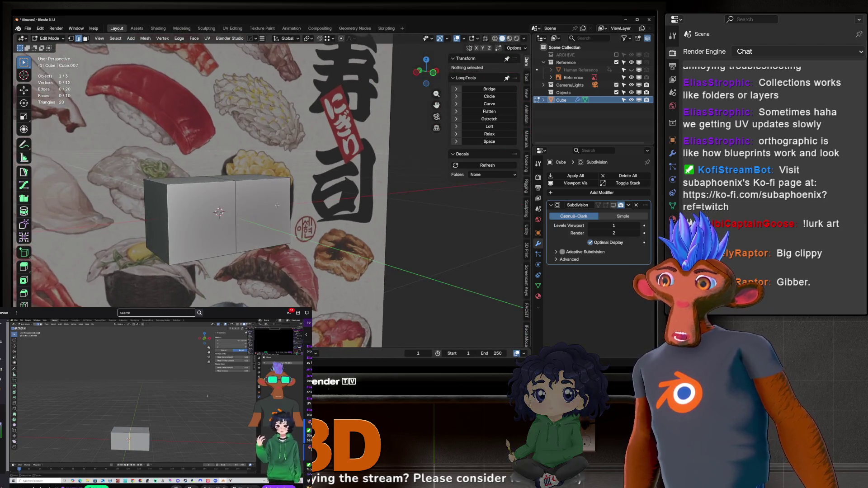
Select the vertical, top and front edges of the block's middle seam.
scroll(212, 188, "up", 3)
left_click(255, 229)
scroll(260, 245, "down", 4)
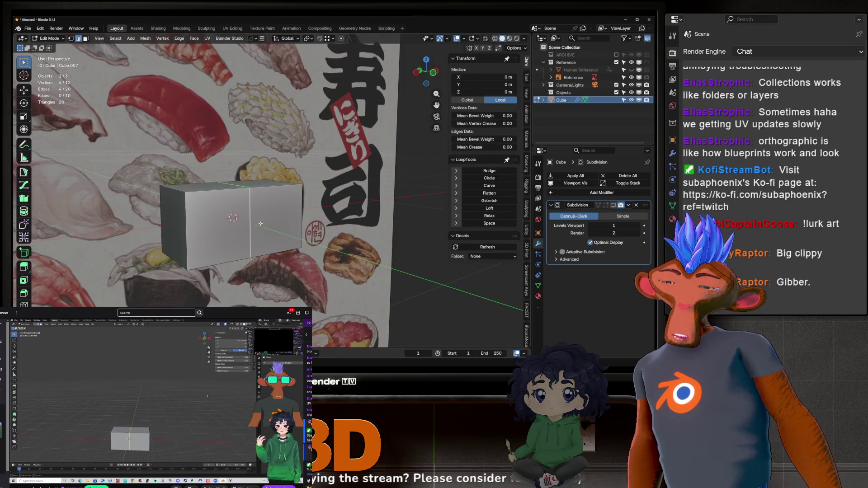
left_click(242, 200)
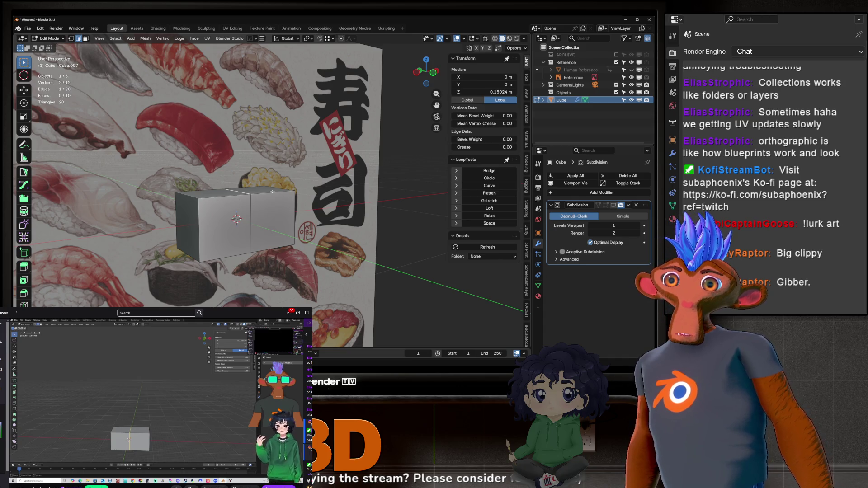
scroll(272, 191, "up", 3)
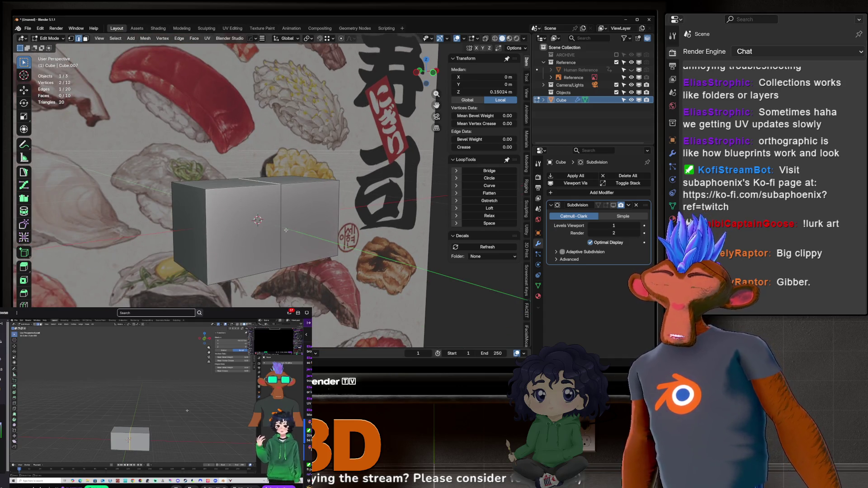
middle_click_drag(218, 214, 259, 225)
left_click(260, 225)
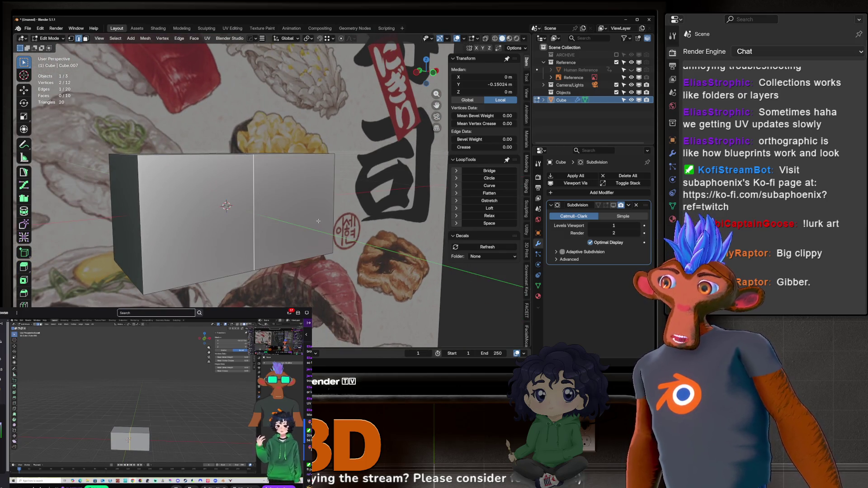
middle_click_drag(318, 221, 256, 188)
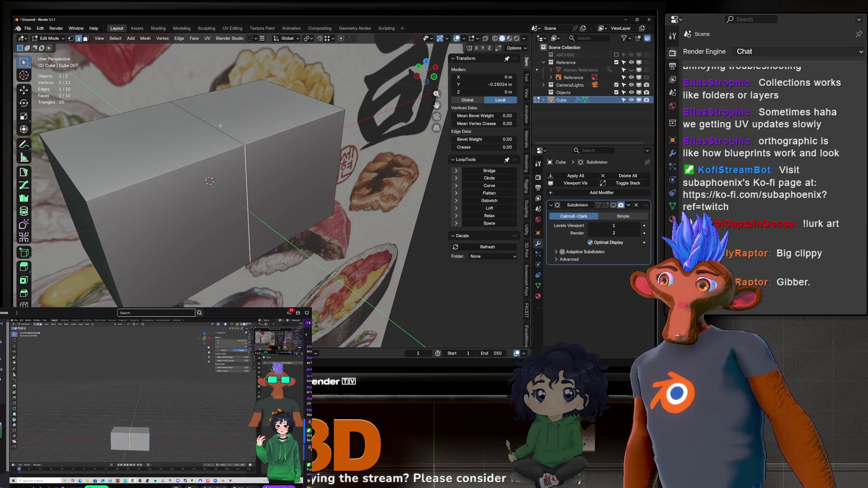
left_click(221, 127, "shift")
left_click(288, 136, "shift")
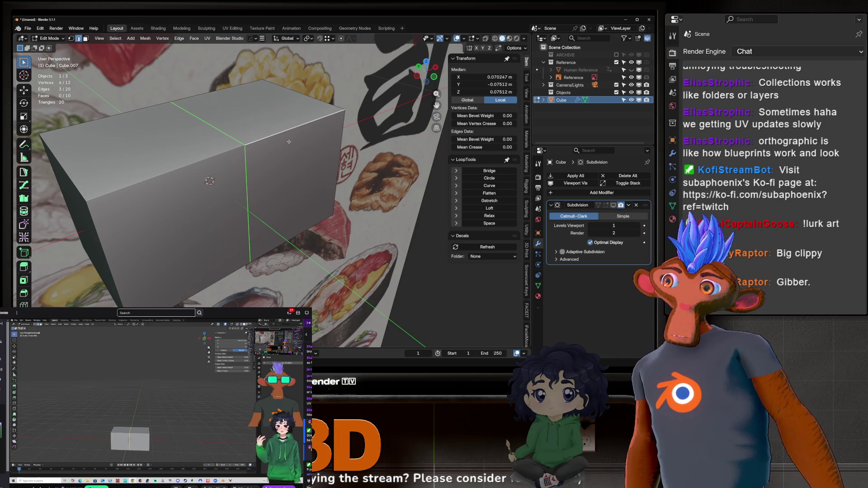
mouse_move(289, 142)
middle_mouse_down()
mouse_move(285, 149)
mouse_move(299, 136)
mouse_move(271, 141)
middle_mouse_up()
left_click(262, 140)
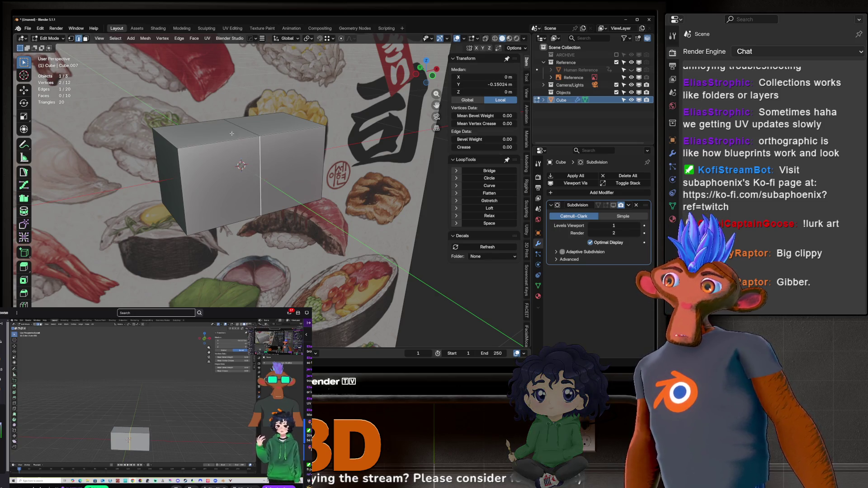
left_click(257, 139)
left_click(263, 144)
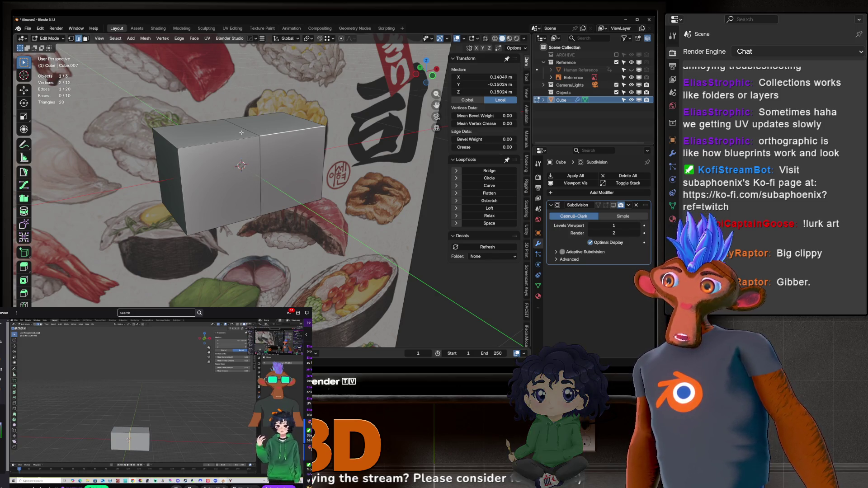
left_click(278, 133, "shift")
left_click(256, 137, "shift")
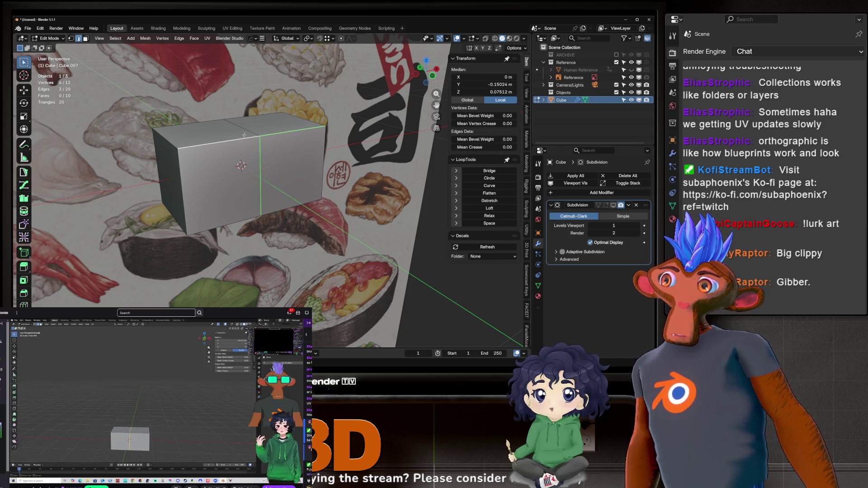
left_click(252, 136, "shift")
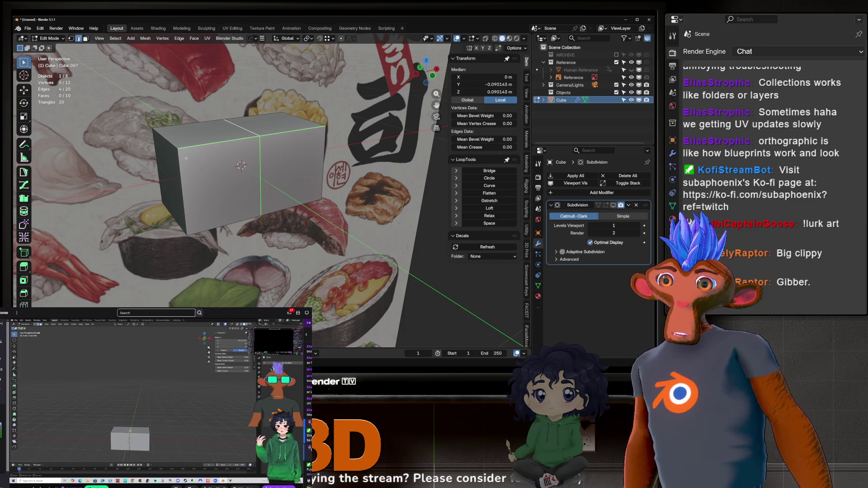
left_click(209, 174)
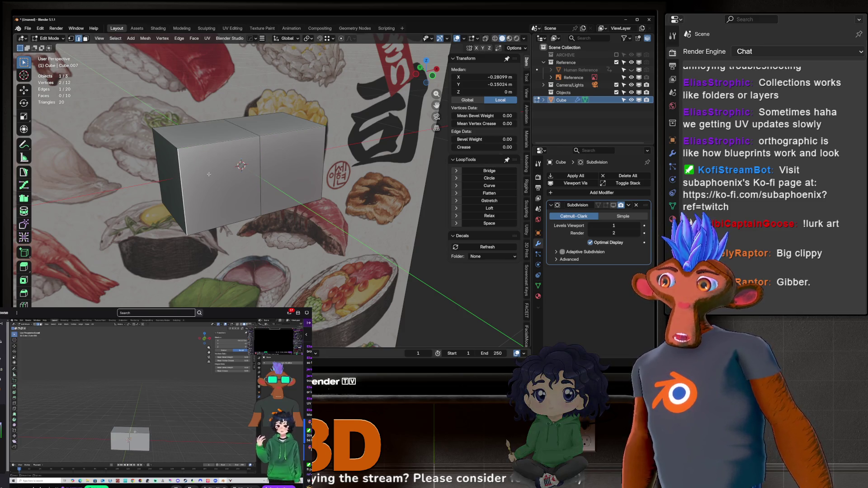
left_click_drag(253, 168, 291, 175)
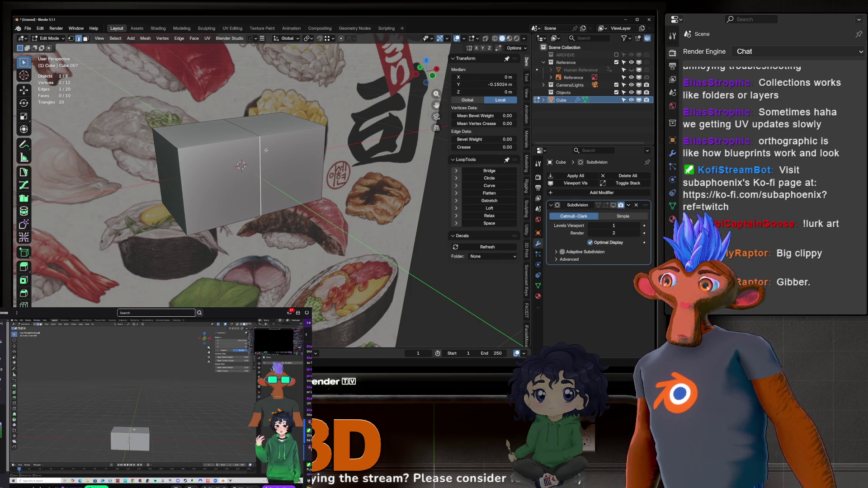
left_click(234, 139, "shift")
left_click(293, 131, "shift")
left_click(242, 127, "shift")
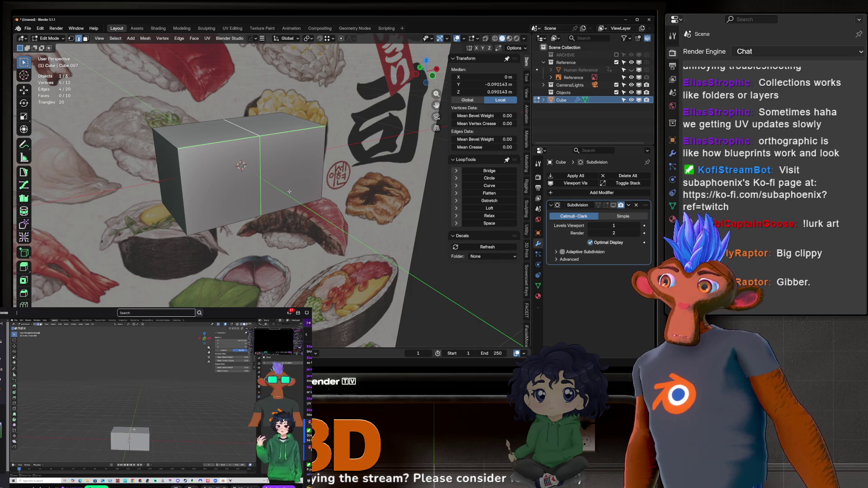
left_click(292, 207, "shift")
left_click(290, 209, "shift")
left_click(224, 226, "shift")
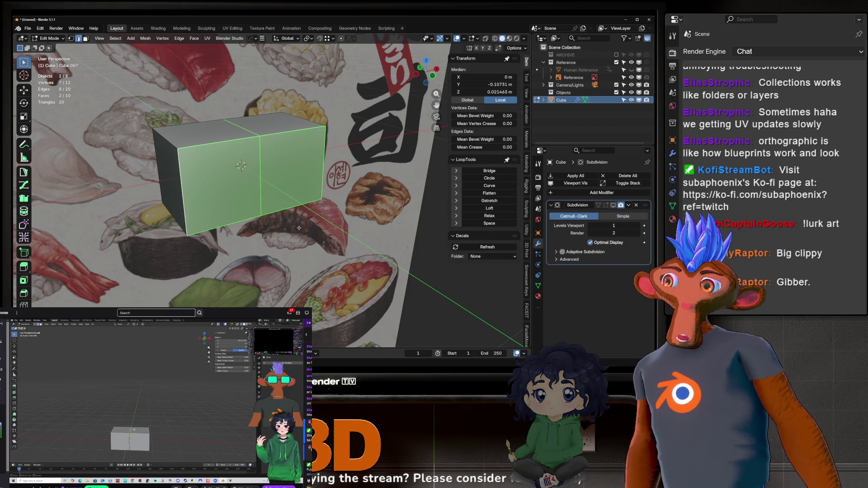
left_click(316, 232)
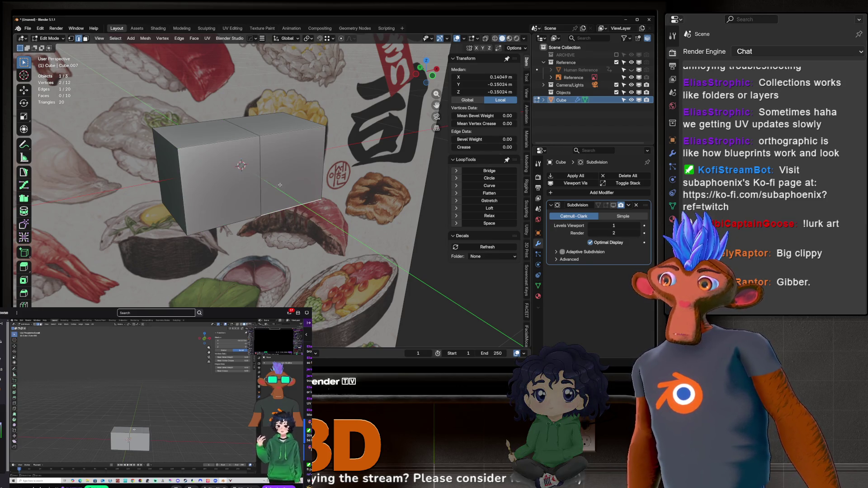
left_click(205, 145)
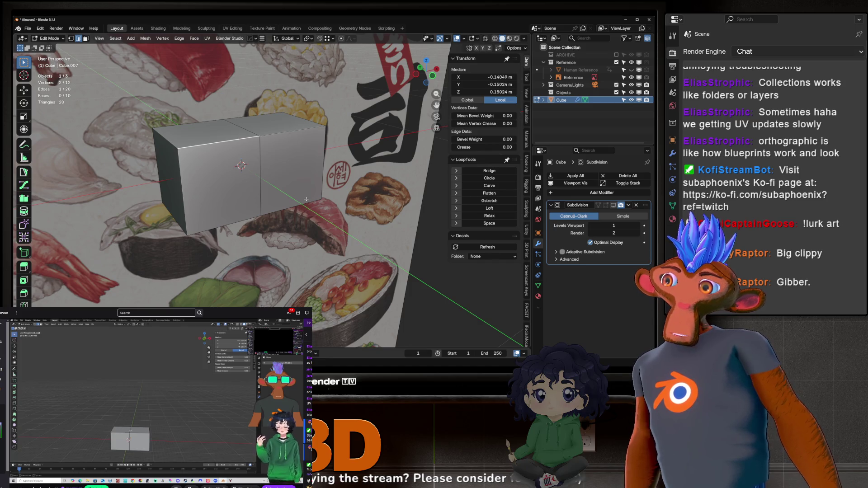
left_click(307, 203, "ctrl")
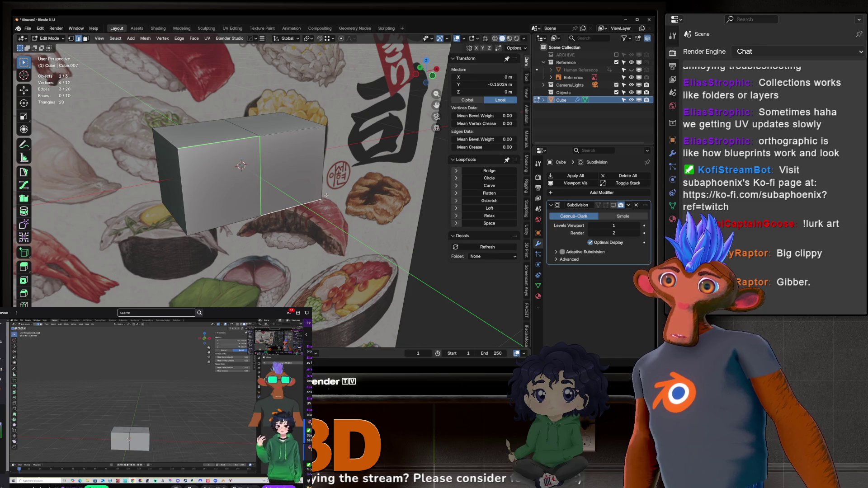
left_click(280, 170)
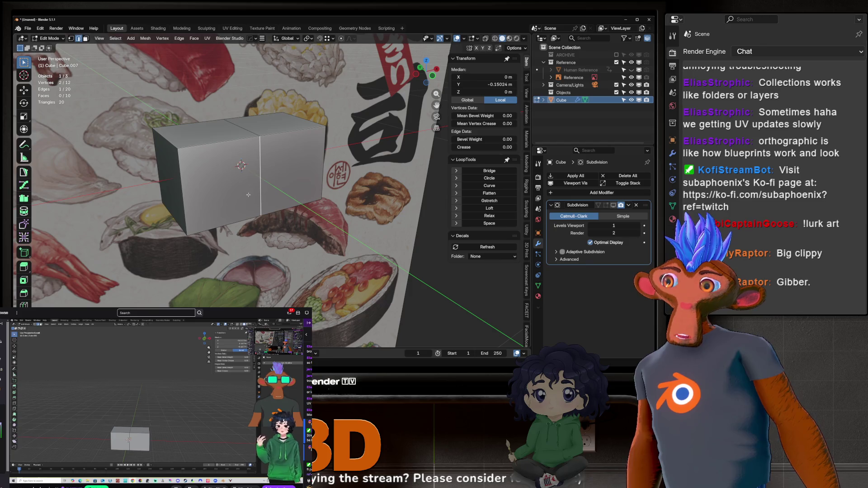
left_click(260, 147, "alt")
left_click(239, 139, "alt")
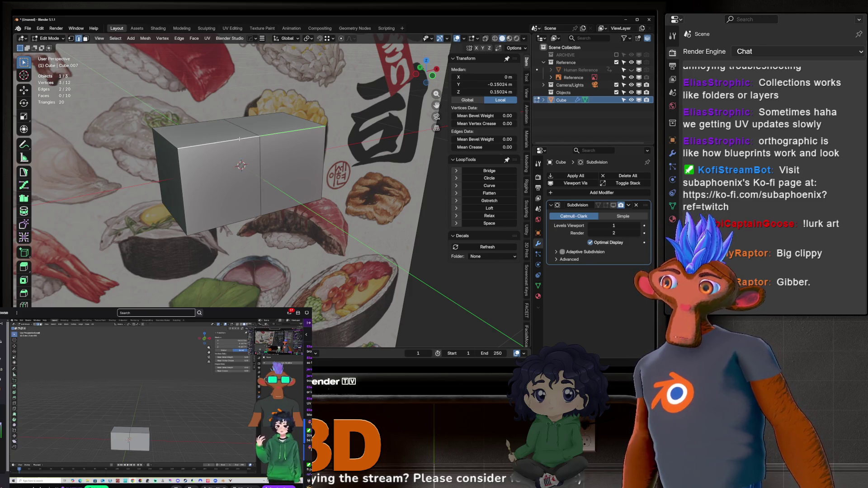
left_click(259, 150, "alt")
mouse_move(260, 178)
middle_mouse_down()
mouse_move(271, 172)
mouse_move(217, 180)
mouse_move(370, 127)
mouse_move(230, 135)
mouse_move(276, 165)
mouse_move(293, 243)
middle_mouse_up()
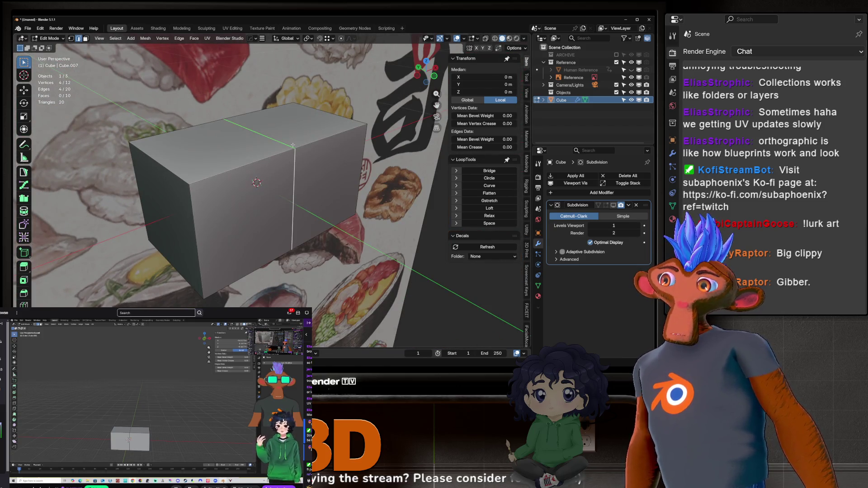
mouse_move(339, 258)
middle_mouse_down()
mouse_move(308, 244)
mouse_move(269, 190)
mouse_move(278, 132)
mouse_move(369, 241)
middle_mouse_up()
key("3")
left_click(277, 138)
Try selecting a left corner vertex and then several of the box's faces.
key("1")
key("alt+a")
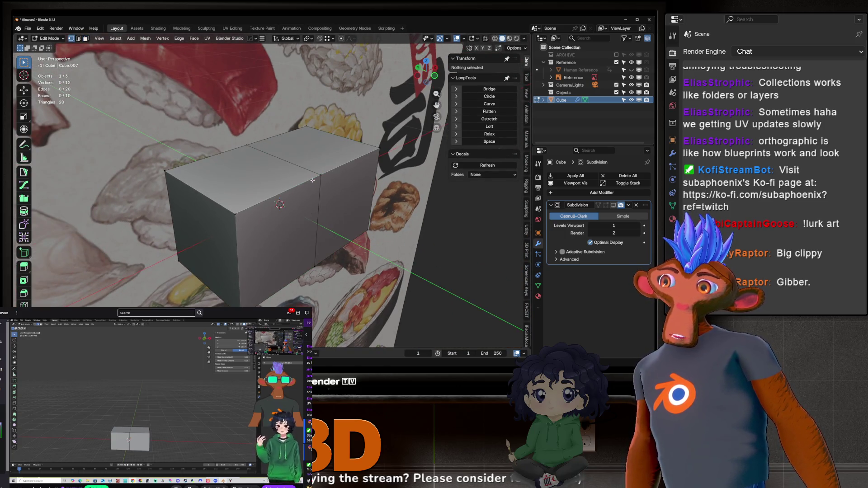
left_click(166, 170)
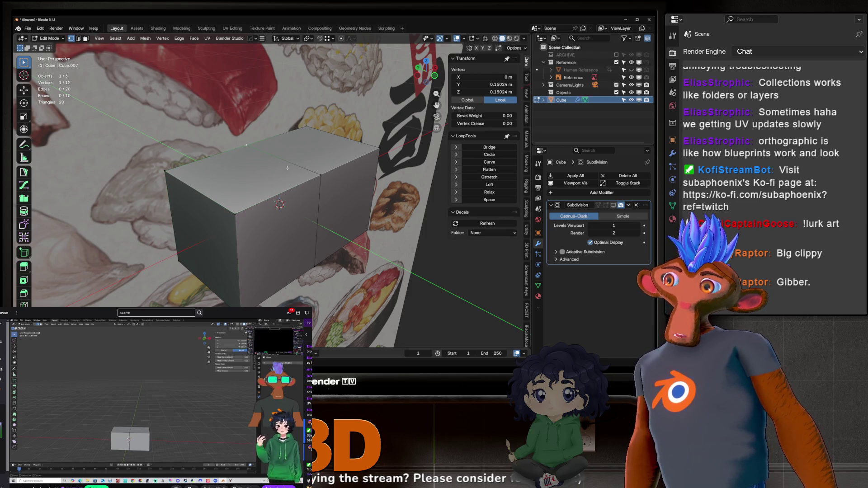
key("3")
left_click(258, 199)
left_click(265, 217)
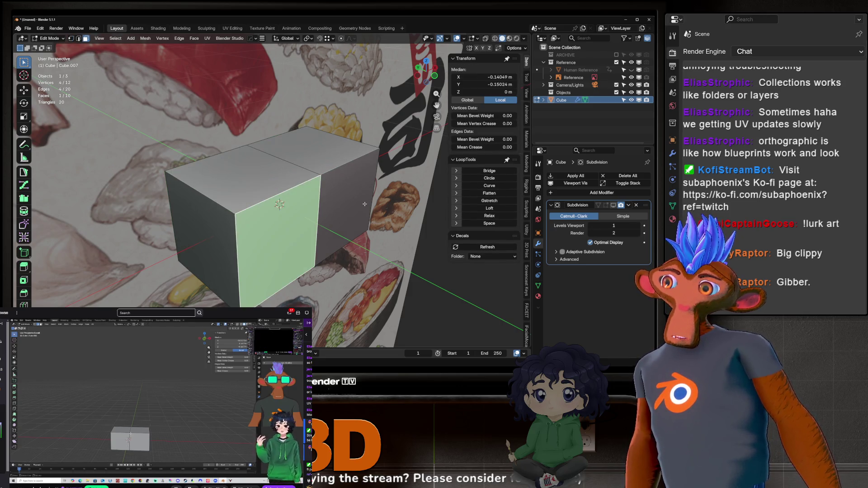
left_click(203, 235)
left_click(314, 230)
mouse_move(314, 230)
middle_mouse_down()
mouse_move(167, 227)
mouse_move(280, 245)
mouse_move(284, 171)
middle_mouse_up()
left_click(281, 244, "shift")
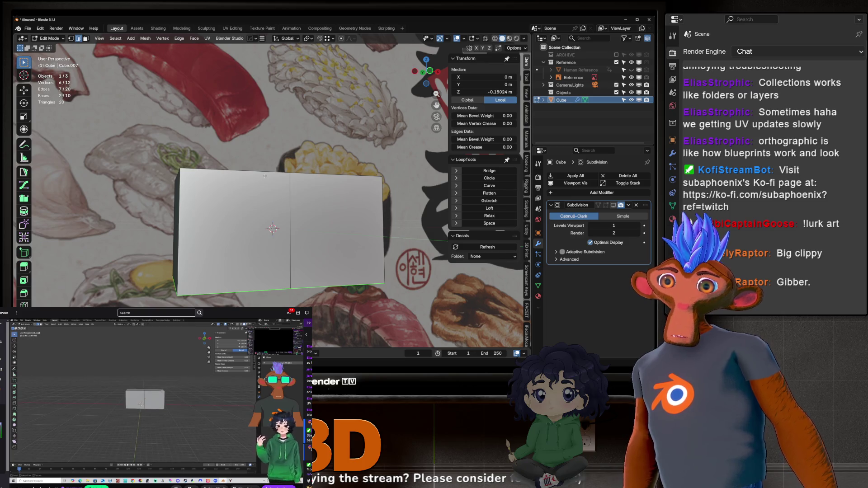
Orbit around the box and select its left front face.
scroll(286, 215, "down", 3)
middle_click_drag(286, 214, 372, 214)
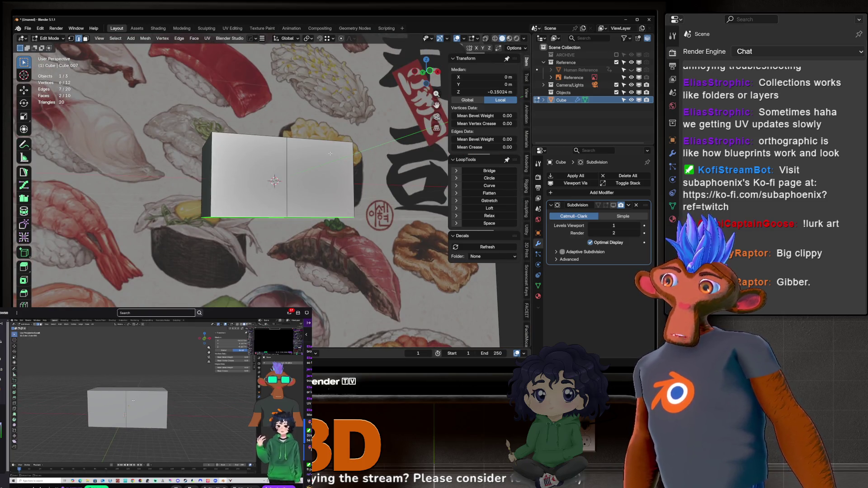
middle_click_drag(330, 154, 328, 190)
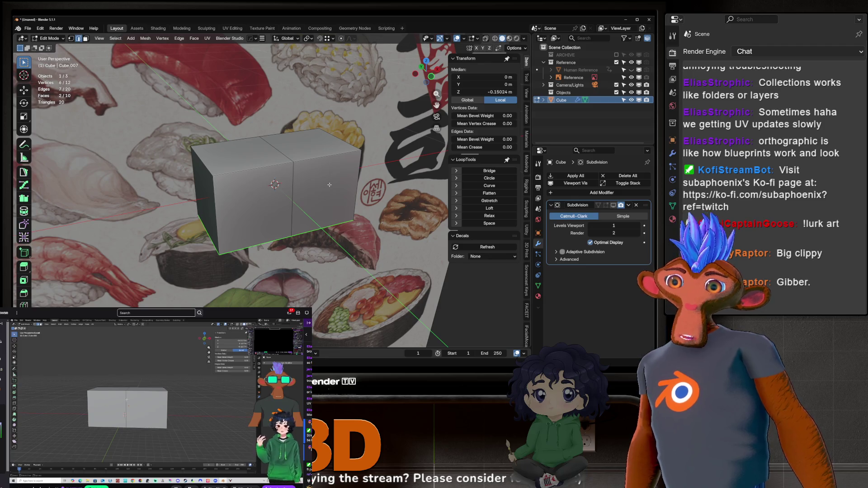
key("3")
scroll(258, 188, "up", 2)
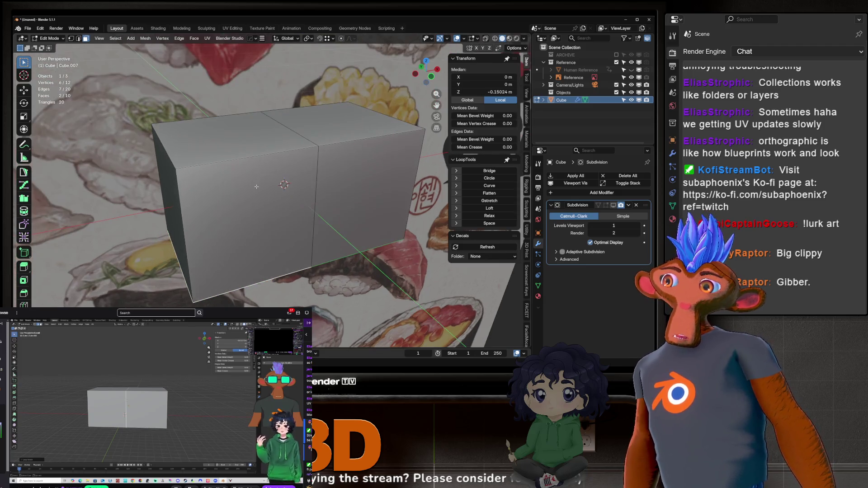
left_click(259, 187)
scroll(273, 176, "up", 2)
scroll(280, 177, "down", 1)
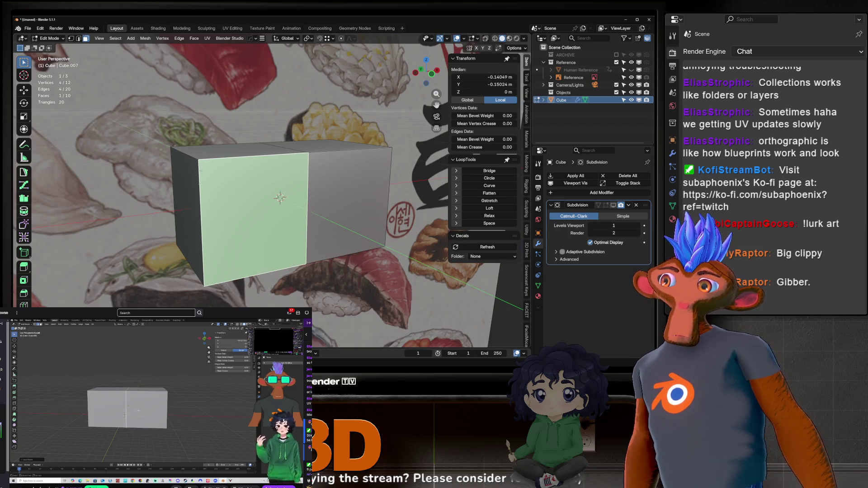
mouse_move(359, 274)
middle_mouse_down()
mouse_move(316, 213)
mouse_move(296, 144)
middle_mouse_up()
scroll(304, 195, "up", 1)
scroll(304, 195, "down", 2)
Join the face's opposite corner vertices with J, splitting it into two triangles.
key("ctrl+r")
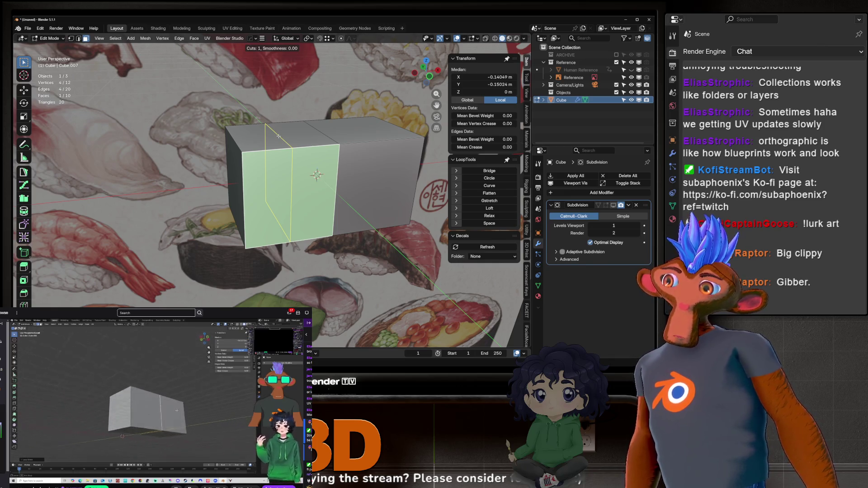
key("Escape")
key("1")
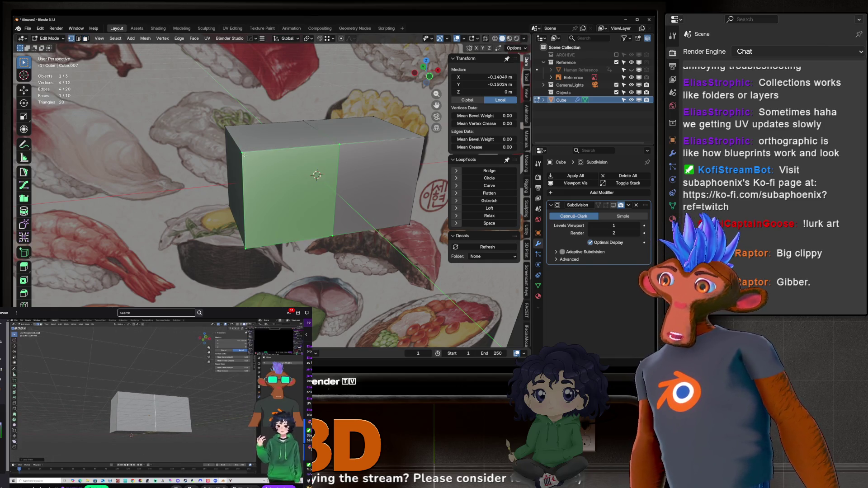
left_click(243, 151)
left_click(338, 236, "shift")
key("j")
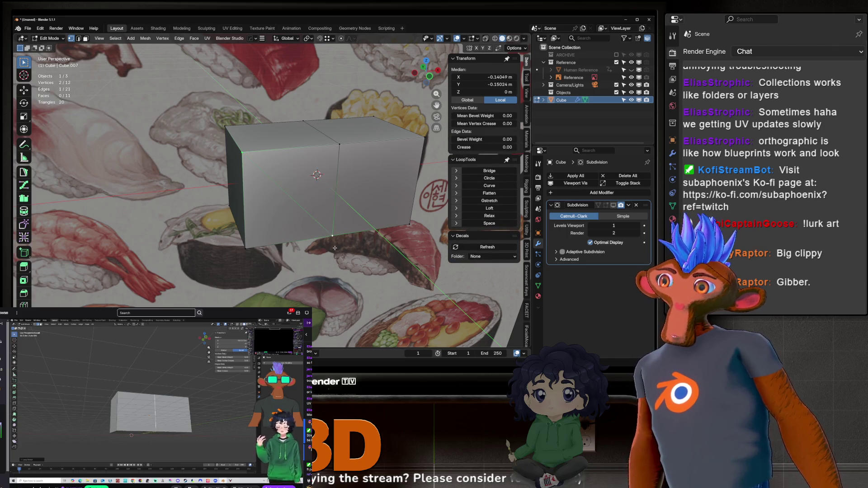
key("alt+a")
middle_click_drag(330, 217, 289, 162)
left_click(310, 187)
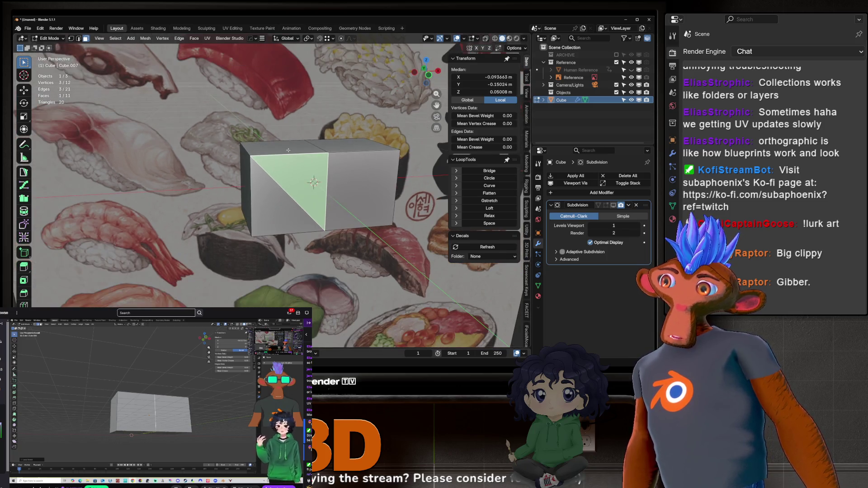
key("ctrl+r")
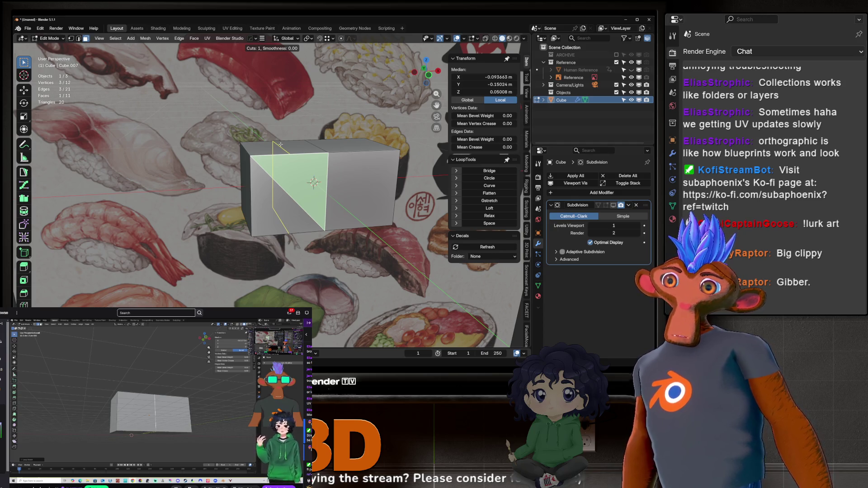
Undo an accidental face deletion, then dissolve the diagonal middle edge in edge mode.
key("Escape")
key("x")
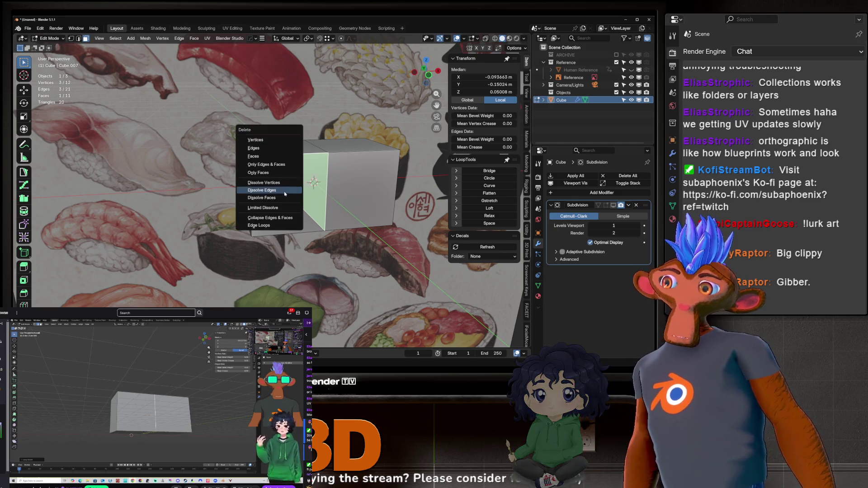
left_click(284, 191)
key("ctrl+z")
key("2")
key("x")
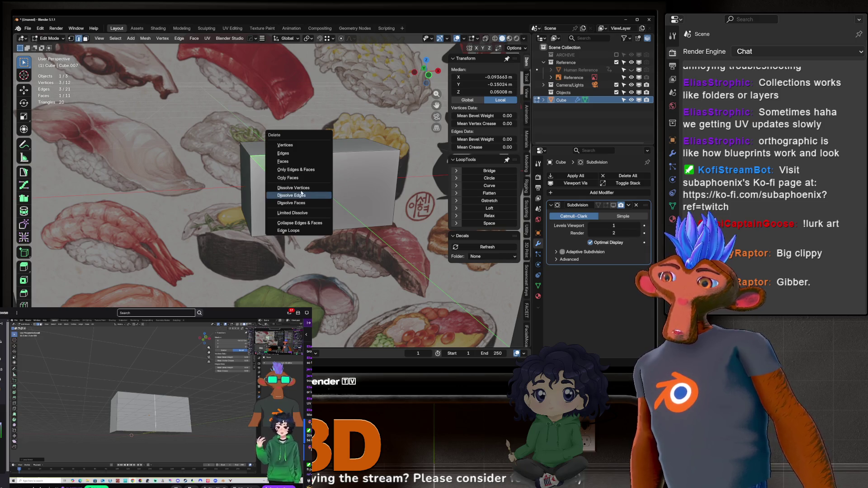
left_click(301, 195)
left_click(267, 175)
left_click(268, 176)
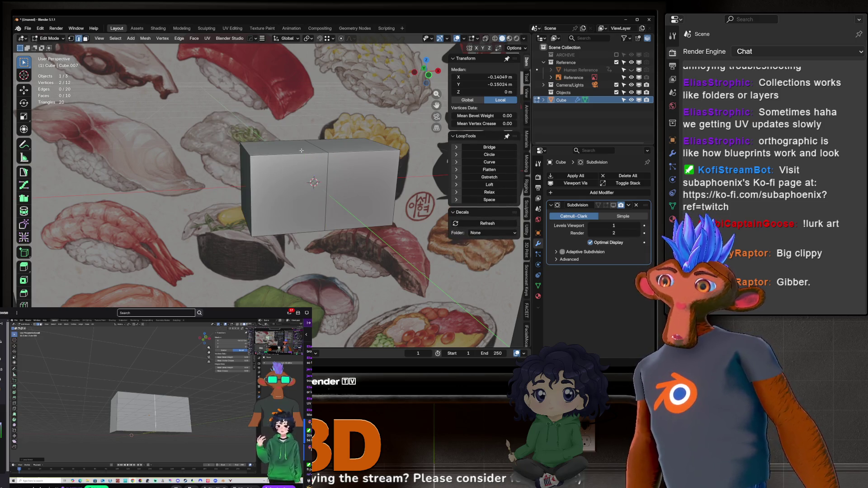
Abandon two loop cuts and leave the ten-face block in Object Mode.
key("ctrl+r")
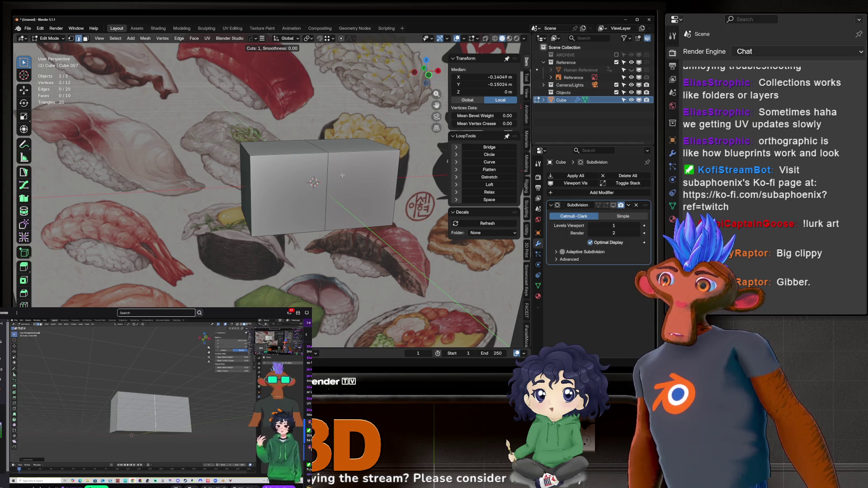
key("Escape")
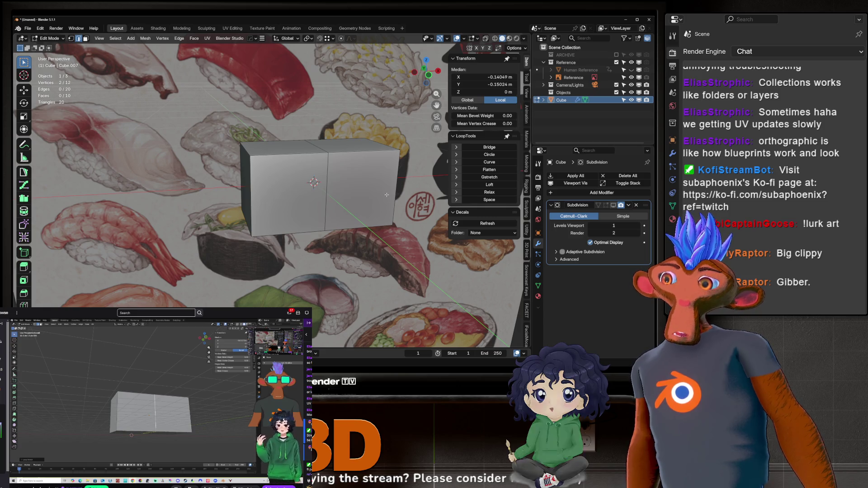
key("Tab")
middle_click_drag(394, 196, 372, 185)
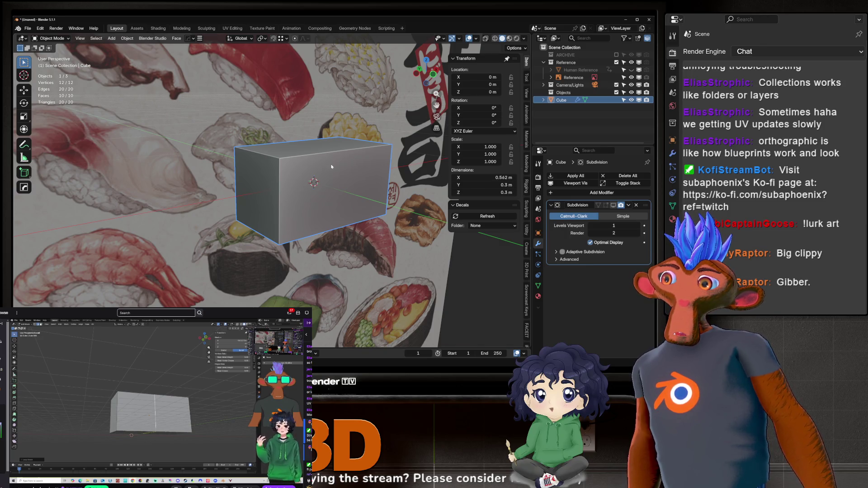
scroll(331, 167, "down", 5)
mouse_move(332, 167)
middle_mouse_down()
mouse_move(301, 158)
mouse_move(289, 177)
mouse_move(296, 188)
middle_mouse_up()
scroll(301, 157, "up", 5)
key("Tab")
key("ctrl+r")
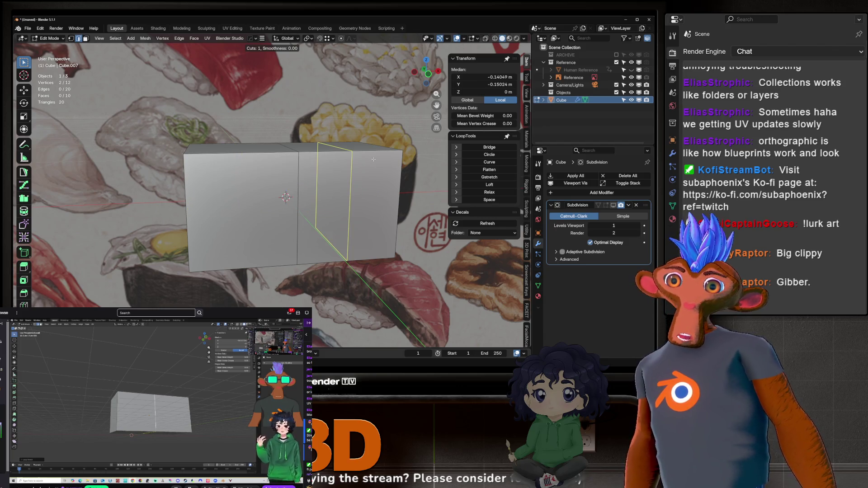
key("Escape")
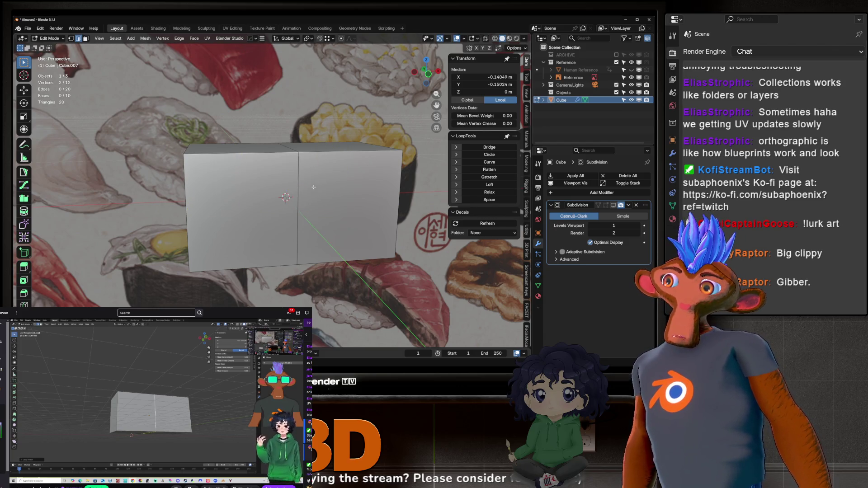
scroll(313, 187, "down", 5)
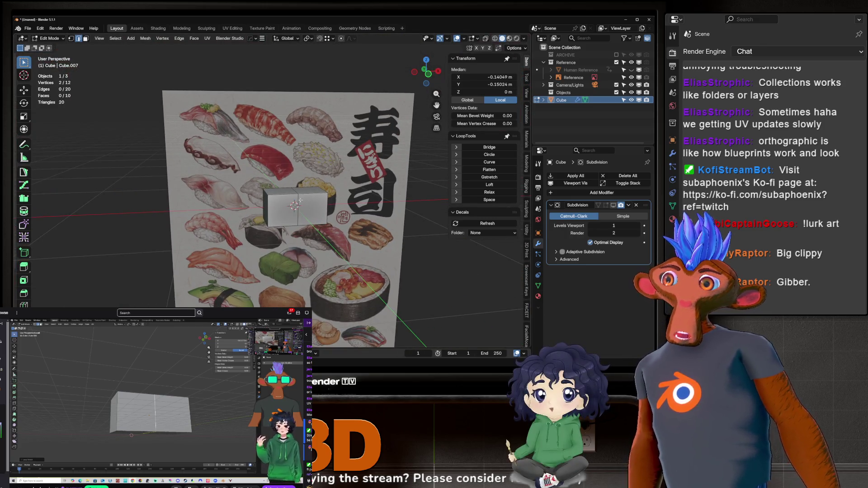
key("Tab")
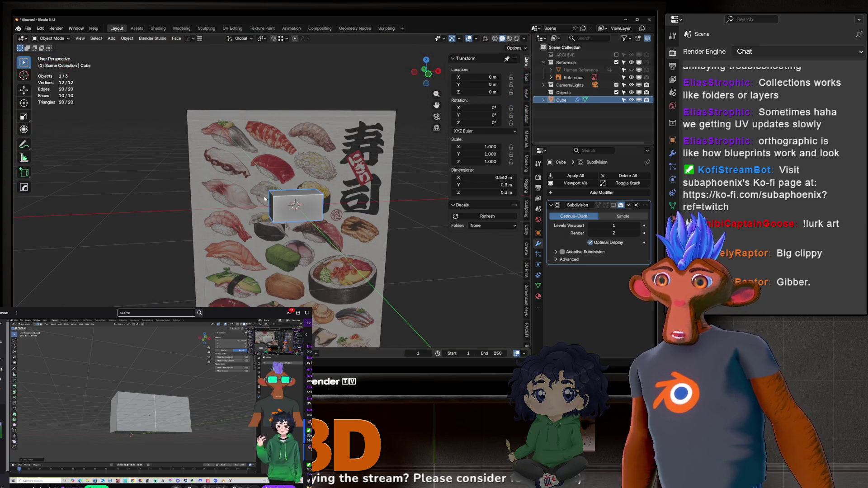
In the Assets workspace, browse the asset grid and drag SHIVA_TRISHULA in beside the sushi poster.
left_click(137, 28)
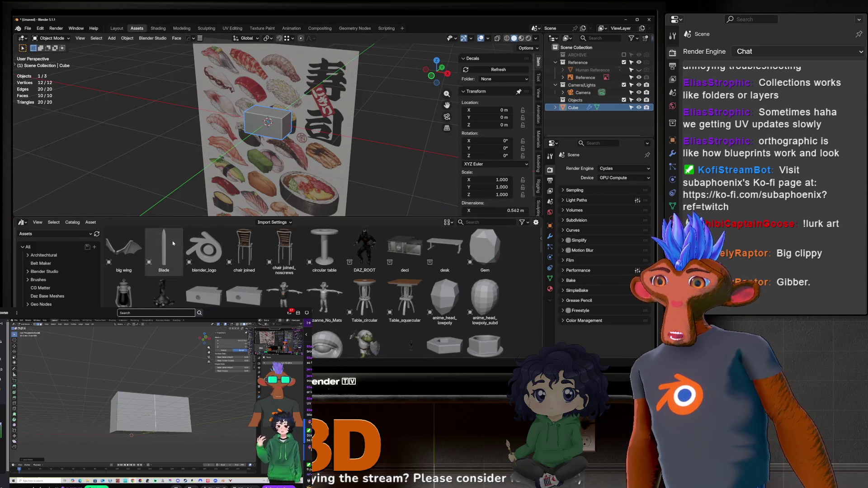
scroll(344, 280, "down", 10)
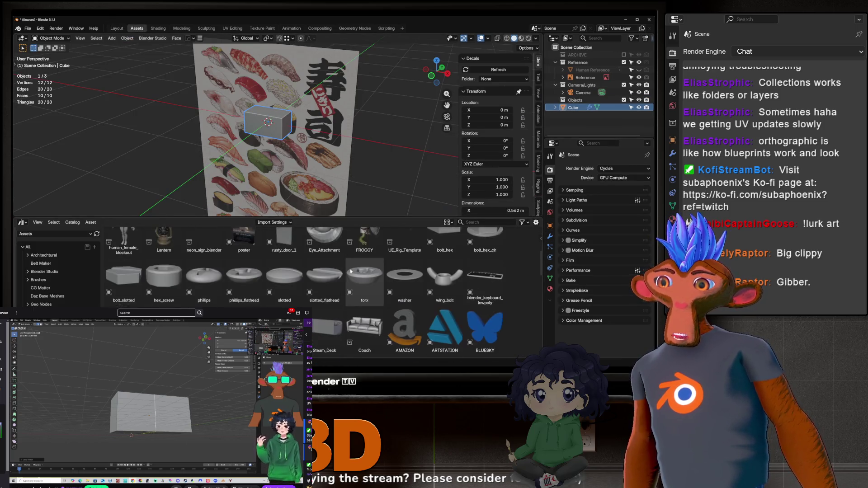
scroll(352, 271, "down", 10)
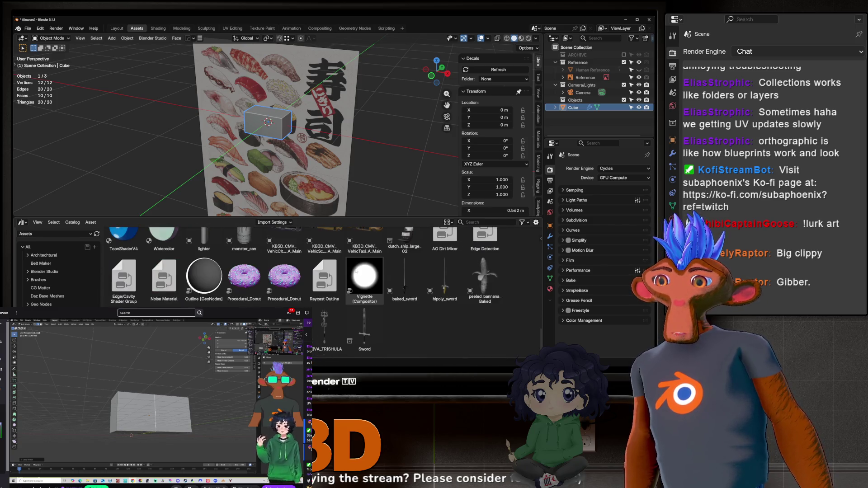
scroll(357, 272, "up", 15)
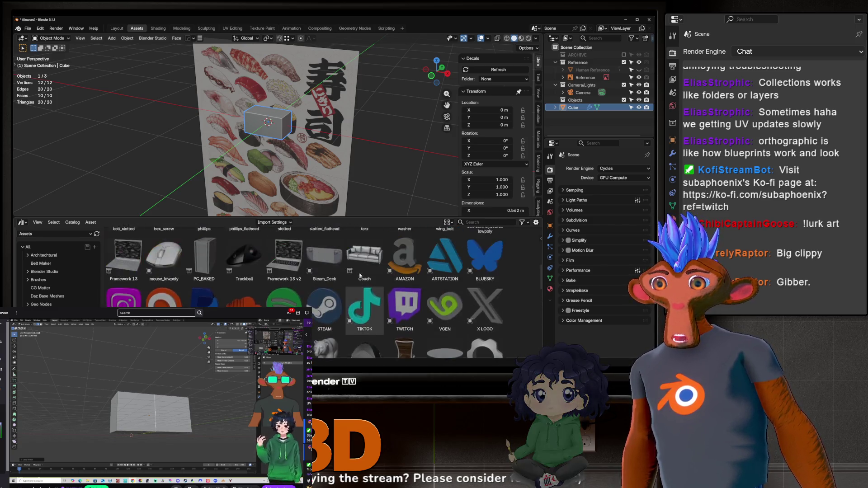
scroll(360, 275, "up", 8)
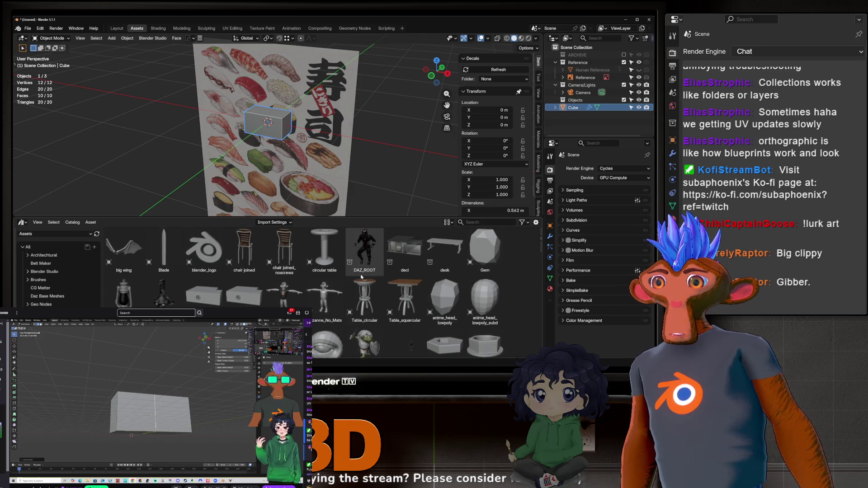
scroll(244, 265, "down", 10)
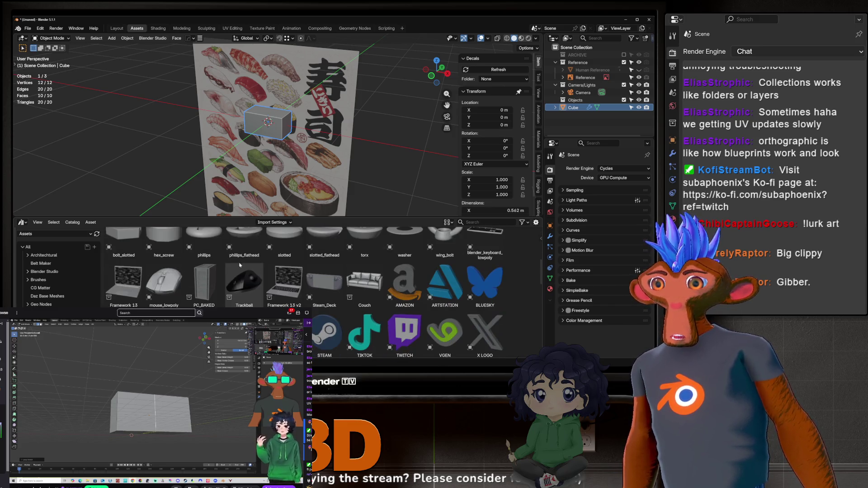
scroll(244, 263, "down", 8)
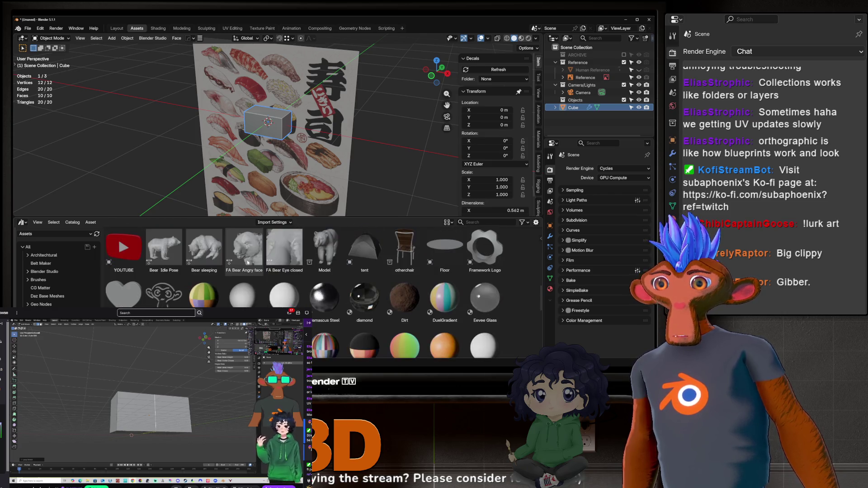
scroll(248, 263, "down", 6)
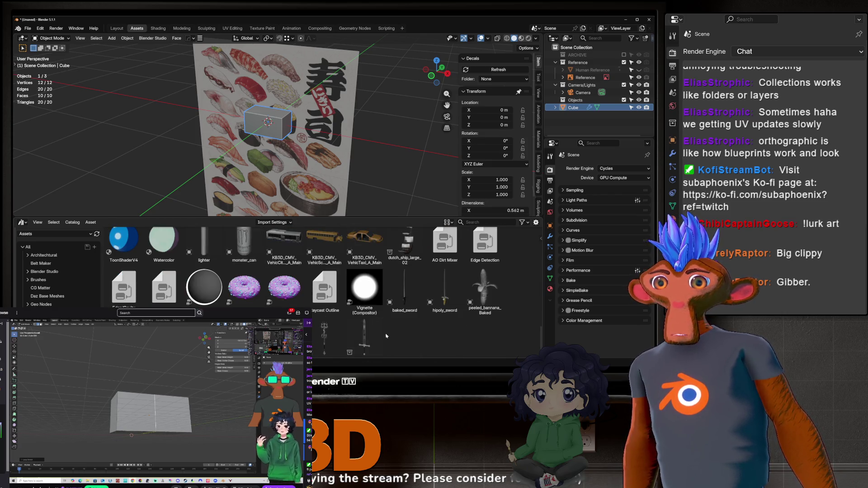
mouse_move(324, 330)
left_mouse_down()
mouse_move(440, 172)
mouse_move(354, 136)
left_mouse_up()
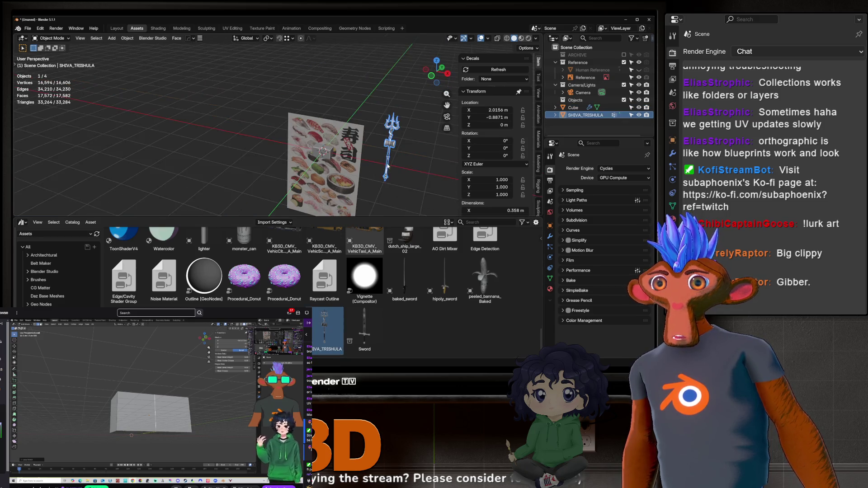
Apply Shade Auto Smooth to the SHIVA_TRISHULA trident.
right_click(316, 140)
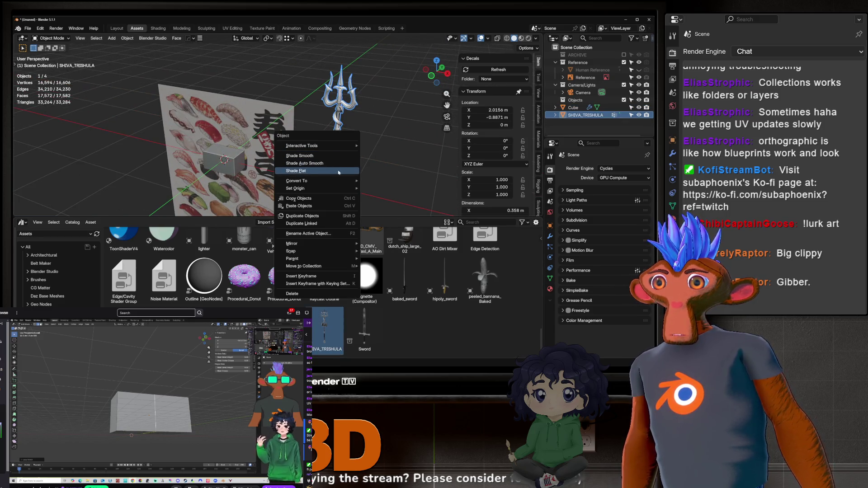
left_click(317, 171)
scroll(341, 127, "up", 3)
mouse_move(342, 126)
middle_mouse_down()
mouse_move(368, 106)
mouse_move(316, 159)
middle_mouse_up()
Enter Edit Mode on the trident, deselect all, and start a loop cut on the crossbar.
key("Tab")
scroll(316, 159, "up", 4)
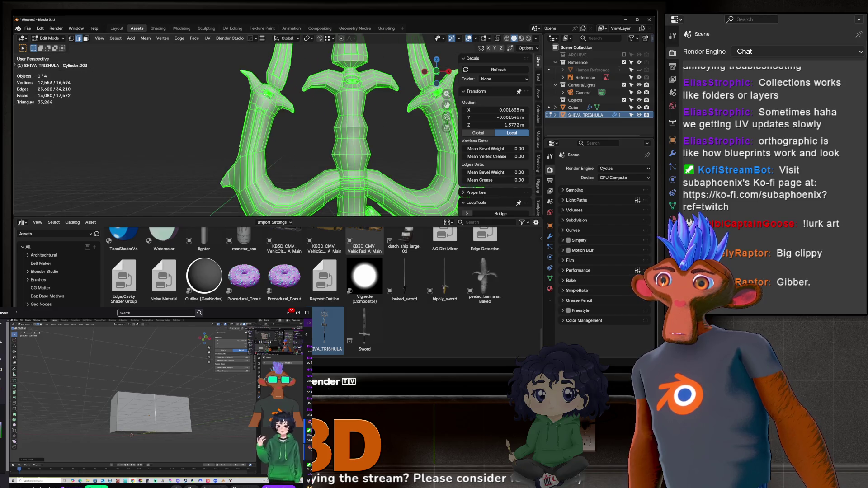
scroll(286, 126, "down", 2)
key("alt+a")
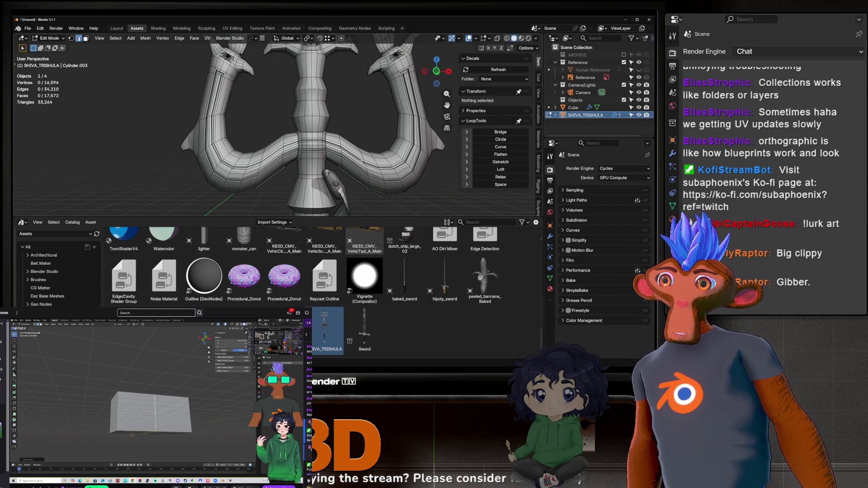
scroll(307, 158, "up", 5)
middle_click_drag(239, 151, 239, 132)
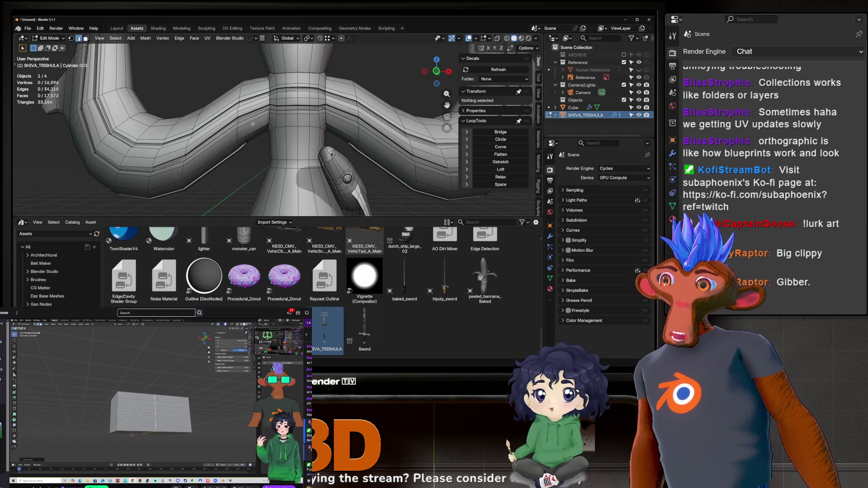
key("ctrl+r")
scroll(239, 131, "down", 4)
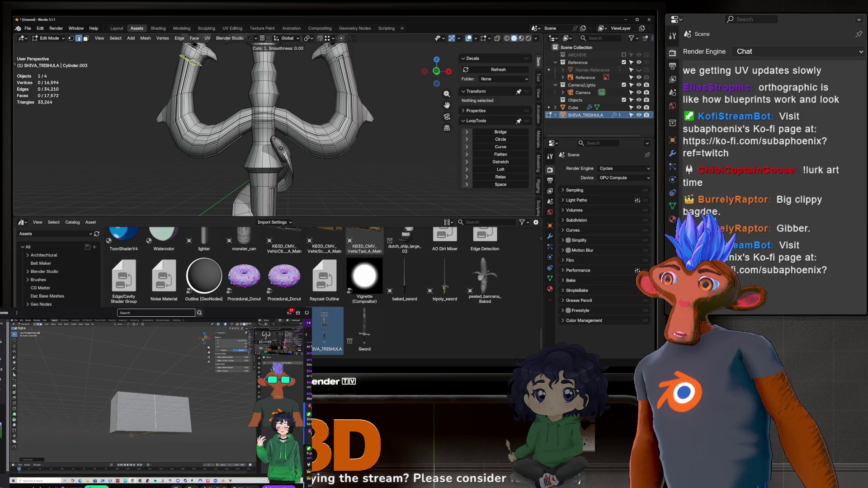
Cancel the loop cut and bring the trident's snake spiral and drum into view.
key("Escape")
middle_click_drag(191, 75, 199, 75)
scroll(207, 75, "up", 5)
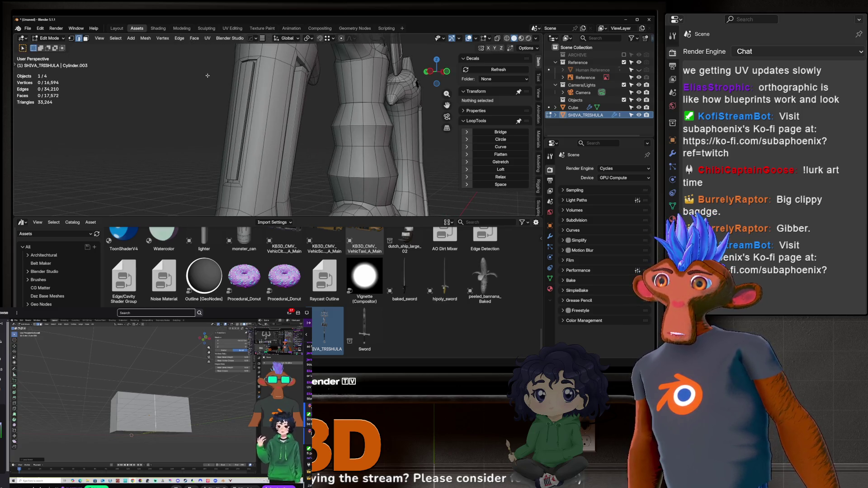
mouse_move(232, 128)
middle_mouse_down()
mouse_move(261, 157)
mouse_move(259, 138)
middle_mouse_up()
scroll(260, 157, "up", 4)
middle_click_drag(255, 184, 275, 112, "shift")
scroll(275, 111, "down", 5, "shift")
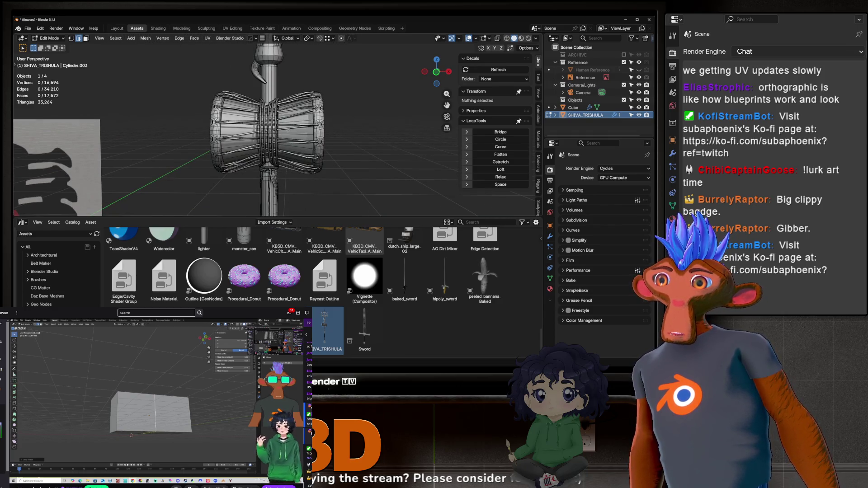
scroll(291, 152, "up", 10, "shift")
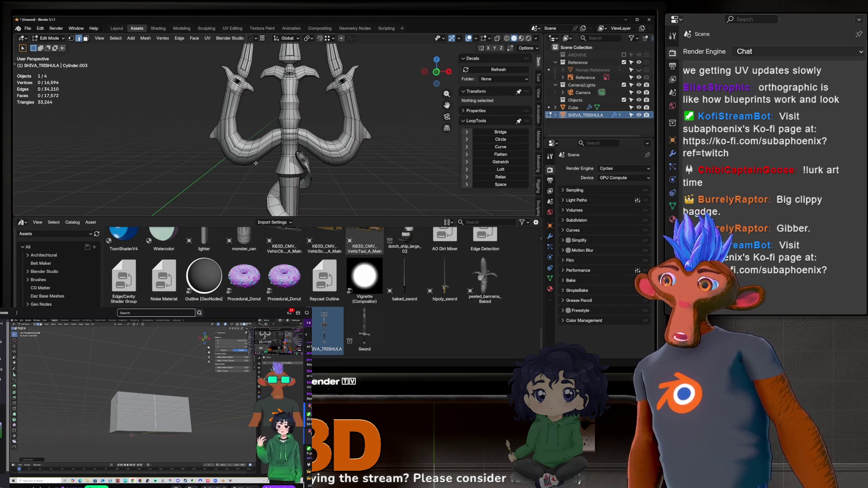
scroll(256, 163, "up", 3)
Add a centred loop cut on the left arm, extrude it into a ring, then undo.
key("ctrl+r")
left_click(313, 125)
right_click(313, 125)
scroll(314, 125, "up", 2)
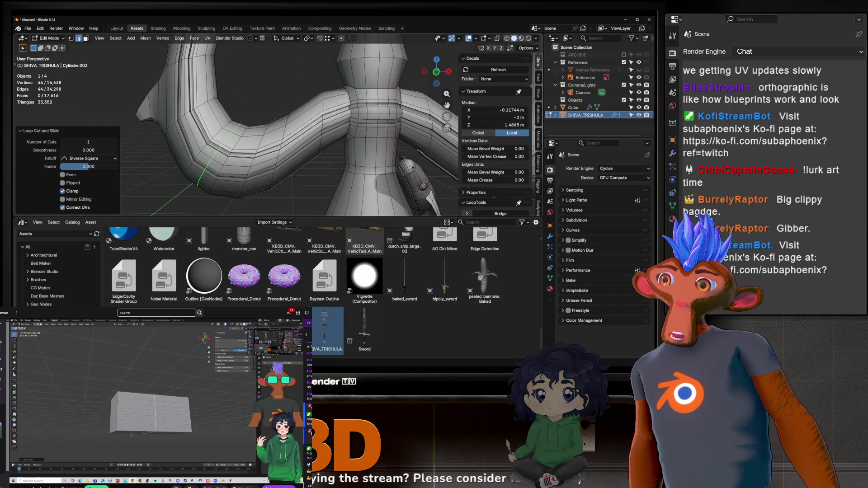
key("alt+s")
left_click(218, 195)
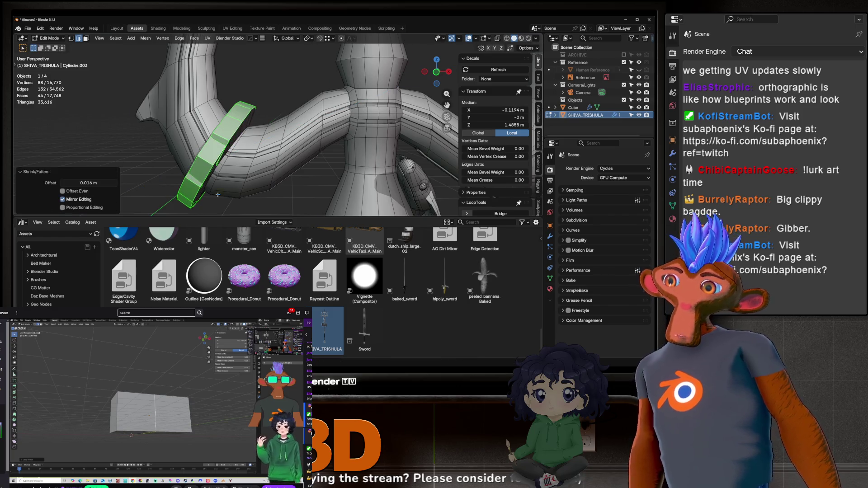
key("ctrl+z")
mouse_move(218, 195)
middle_mouse_down()
mouse_move(260, 154)
mouse_move(267, 142)
mouse_move(260, 133)
middle_mouse_up()
key("ctrl+z")
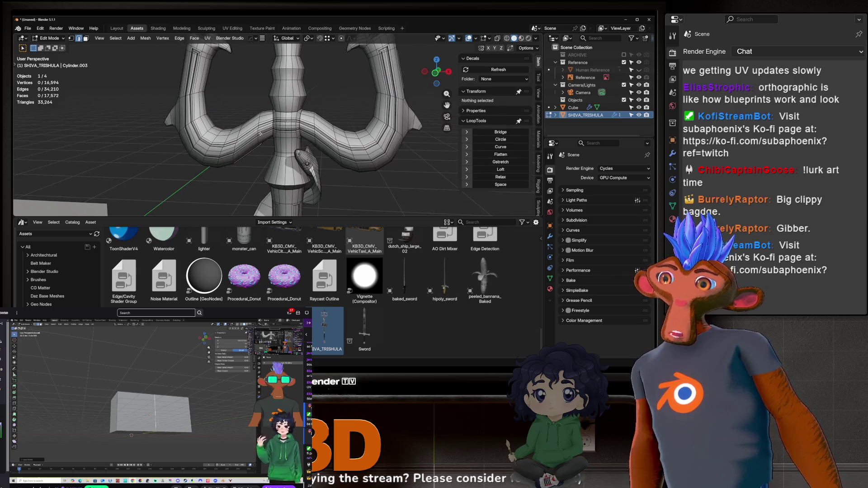
scroll(260, 133, "up", 3)
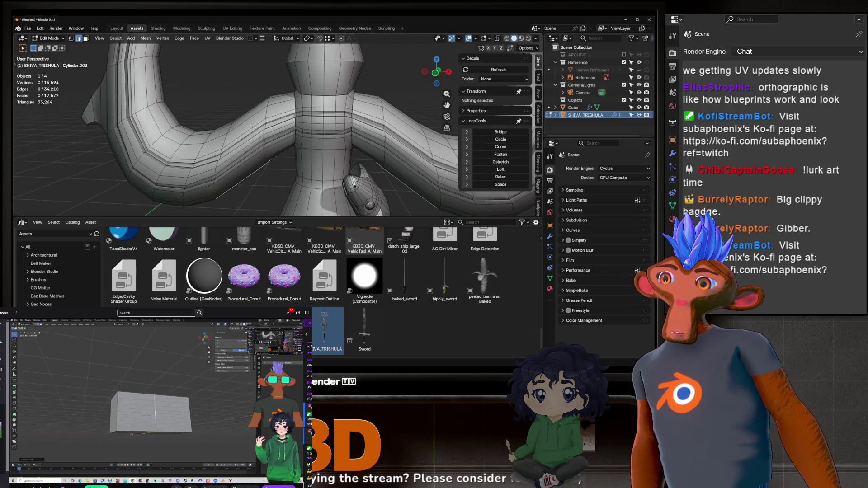
Select successive face loops along the trident arm in face mode, then undo the selection.
left_click(199, 148, "alt")
scroll(199, 147, "down", 4)
mouse_move(199, 147)
middle_mouse_down()
mouse_move(271, 142)
mouse_move(206, 149)
middle_mouse_up()
scroll(270, 142, "up", 2)
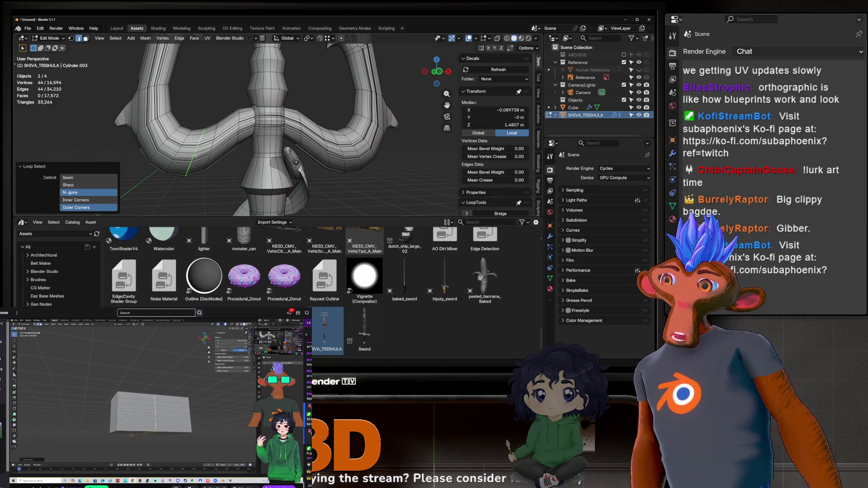
key("3")
left_click(208, 150, "alt")
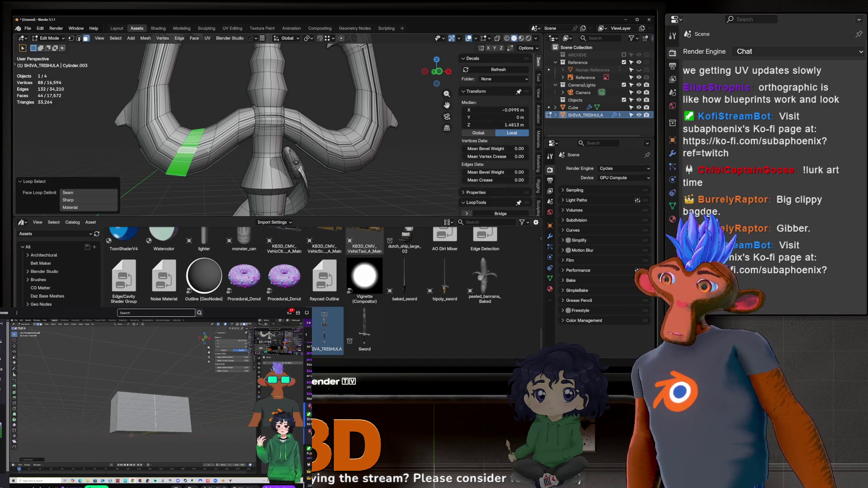
left_click(208, 150, "alt+shift")
left_click(178, 139, "alt+shift")
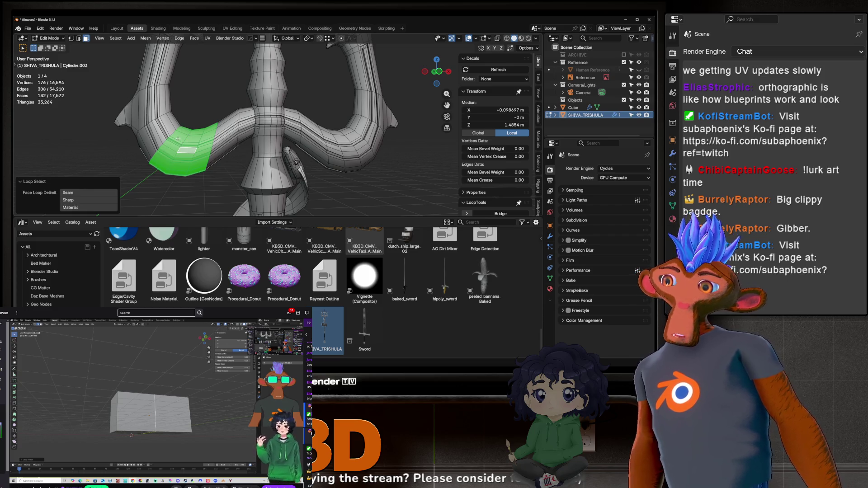
left_click(223, 130, "alt+shift")
left_click(248, 123, "alt+shift")
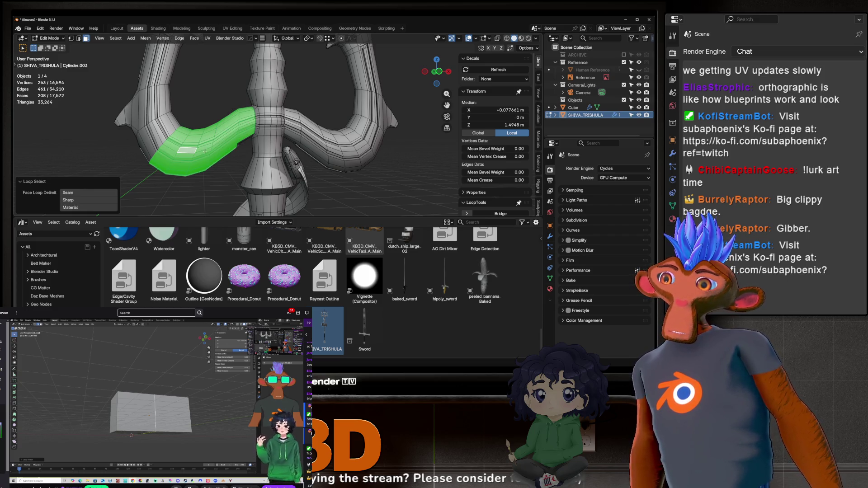
key("ctrl+z")
key("ctrl+z")
key("ctrl+z")
Select the whole trident mesh and triangulate all its faces.
key("a")
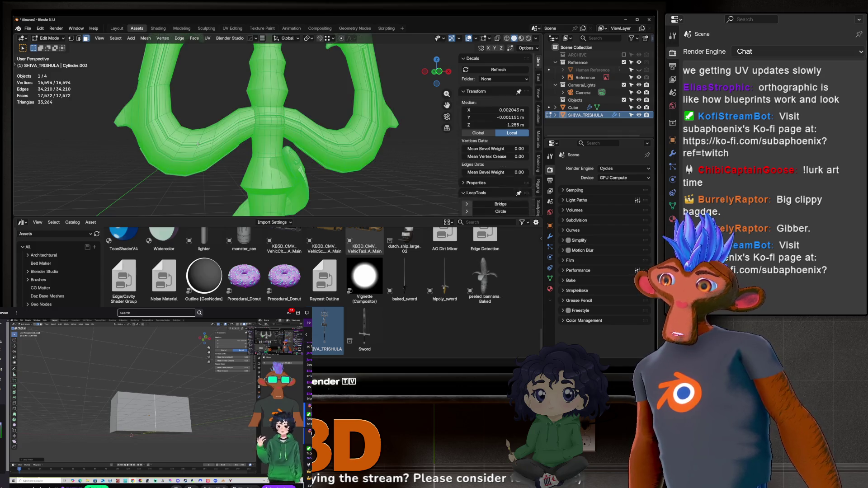
key("ctrl+f")
left_click(278, 227)
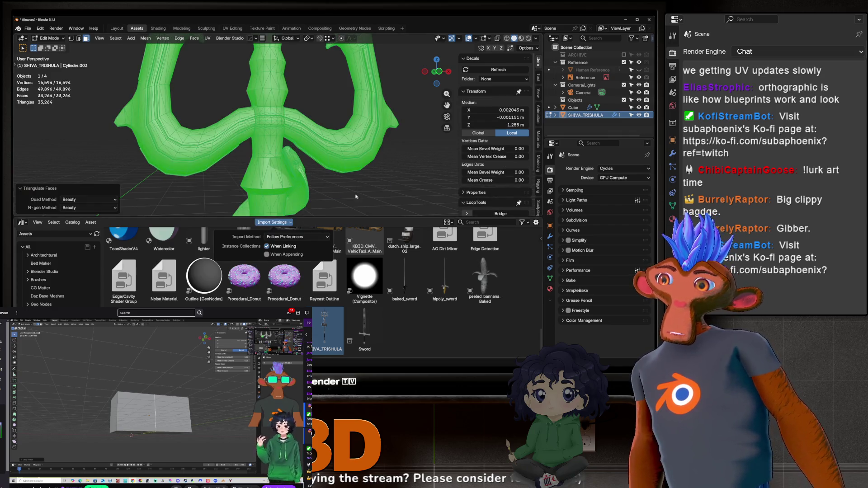
key("ctrl+r")
left_click(296, 162)
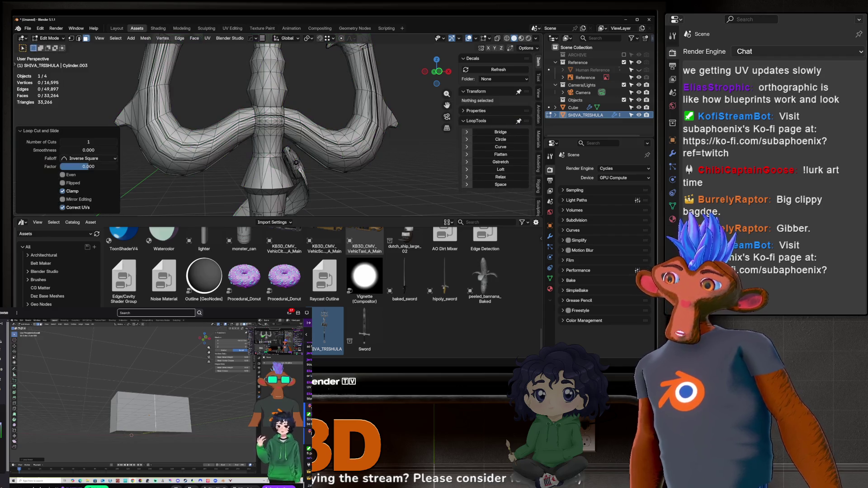
key("ctrl+r")
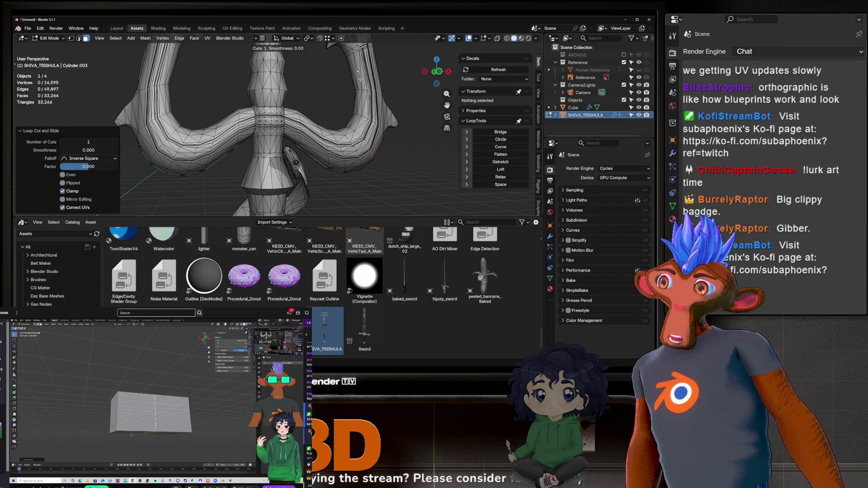
key("Escape")
Select an edge on the arm and extend a shortest-path selection from it.
scroll(185, 128, "up", 8)
left_click(185, 127)
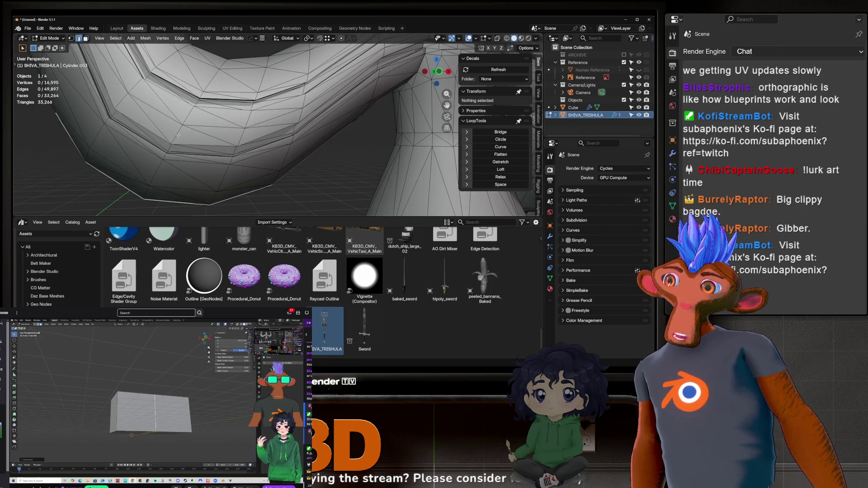
scroll(185, 128, "down", 5)
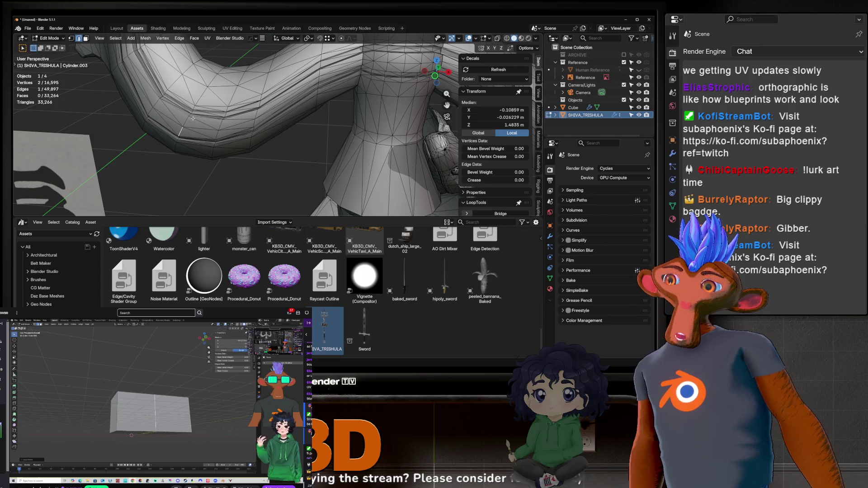
left_click(207, 65, "ctrl")
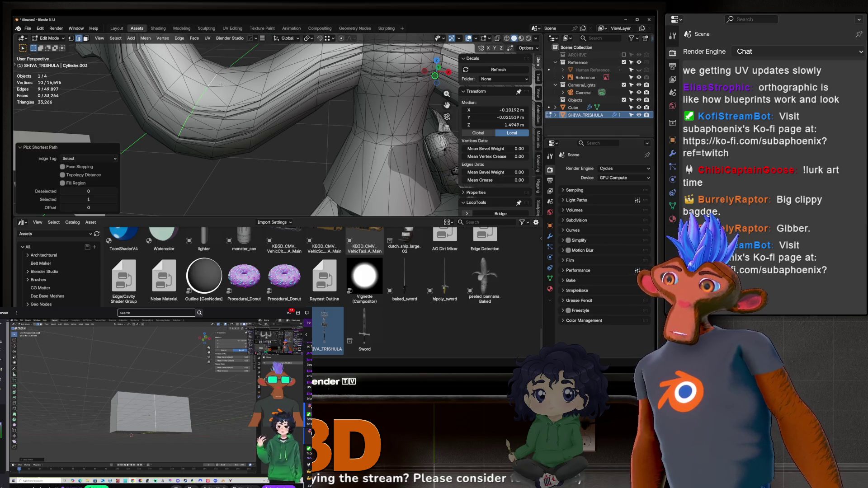
middle_click_drag(207, 65, 136, 136)
left_click(245, 125, "ctrl")
mouse_move(244, 125)
middle_mouse_down()
mouse_move(263, 213)
mouse_move(253, 172)
mouse_move(218, 169)
mouse_move(193, 104)
middle_mouse_up()
Continue the shortest-path edge selection around the arm to its final edges.
left_click(218, 168, "ctrl")
key("ctrl+z")
left_click(202, 160, "ctrl")
left_click(192, 104, "ctrl")
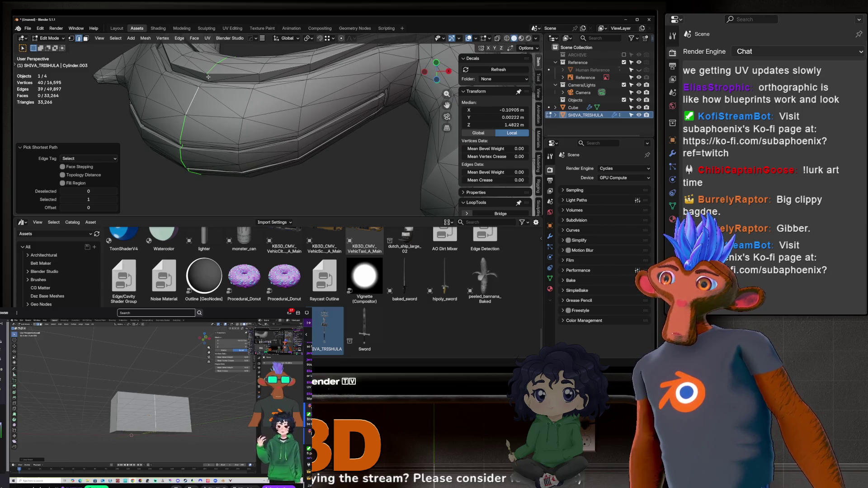
left_click(208, 77, "ctrl")
scroll(208, 77, "down", 6)
mouse_move(208, 77)
middle_mouse_down()
mouse_move(228, 131)
mouse_move(289, 67)
middle_mouse_up()
Return to Object Mode and delete the SHIVA_TRISHULA trident.
key("Tab")
scroll(254, 113, "down", 3)
key("Delete")
scroll(250, 120, "down", 3)
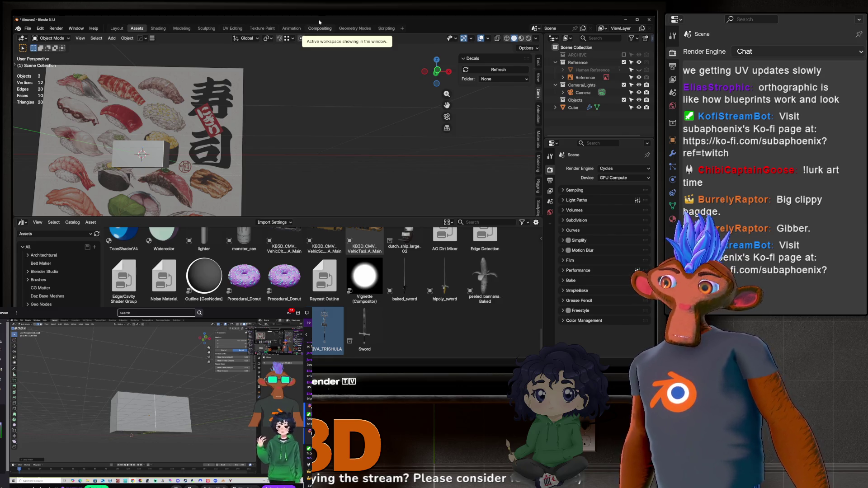
Frame the cube in front of the sushi poster at an angle and select it.
middle_click_drag(171, 163, 344, 148, "shift")
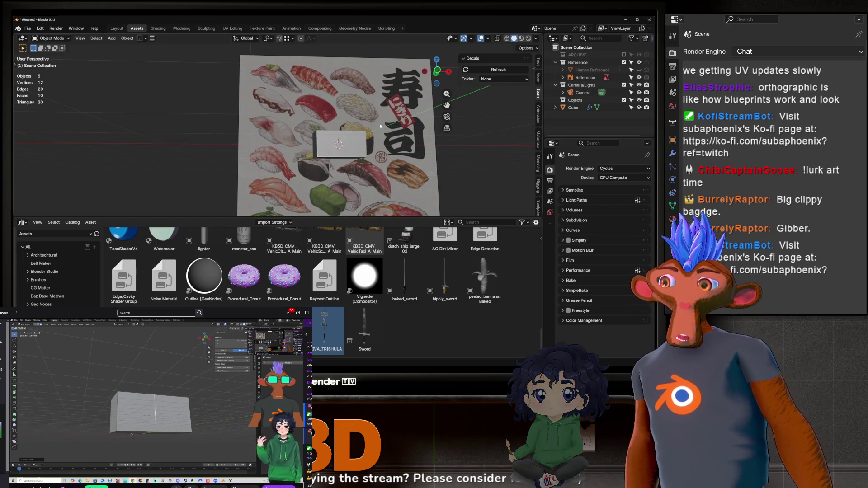
scroll(344, 149, "up", 1)
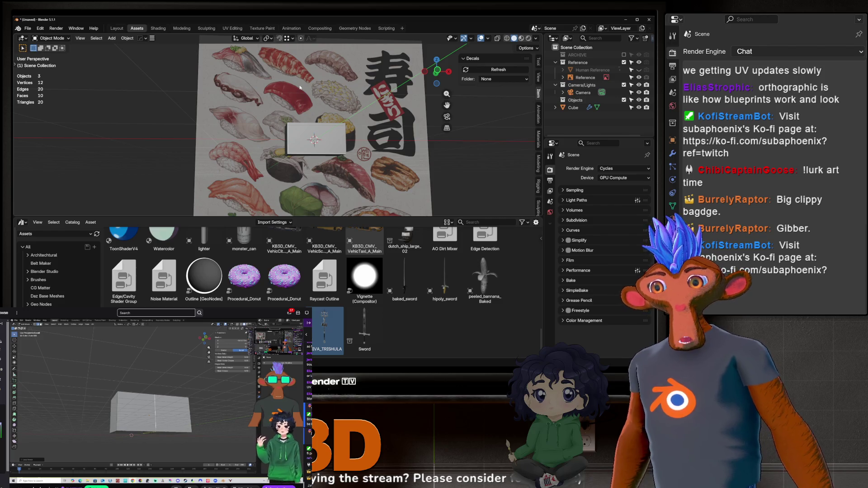
scroll(335, 151, "up", 4)
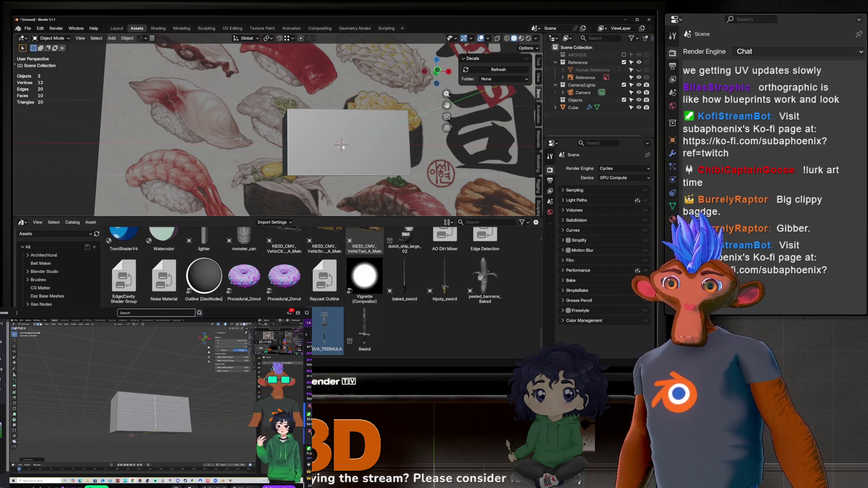
mouse_move(343, 146)
middle_mouse_down()
mouse_move(299, 119)
mouse_move(316, 132)
mouse_move(301, 129)
middle_mouse_up()
left_click(326, 134)
Duplicate the cube and move the copy along X to about −2.7052 m.
key("n")
key("shift+d")
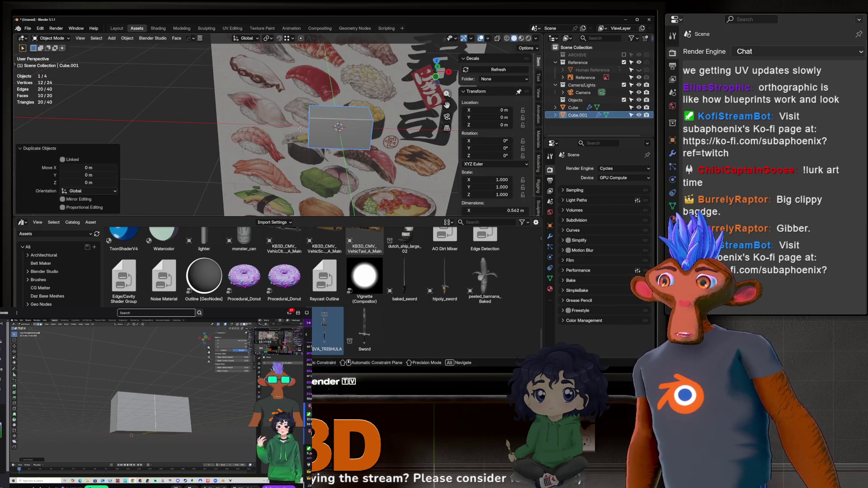
key("x")
left_click(32, 131)
key("KP_Decimal")
Give the copy a level-1 Subdivision Surface modifier shown in the viewport.
key("ctrl+1")
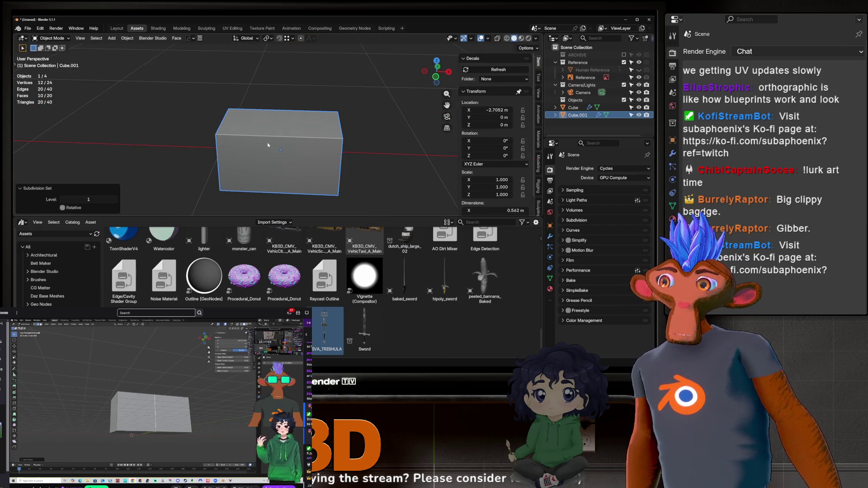
left_click(550, 236)
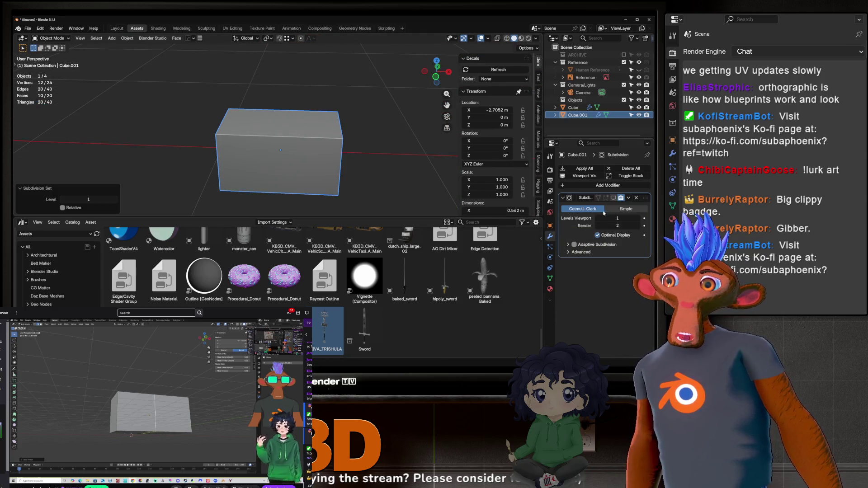
left_click(613, 197)
middle_click_drag(312, 136, 285, 140)
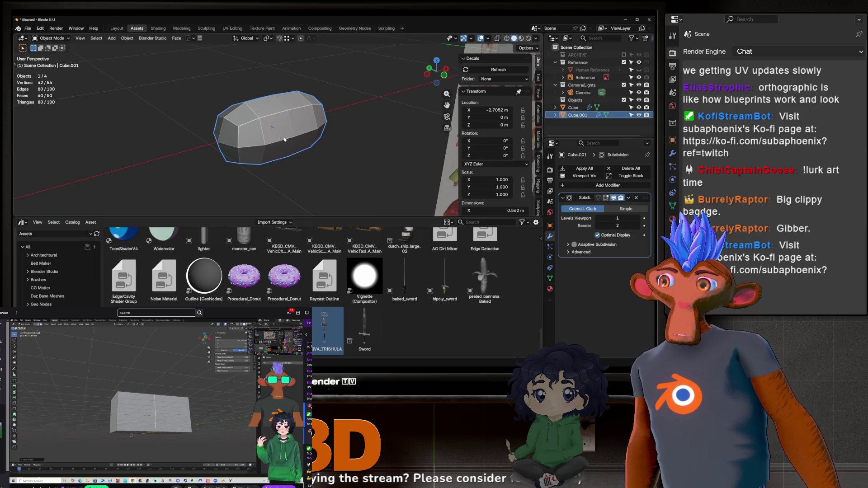
In Edit Mode with On Cage enabled, select and dissolve the copy's middle edge loop.
key("Tab")
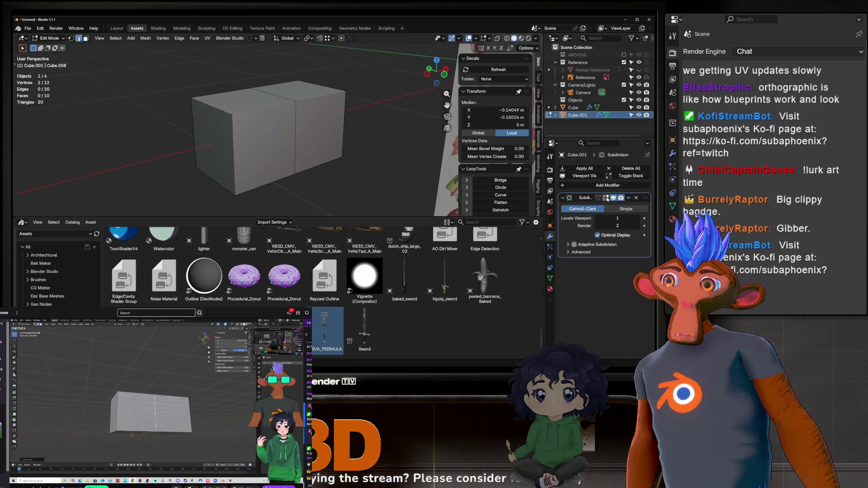
left_click(598, 197)
mouse_move(298, 142)
middle_mouse_down()
mouse_move(311, 146)
mouse_move(270, 135)
middle_mouse_up()
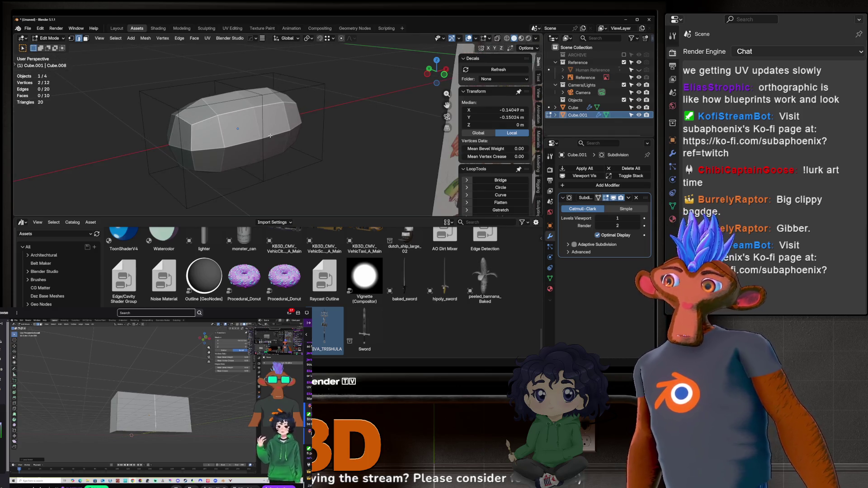
left_click(254, 137, "alt")
key("x")
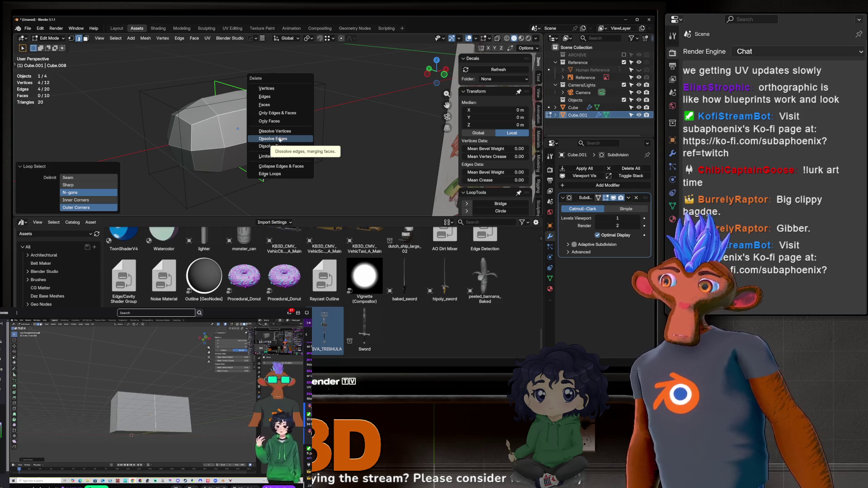
left_click(280, 140)
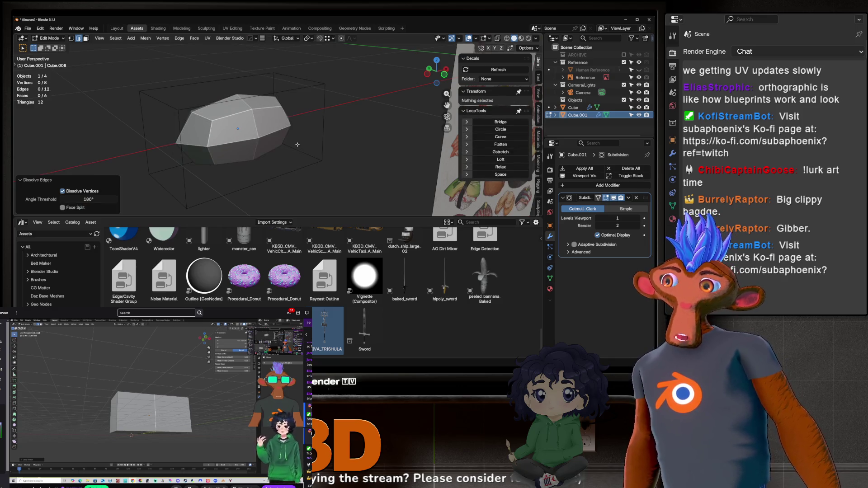
middle_click_drag(280, 139, 287, 112)
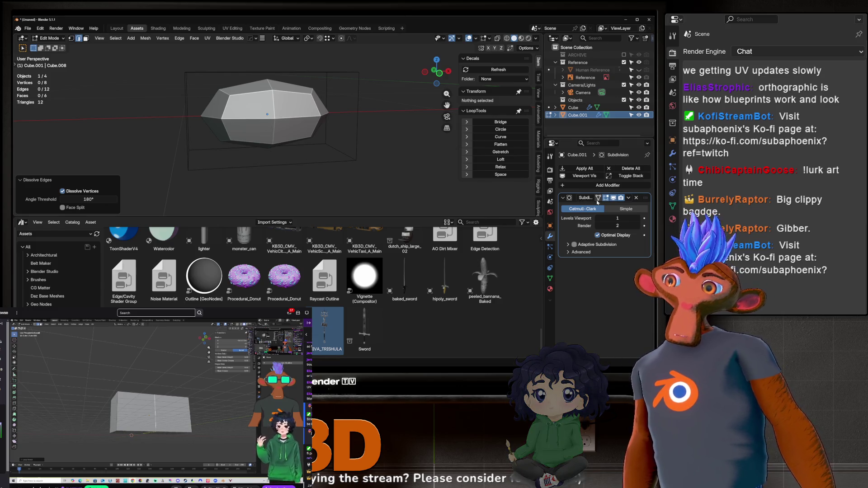
key("ctrl+r")
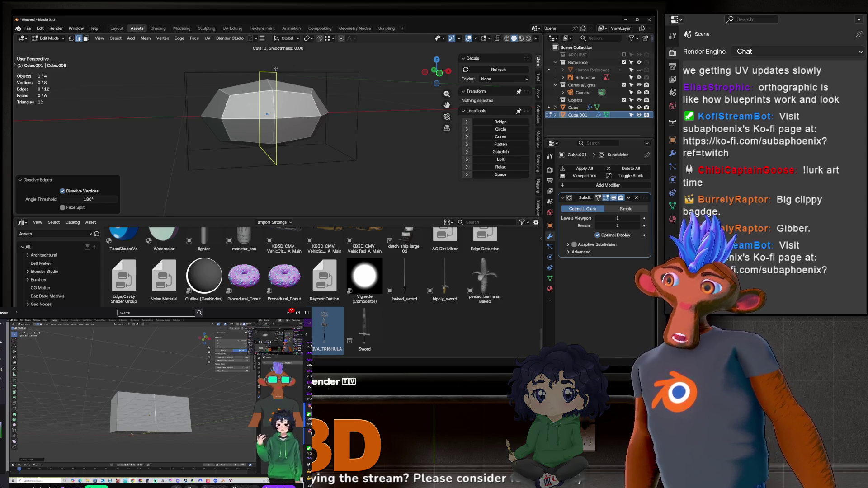
left_click(275, 69)
left_click(275, 70)
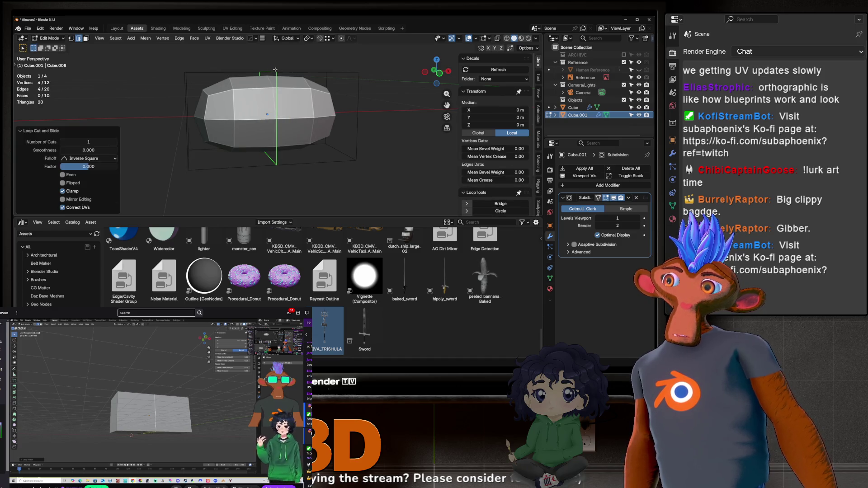
left_click(241, 68)
key("Escape")
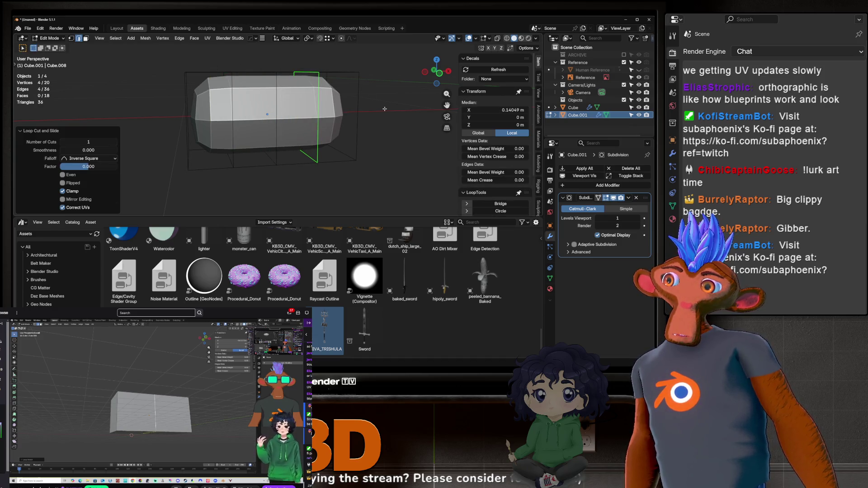
key("ctrl+z")
middle_click_drag(249, 110, 239, 118)
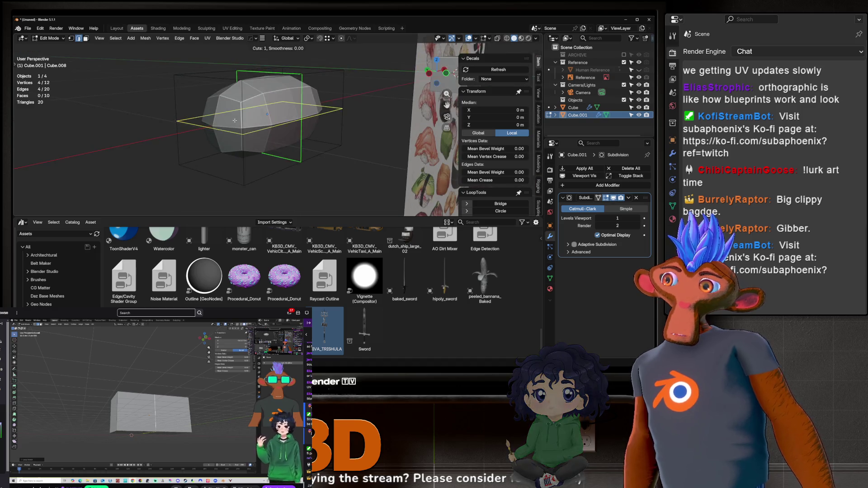
key("ctrl+r")
left_click(234, 121)
right_click(235, 121)
key("ctrl+z")
key("ctrl+z")
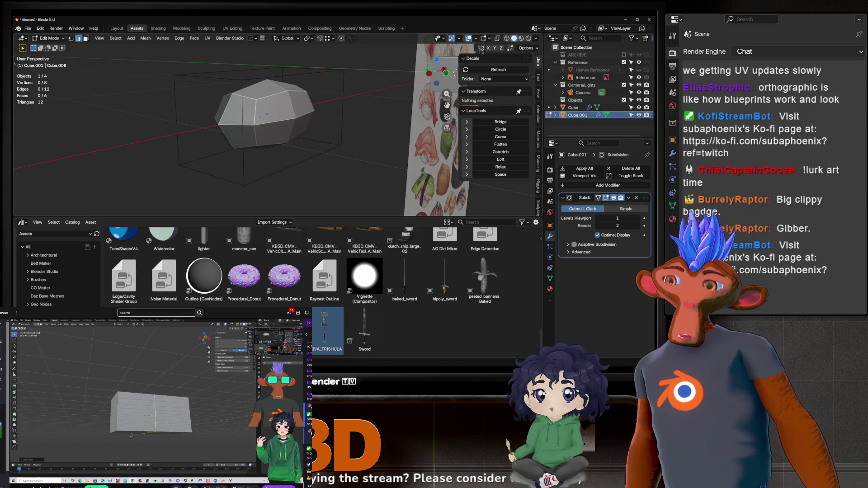
middle_click_drag(280, 113, 264, 102)
scroll(303, 102, "up", 2)
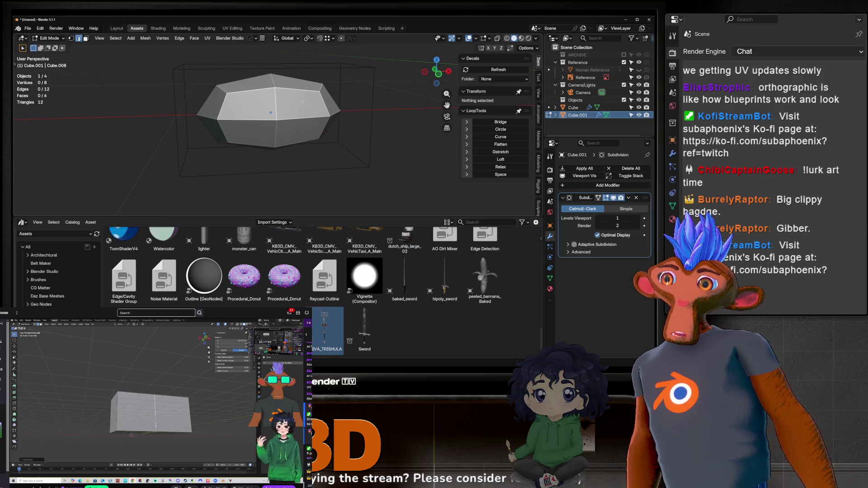
Orbit Cube.001 to an oblique angle and select an edge of its cage.
middle_click_drag(271, 70, 261, 89)
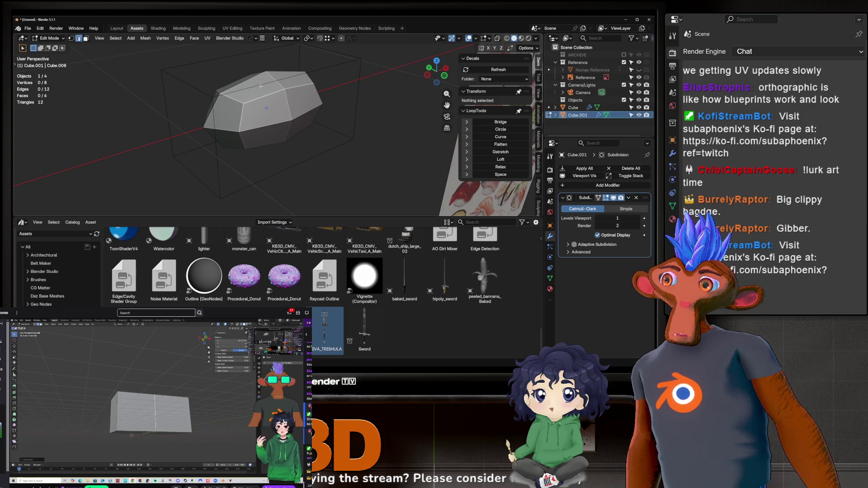
mouse_move(260, 86)
middle_mouse_down()
mouse_move(271, 83)
mouse_move(264, 74)
middle_mouse_up()
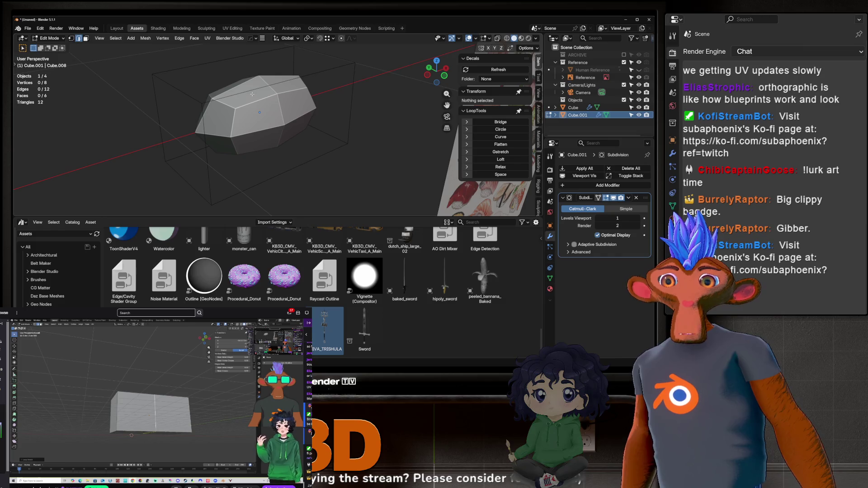
mouse_move(262, 118)
middle_mouse_down()
mouse_move(260, 106)
mouse_move(249, 109)
mouse_move(276, 109)
middle_mouse_up()
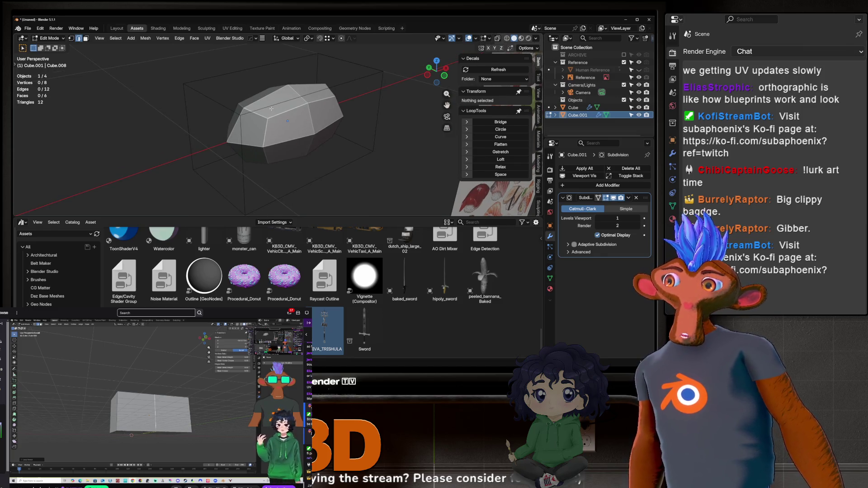
left_click(272, 108)
left_click(247, 76)
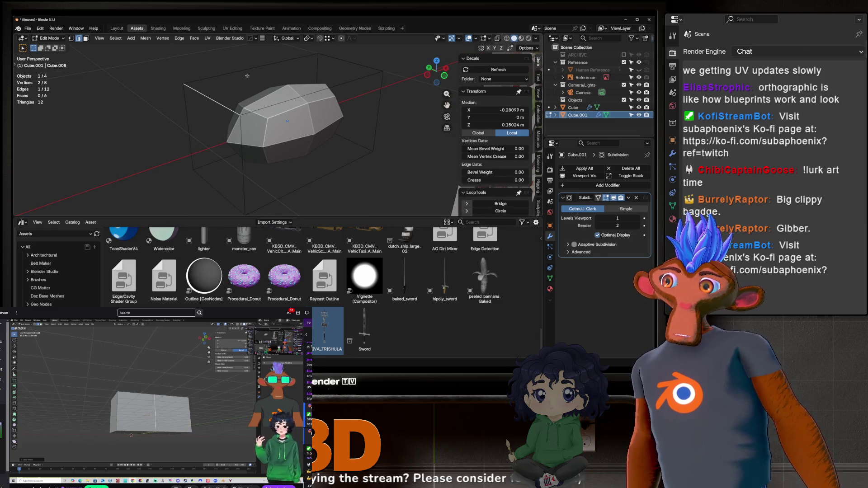
left_click(306, 180)
middle_click_drag(306, 180, 289, 178)
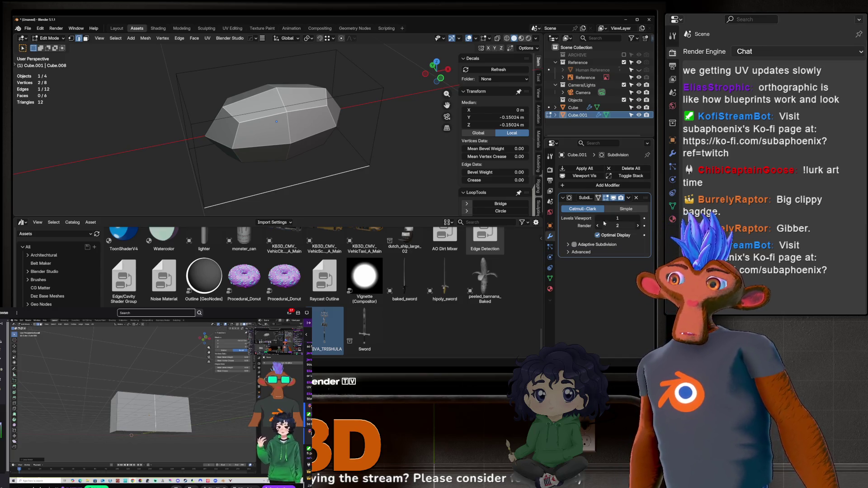
middle_click_drag(198, 131, 194, 105)
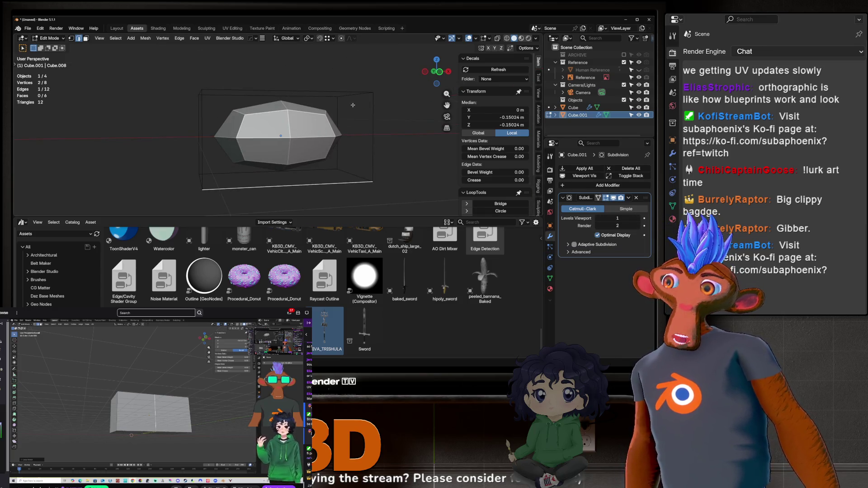
mouse_move(362, 107)
middle_mouse_down()
mouse_move(257, 107)
mouse_move(274, 108)
middle_mouse_up()
middle_click_drag(254, 82, 281, 72)
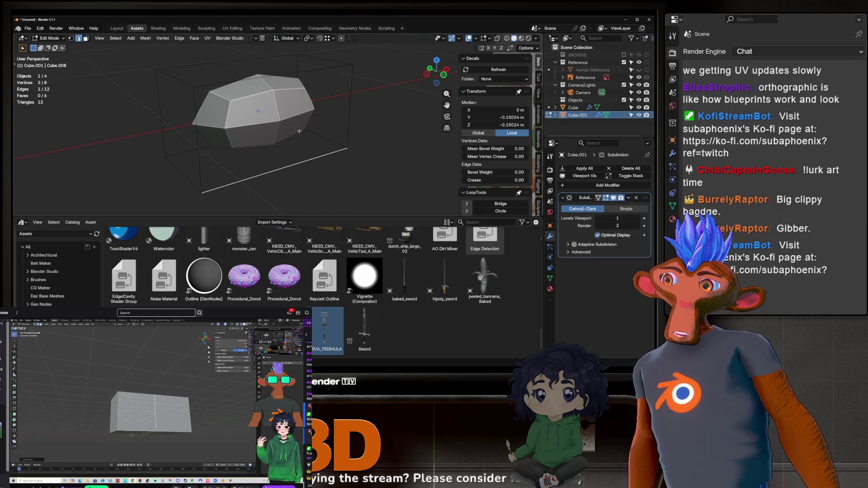
middle_click_drag(261, 107, 267, 109)
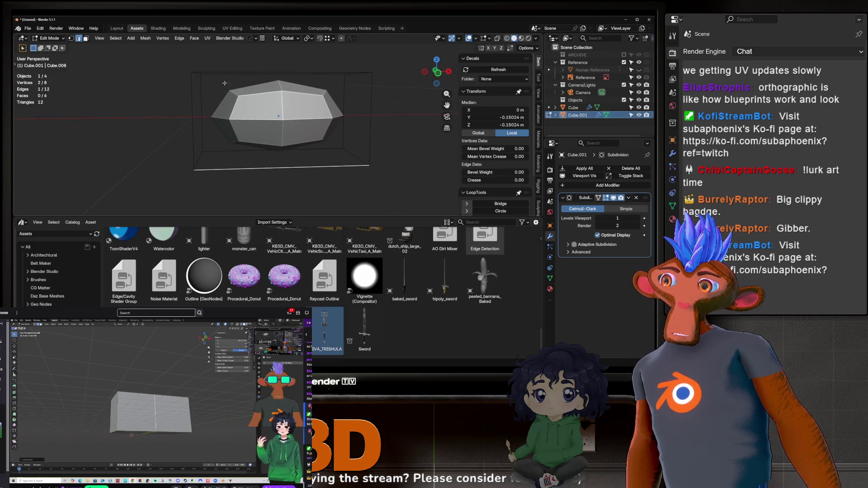
mouse_move(224, 83)
middle_mouse_down()
mouse_move(230, 101)
mouse_move(355, 110)
middle_mouse_up()
left_click(168, 99)
left_click(192, 122)
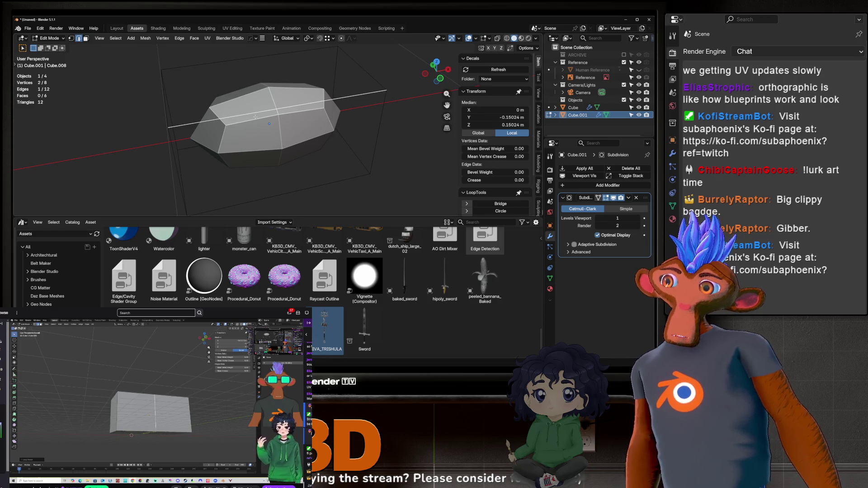
scroll(179, 128, "down", 1)
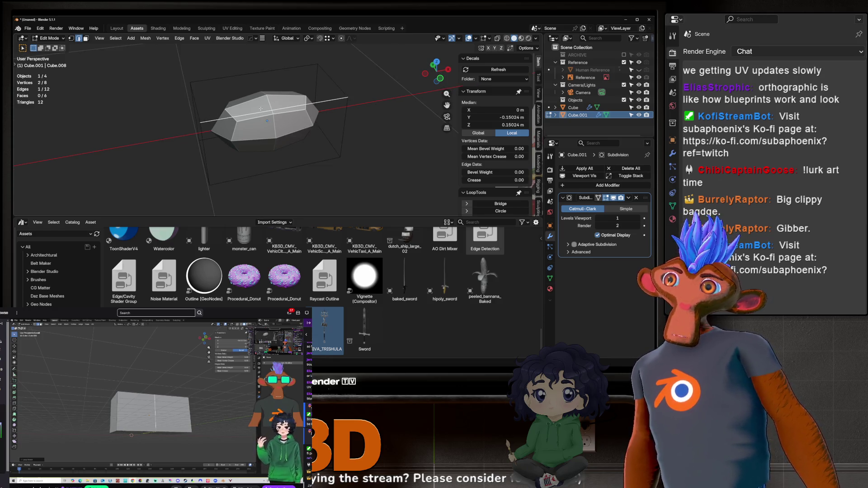
middle_click_drag(233, 113, 155, 93)
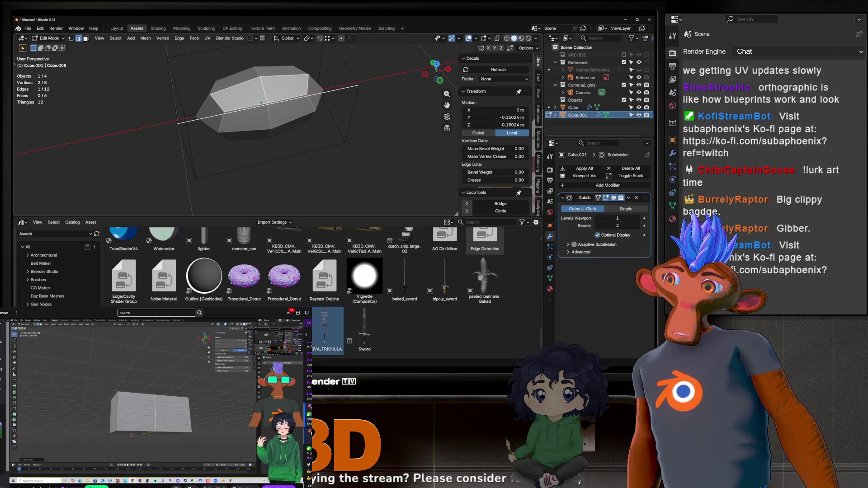
middle_click_drag(271, 115, 231, 99)
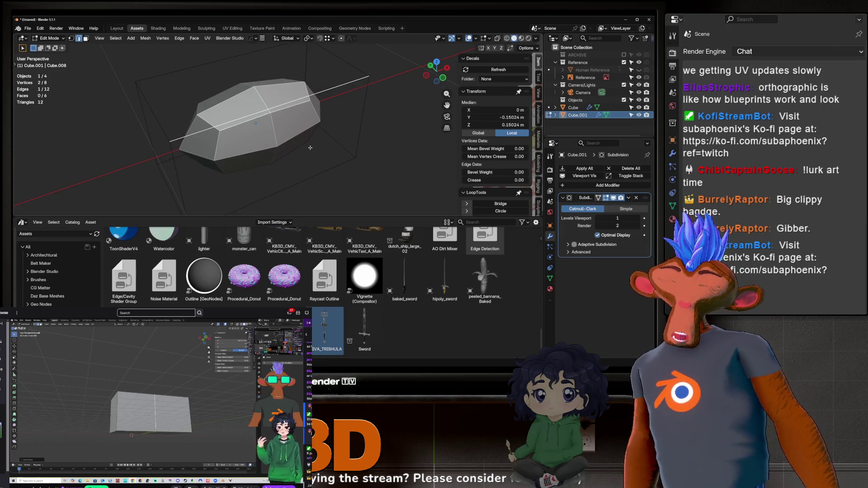
Add a centred loop cut across the block's middle and select two top edges.
mouse_move(311, 147)
middle_mouse_down()
mouse_move(267, 89)
mouse_move(269, 75)
middle_mouse_up()
key("ctrl+r")
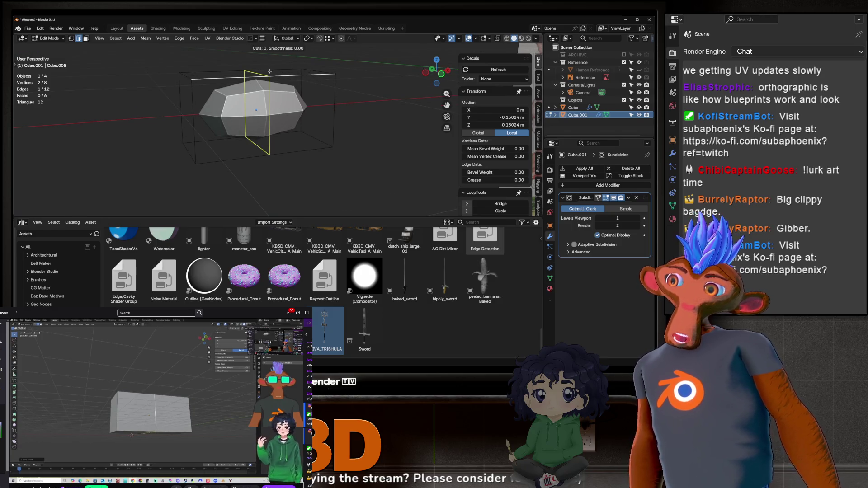
left_click(269, 71)
right_click(269, 71)
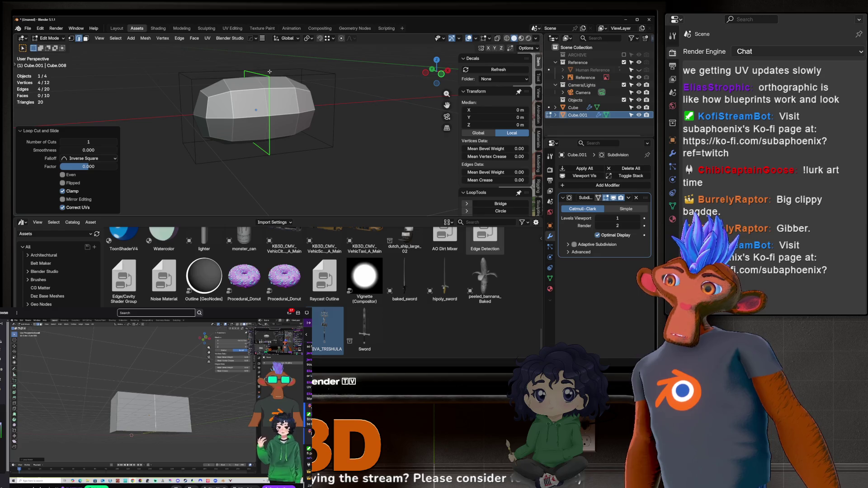
scroll(219, 91, "up", 3)
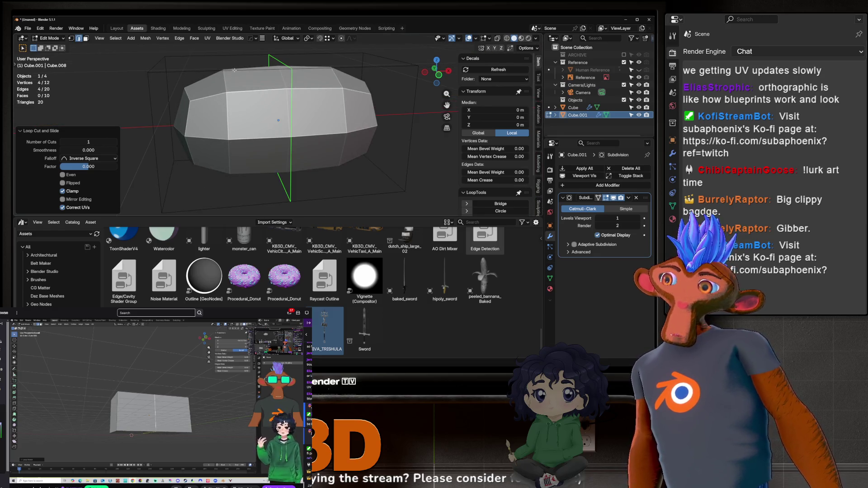
left_click(224, 72)
left_click(346, 68, "shift")
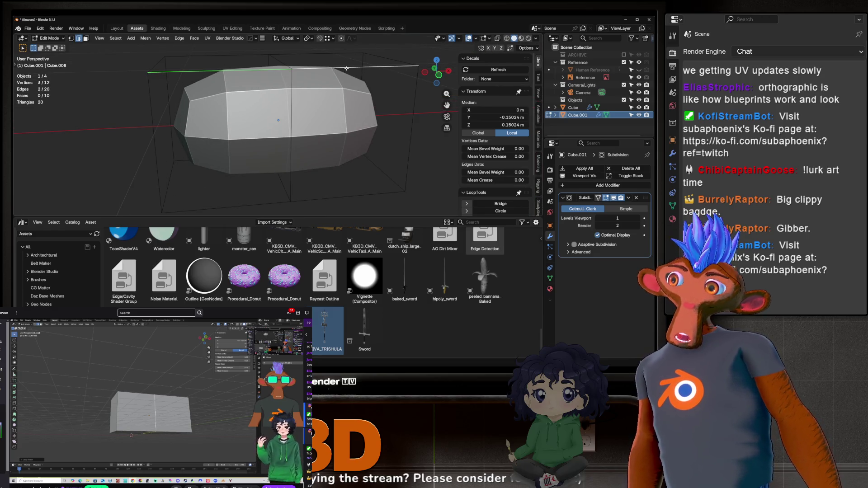
Add several more vertical edge loops along the block's length.
key("ctrl+r")
left_click(289, 136)
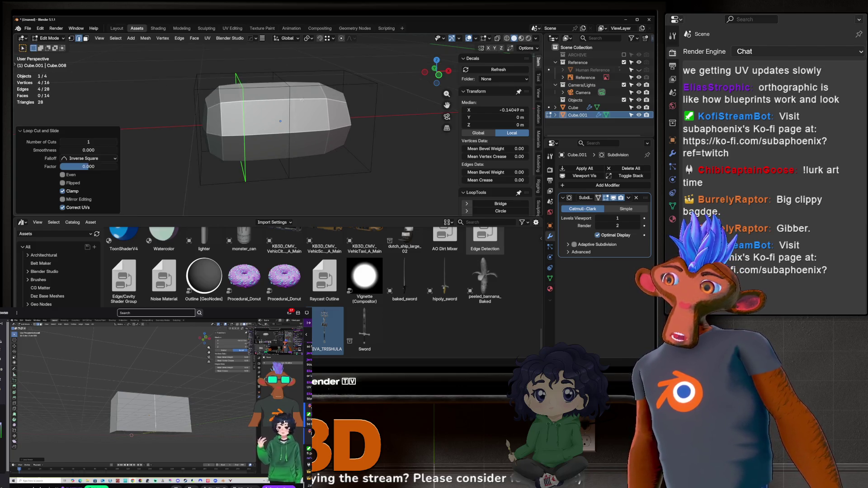
key("ctrl+r")
left_click(298, 122)
left_click(297, 122)
key("ctrl+r")
left_click(219, 127)
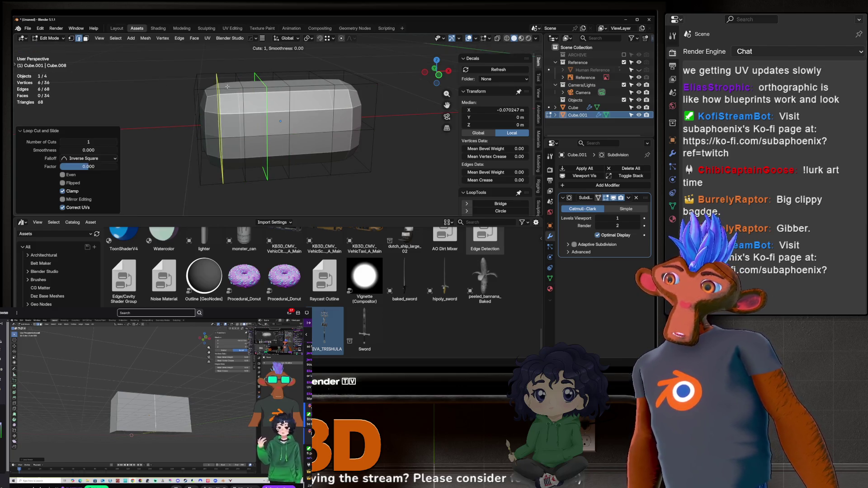
key("ctrl+r")
left_click(323, 86)
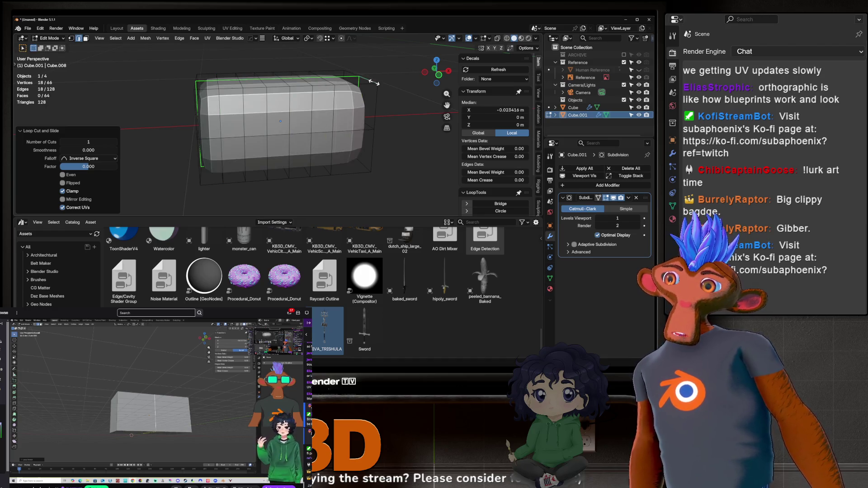
right_click(316, 72)
Try a horizontal edge loop near the block's bottom, then undo it.
left_click(295, 78, "alt")
key("ctrl+r")
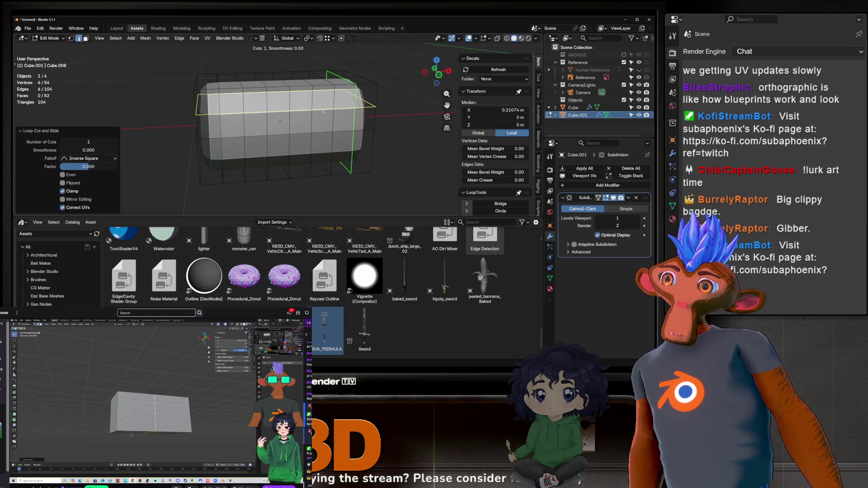
mouse_move(312, 104)
middle_mouse_down()
mouse_move(332, 135)
mouse_move(343, 132)
middle_mouse_up()
left_click(328, 128)
key("ctrl+z")
key("ctrl+z")
key("ctrl+z")
key("ctrl+z")
key("ctrl+z")
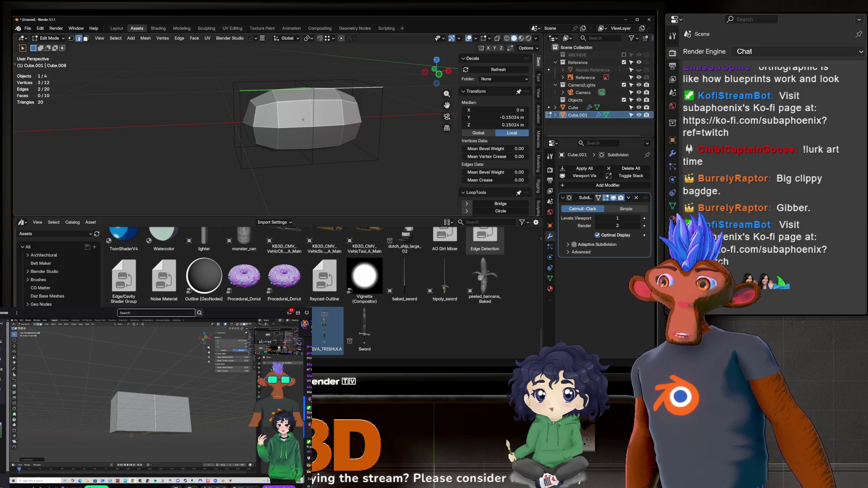
Select two opposite top edges of the block and start a move, then cancel it.
scroll(279, 91, "up", 3)
left_click(280, 90, "shift")
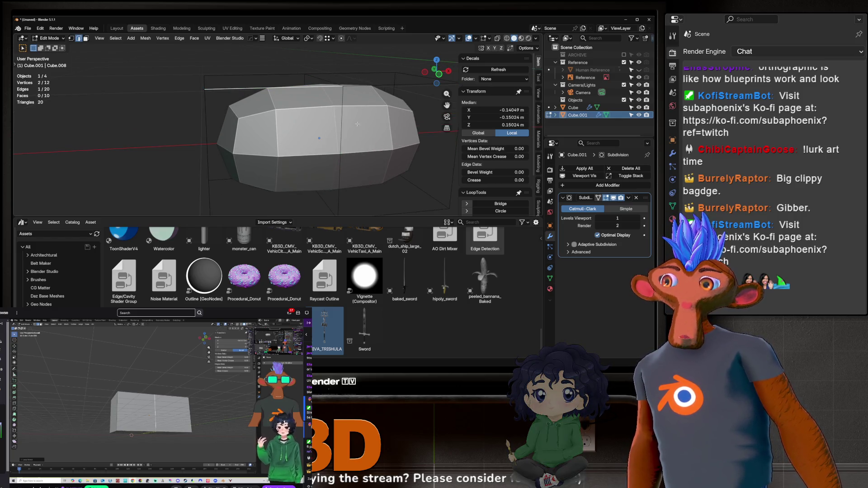
left_click(265, 90)
scroll(293, 91, "down", 3)
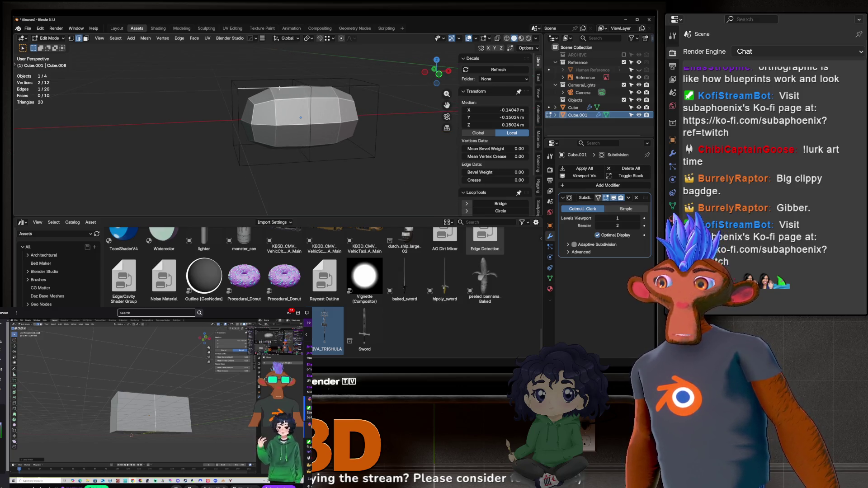
key("g")
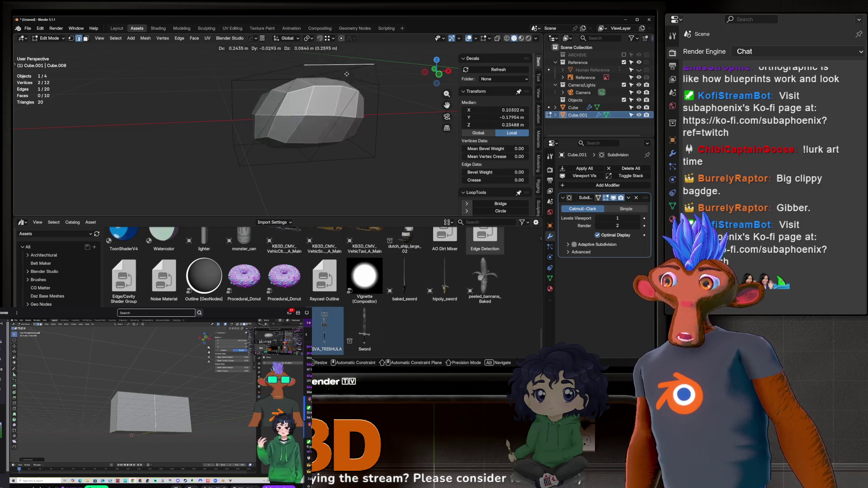
key("Escape")
Add loop cuts near the block's left and right ends.
key("ctrl+r")
left_click(278, 101)
key("ctrl+r")
left_click(340, 95)
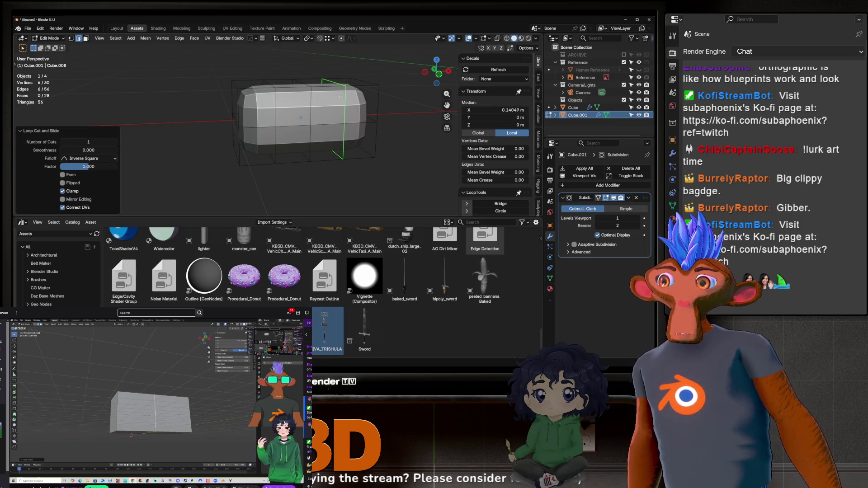
Briefly apply the Subdivision modifier to preview it, then restore it unapplied and return to the cage.
key("1")
key("alt+a")
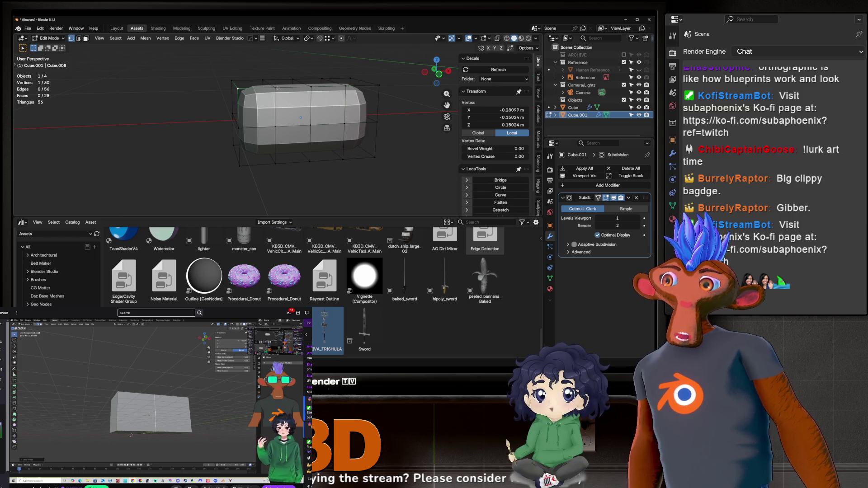
left_click(312, 87)
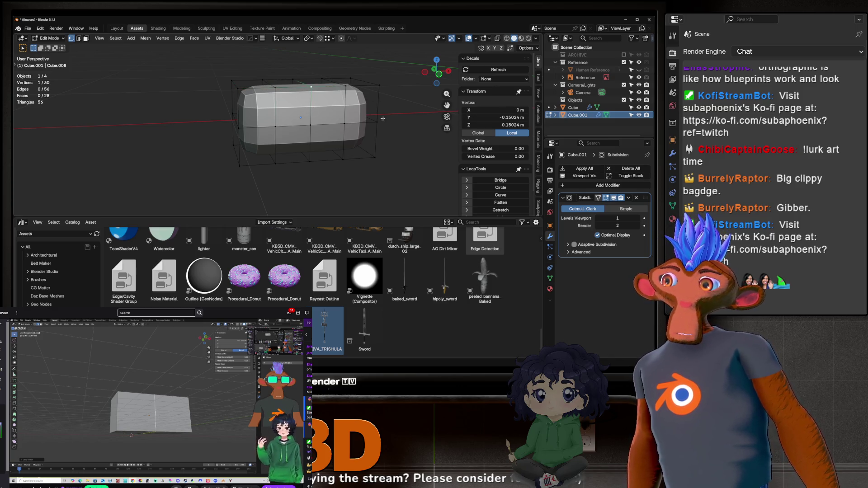
key("Tab")
key("ctrl+a")
key("Tab")
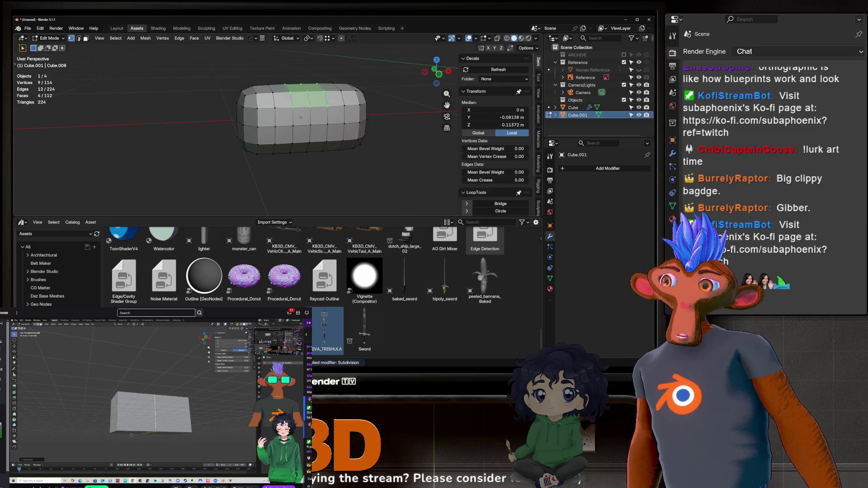
key("Tab")
key("ctrl+1")
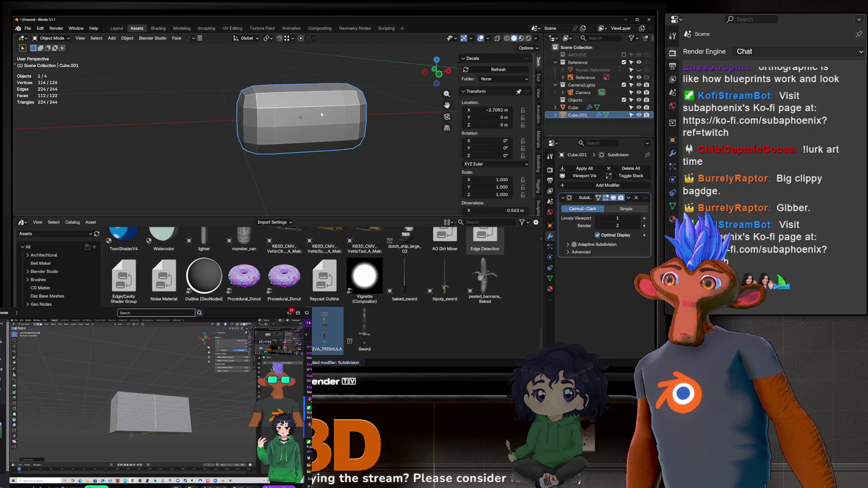
key("Tab")
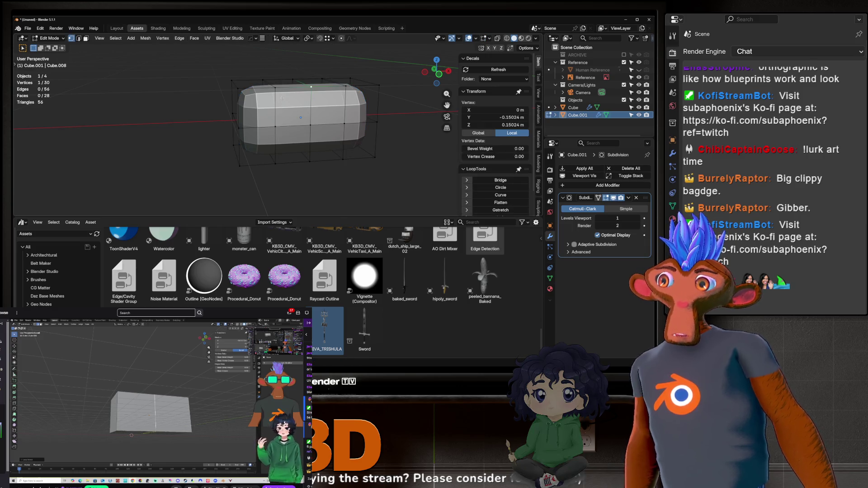
Raise the block's top-left corner vertex and pull the right-end vertices down, orbiting to check.
key("2")
left_click(294, 86)
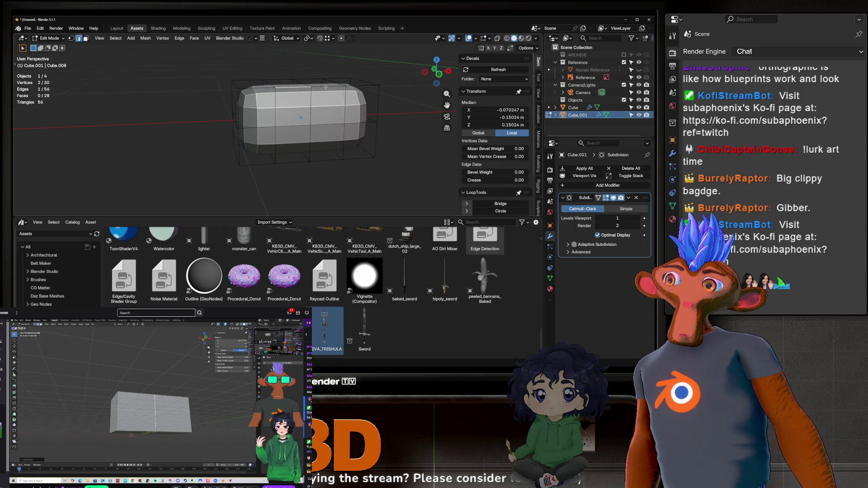
left_click(356, 86)
key("1")
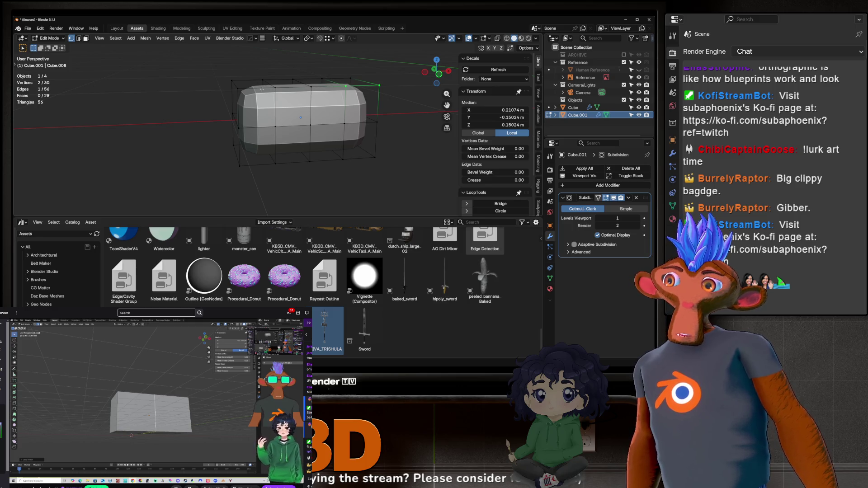
left_click(275, 80)
key("g")
left_click(294, 55)
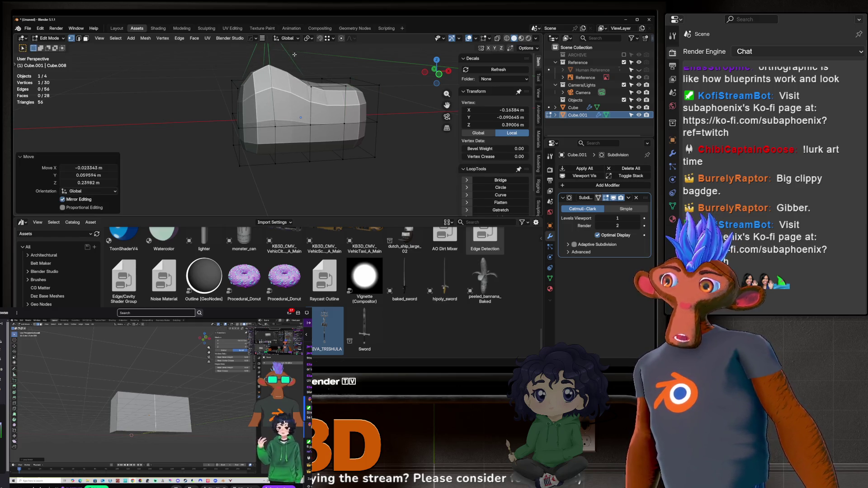
left_click(350, 88)
key("g")
left_click(350, 101)
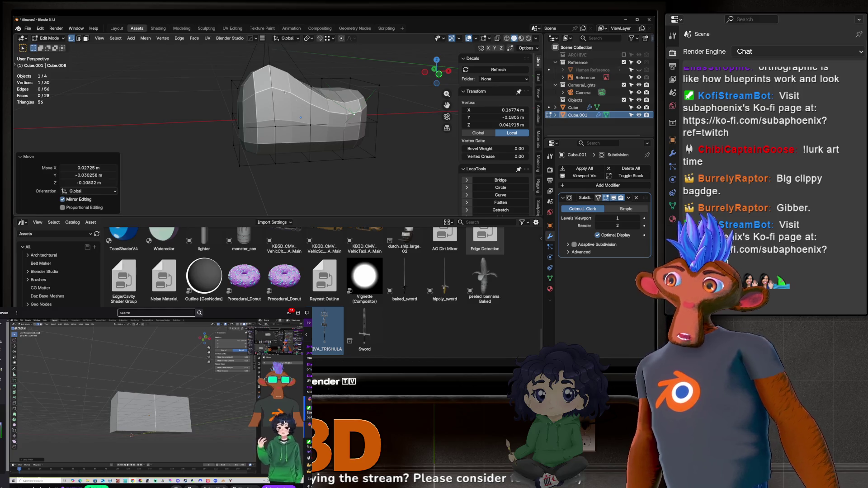
scroll(256, 89, "up", 2)
middle_click_drag(256, 89, 267, 209)
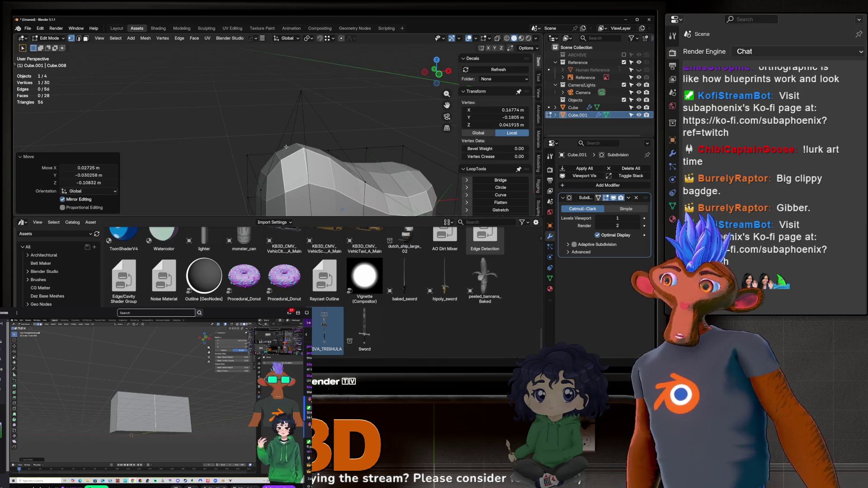
middle_click_drag(353, 179, 299, 94, "shift")
middle_click_drag(392, 89, 359, 97)
Widen the block by moving its left-side and right-side vertices outward.
left_click(278, 127)
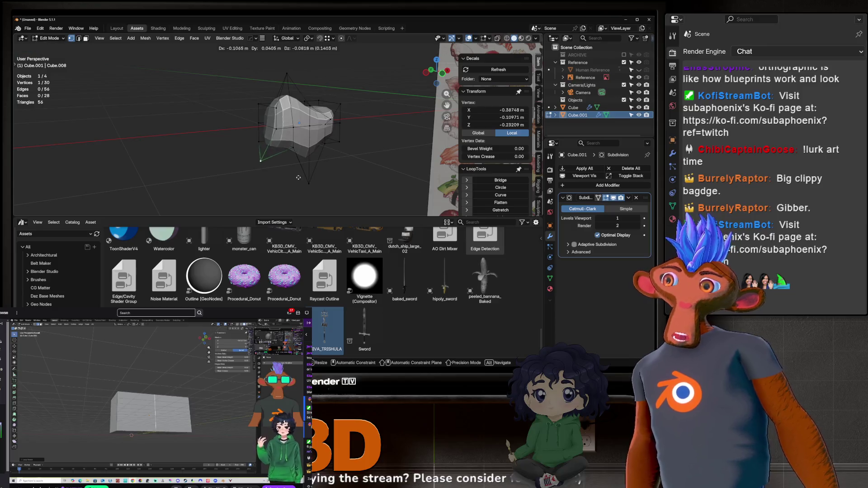
middle_click_drag(271, 129, 277, 126)
key("g")
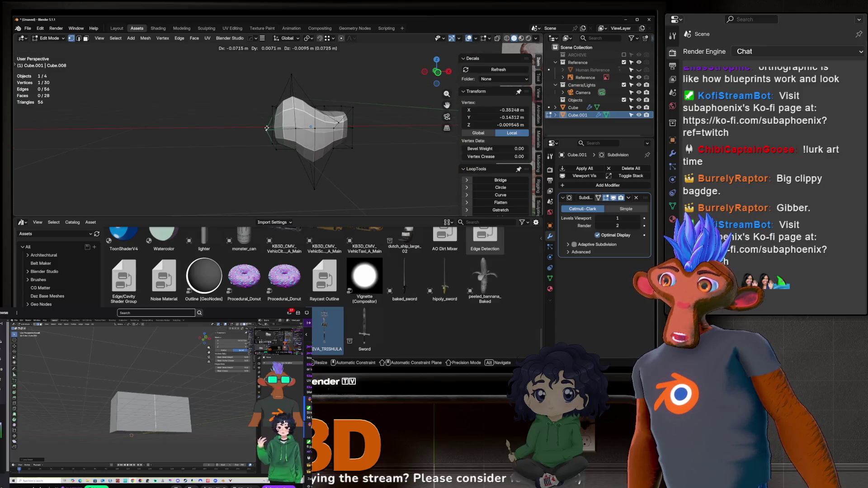
left_click(244, 130)
left_click(353, 129)
key("g")
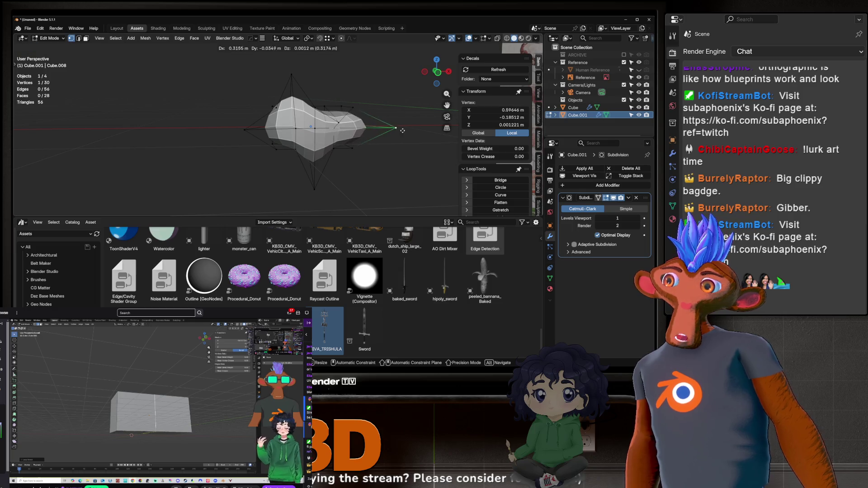
left_click(368, 129)
middle_click_drag(368, 129, 374, 128)
mouse_move(308, 119)
middle_mouse_down()
mouse_move(261, 145)
mouse_move(248, 137)
mouse_move(282, 115)
mouse_move(278, 107)
middle_mouse_up()
Adjust a front vertex and pick further vertices and edges along the centre line for tweaking.
left_click(245, 155)
key("g")
left_click(246, 143)
left_click(250, 134)
left_click(269, 125)
key("2")
left_click(281, 107)
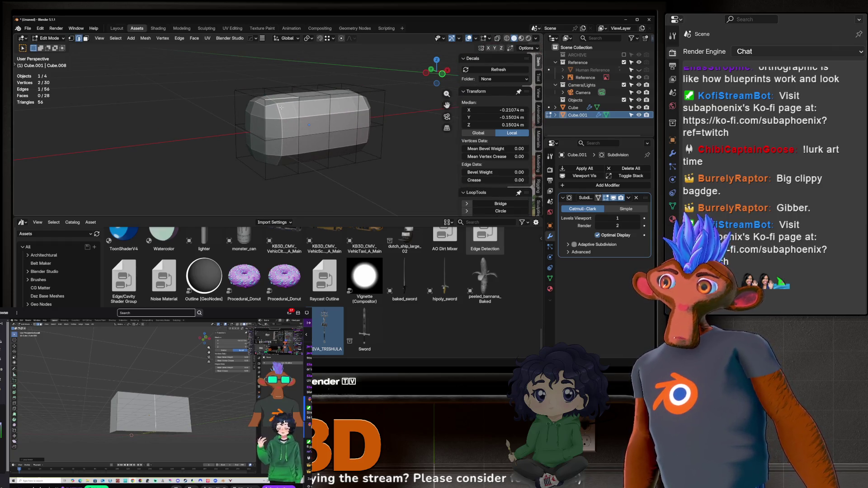
key("1")
left_click(282, 107)
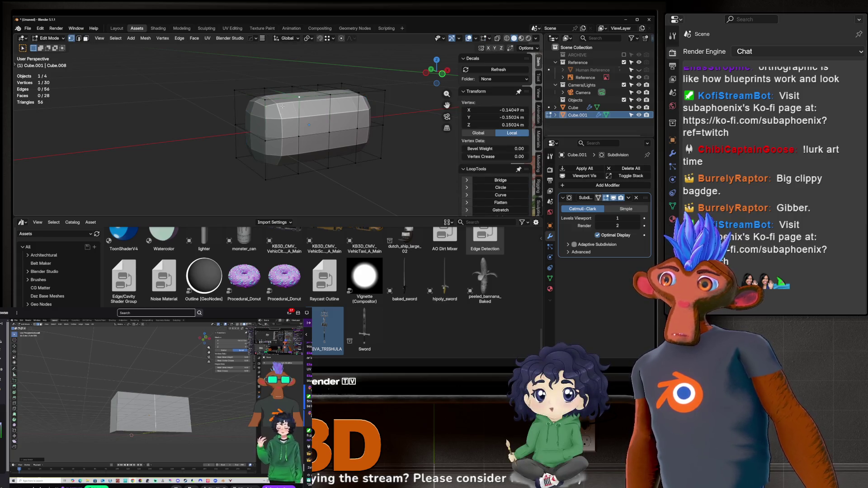
Undo back to the plain box cage and select its front, side and top faces.
key("ctrl+z")
key("ctrl+z")
key("ctrl+z")
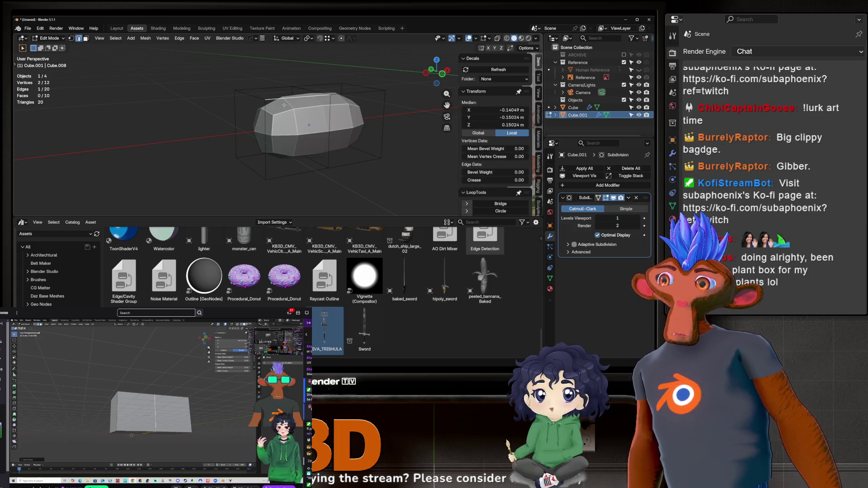
middle_click_drag(284, 105, 271, 119)
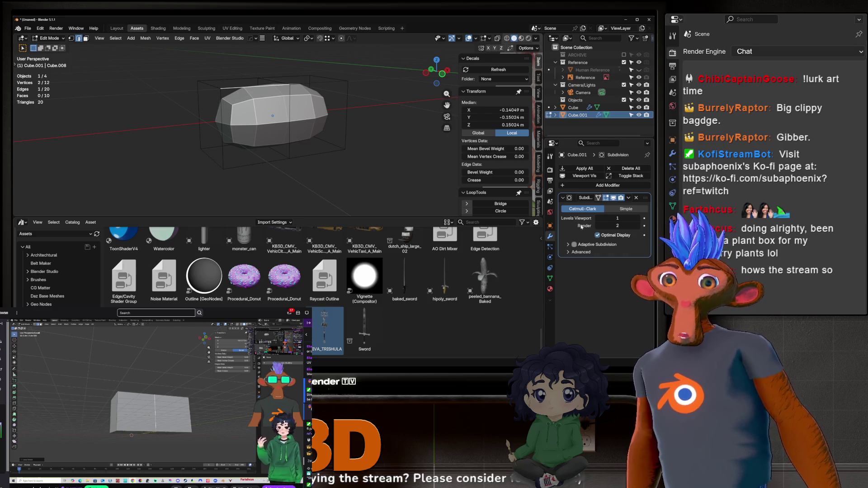
scroll(262, 98, "up", 3)
left_click(221, 110)
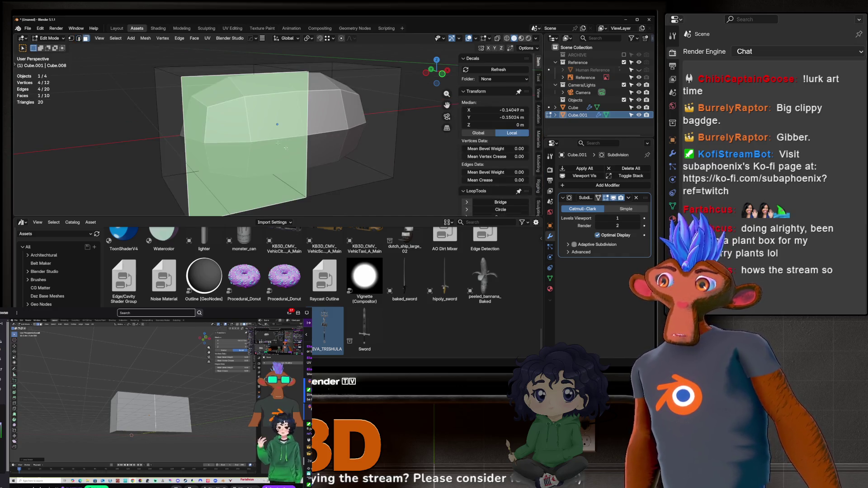
left_click(354, 146)
left_click(321, 62)
mouse_move(321, 63)
middle_mouse_down()
mouse_move(302, 83)
mouse_move(291, 78)
middle_mouse_up()
left_click(316, 93)
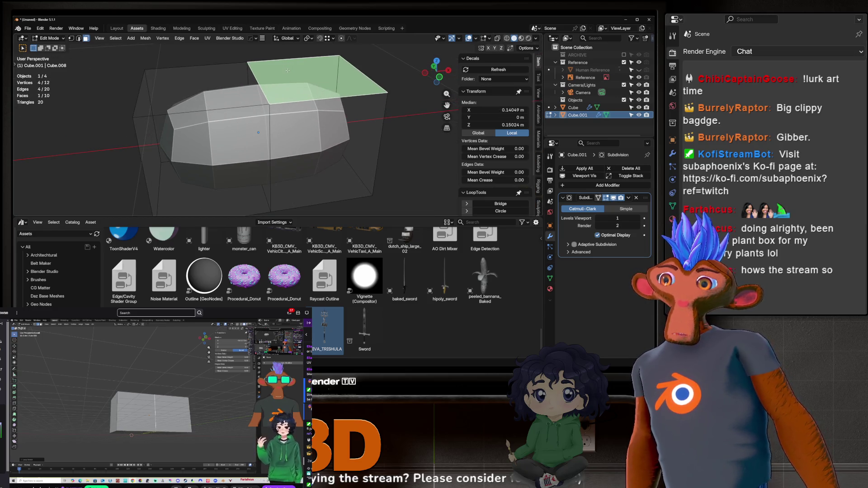
scroll(287, 71, "down", 2)
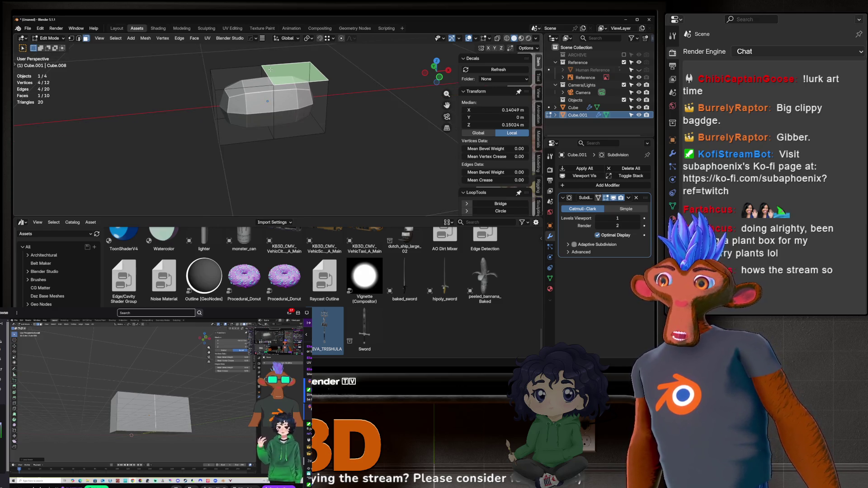
mouse_move(270, 72)
middle_mouse_down()
mouse_move(289, 90)
mouse_move(257, 91)
middle_mouse_up()
Select a single cage edge and try dissolving the edge and a vertex.
key("2")
left_click(280, 88)
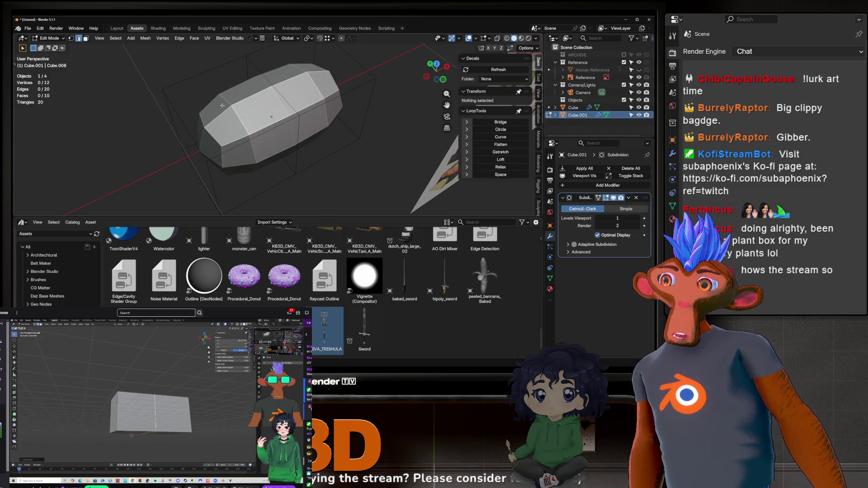
key("3")
left_click(286, 87)
key("2")
left_click(273, 88)
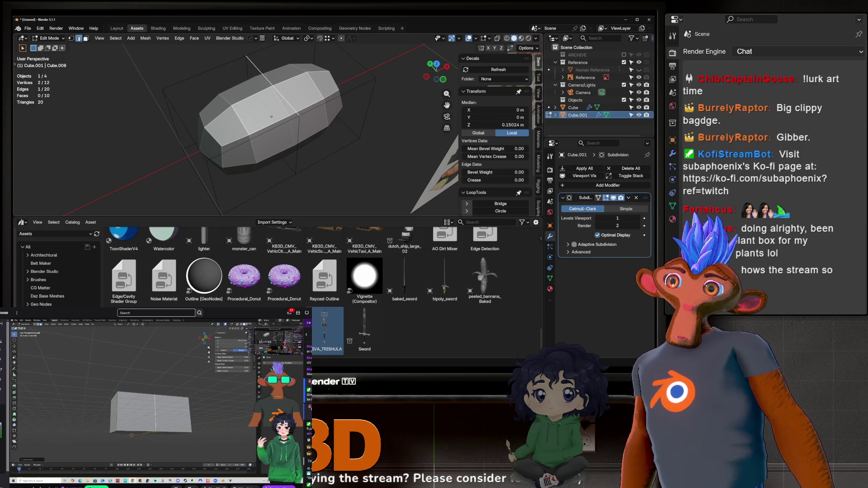
middle_click_drag(282, 100, 183, 106)
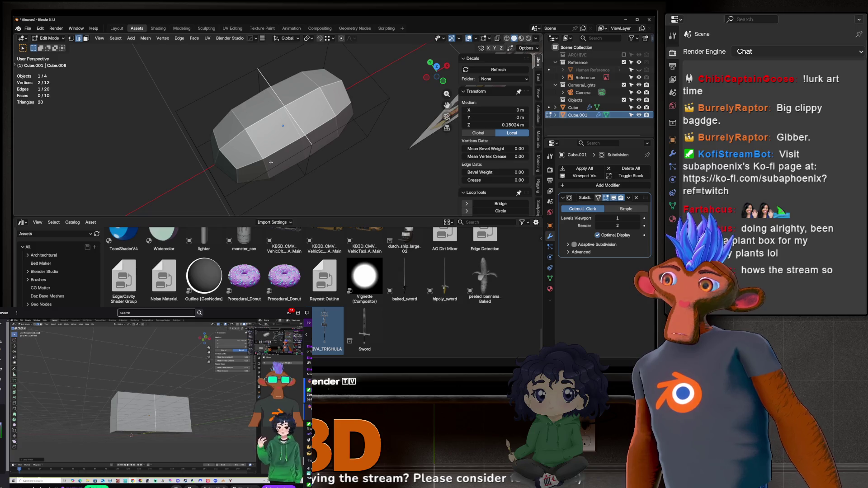
key("x")
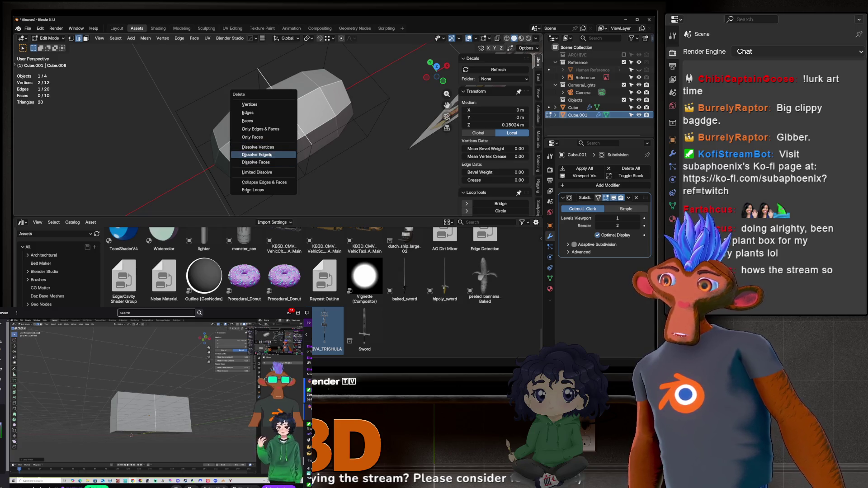
left_click(270, 154)
mouse_move(270, 154)
middle_mouse_down()
mouse_move(265, 74)
mouse_move(194, 112)
mouse_move(332, 93)
middle_mouse_up()
key("m")
left_click(325, 118)
Raise the Subdivision modifier's viewport level to 2.
scroll(359, 183, "down", 4)
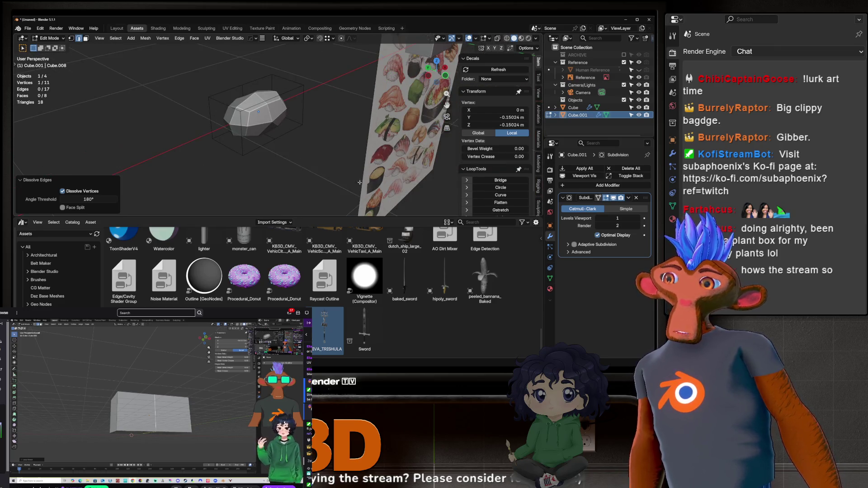
left_click(637, 218)
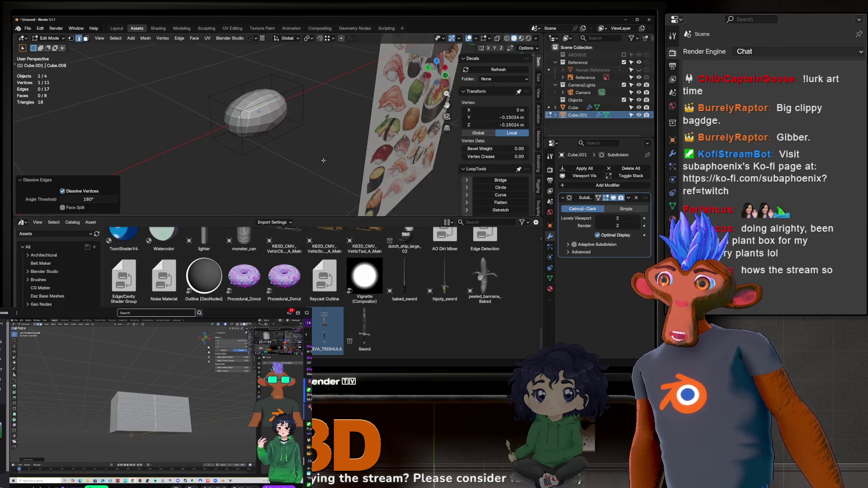
scroll(323, 161, "up", 3)
middle_click_drag(324, 161, 312, 127)
scroll(312, 126, "down", 3)
Undo the dissolves and return to Object Mode to view the block beside the poster.
key("ctrl+z")
scroll(306, 117, "up", 3)
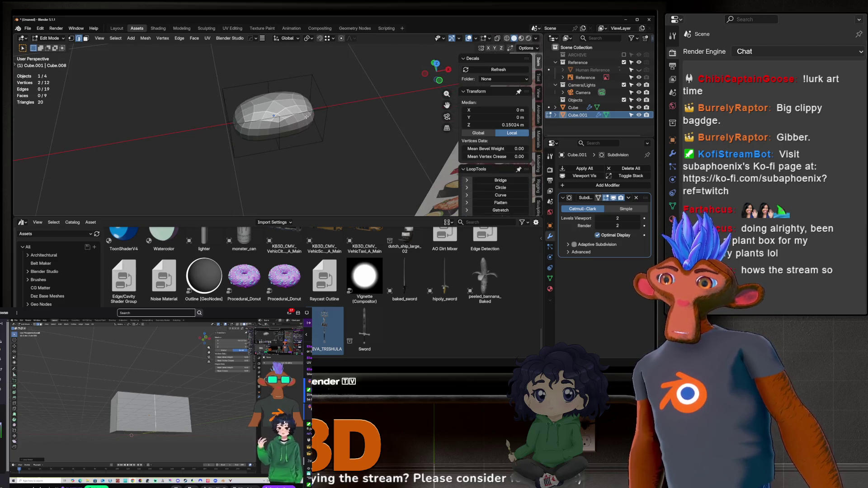
key("ctrl+z")
scroll(292, 104, "down", 4)
scroll(298, 113, "up", 3)
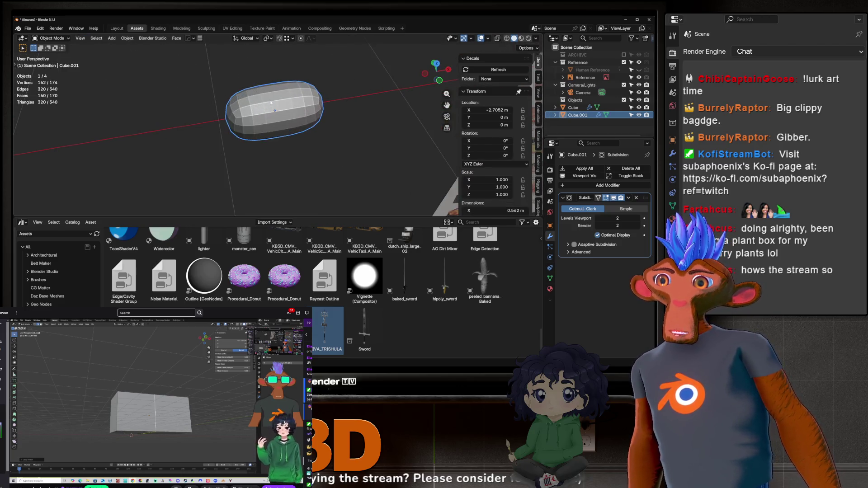
key("Tab")
scroll(308, 125, "down", 3)
middle_click_drag(307, 123, 290, 119)
scroll(290, 120, "down", 3)
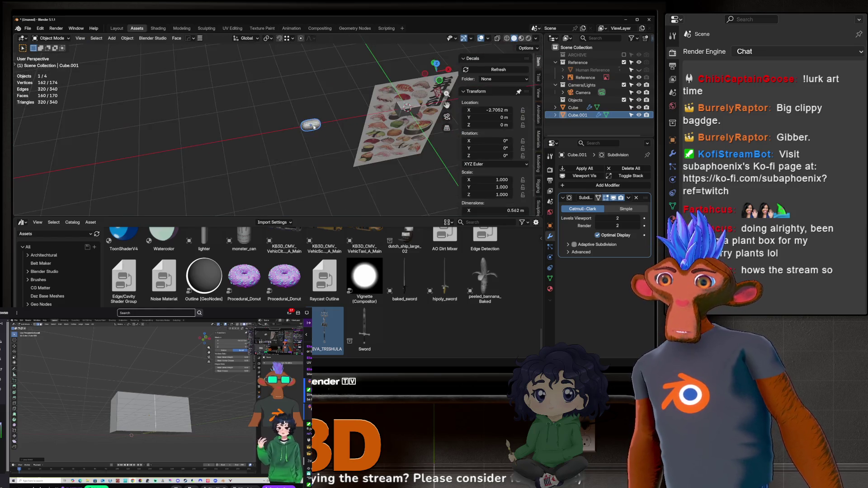
Drag the baked_sword asset from the Asset Browser into the scene.
key("shift+a")
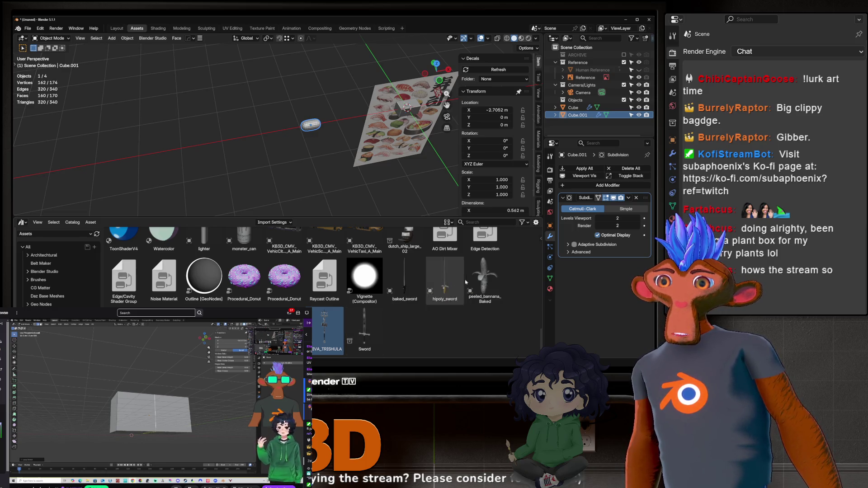
mouse_move(405, 278)
left_mouse_down()
mouse_move(389, 253)
mouse_move(233, 146)
mouse_move(249, 140)
left_mouse_up()
scroll(271, 136, "up", 5)
mouse_move(282, 133)
middle_mouse_down()
mouse_move(305, 109)
mouse_move(255, 132)
mouse_move(278, 133)
middle_mouse_up()
Cut two edge loops across the sword's blade, one lower and one higher.
key("Tab")
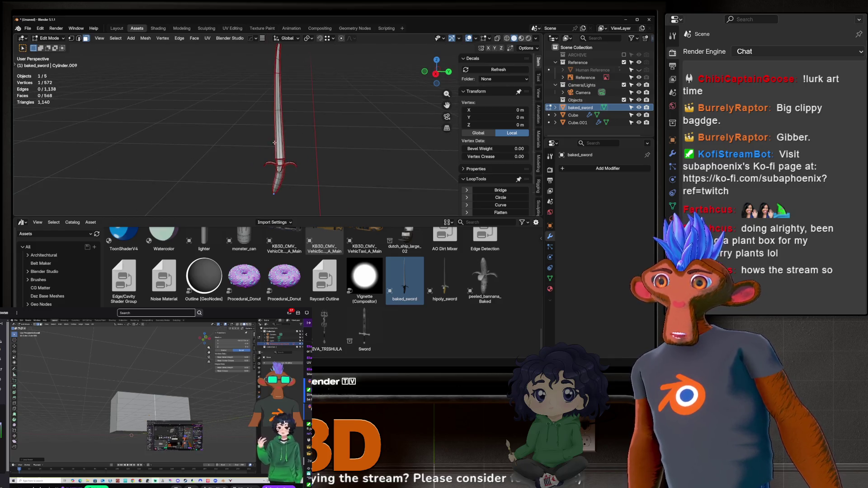
key("ctrl+r")
left_click(279, 133)
left_click(279, 134)
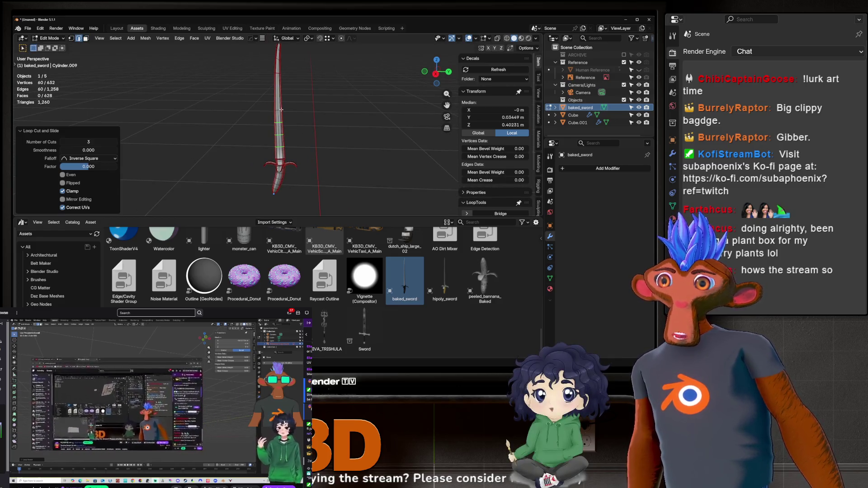
key("ctrl+r")
scroll(282, 97, "down", 1)
left_click(282, 97)
left_click(283, 97)
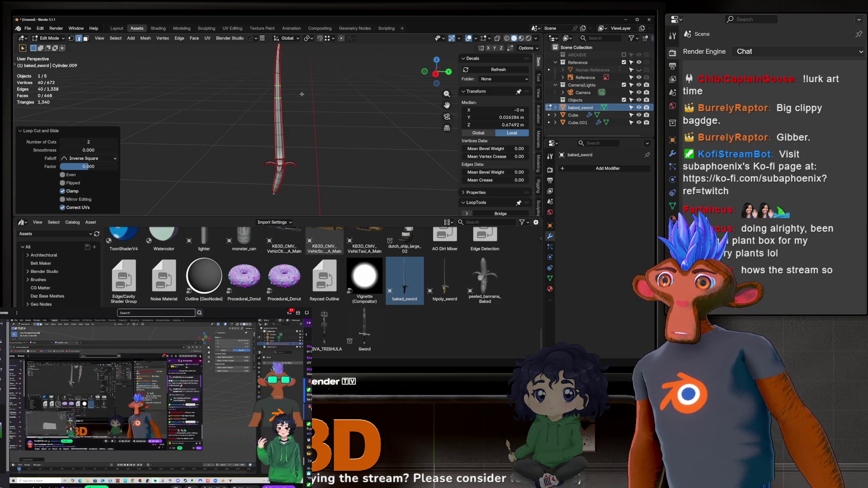
Give the sword a level-1 Subdivision modifier with Ctrl+1 and switch to the Layout workspace.
key("Tab")
key("ctrl+1")
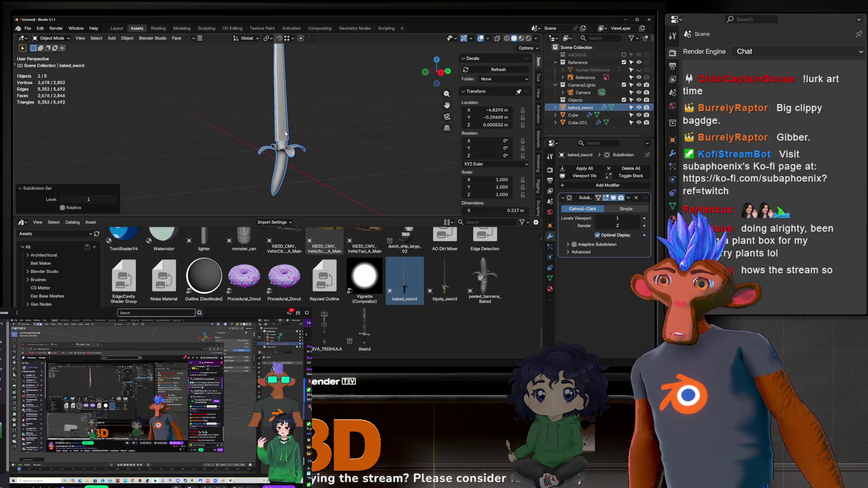
mouse_move(285, 133)
middle_mouse_down()
mouse_move(318, 127)
mouse_move(343, 149)
middle_mouse_up()
scroll(343, 149, "up", 3)
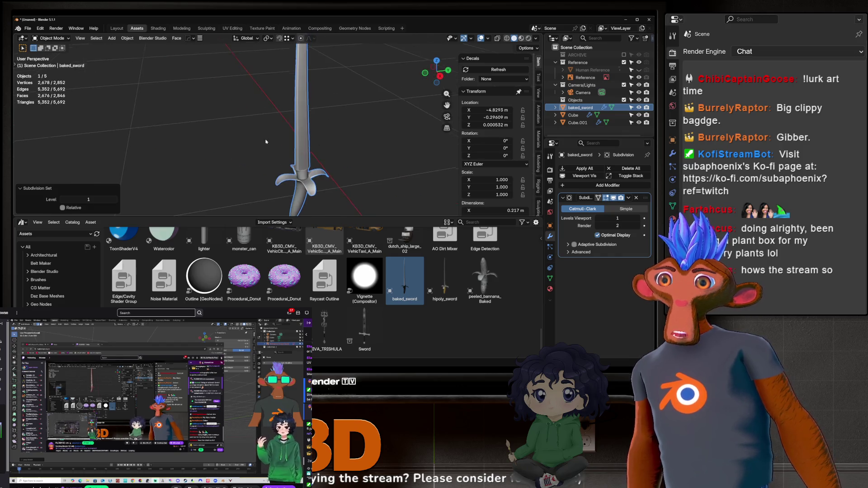
left_click(113, 29)
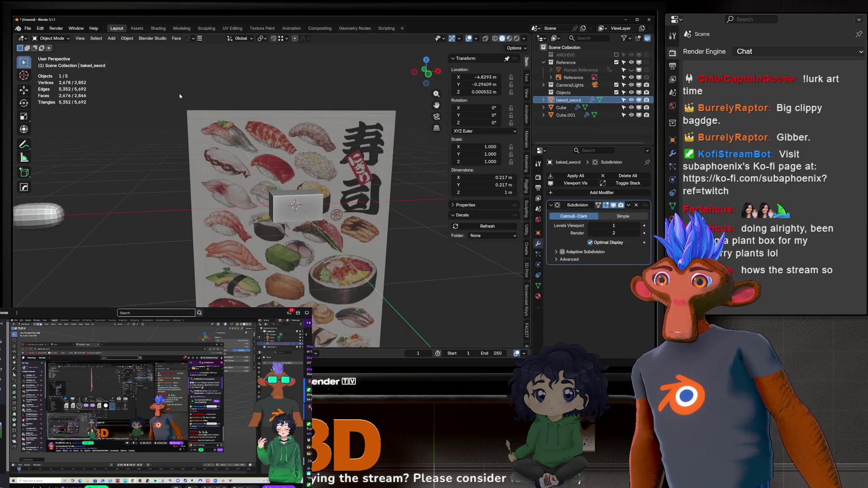
Turn the sword's viewport subdivision down to 0, then delete its Subdivision modifier in Edit Mode.
scroll(251, 233, "down", 5)
scroll(251, 233, "up", 6)
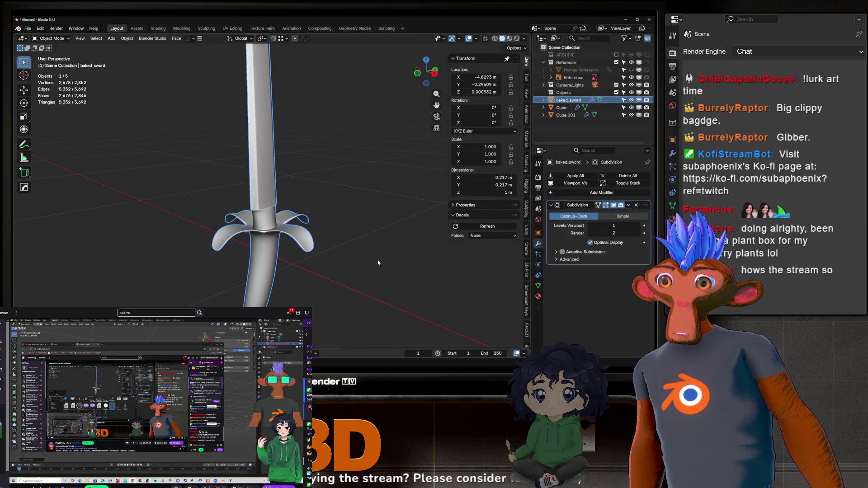
scroll(378, 262, "down", 4)
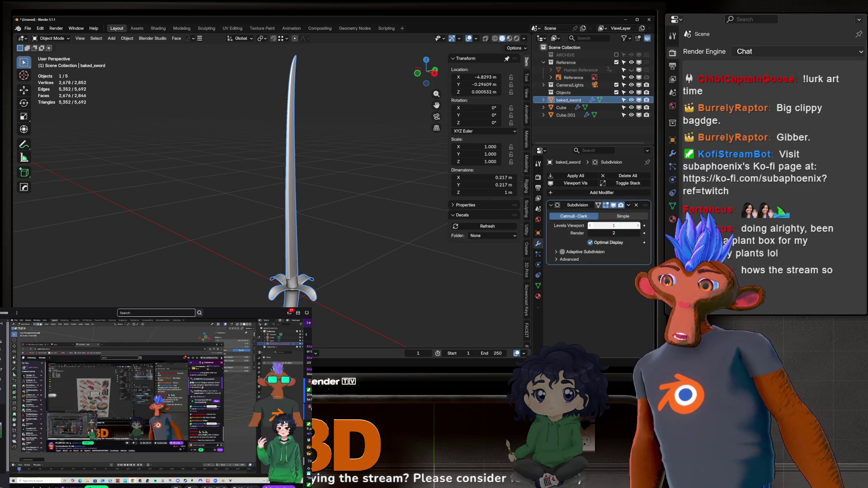
scroll(637, 226, "down", 1, "ctrl")
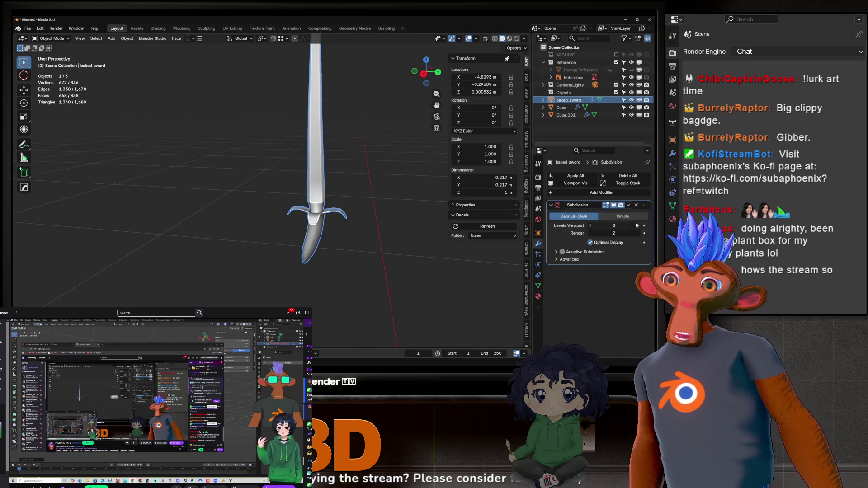
scroll(637, 226, "up", 2, "ctrl")
mouse_move(371, 178)
middle_mouse_down()
mouse_move(380, 168)
mouse_move(371, 174)
mouse_move(382, 178)
middle_mouse_up()
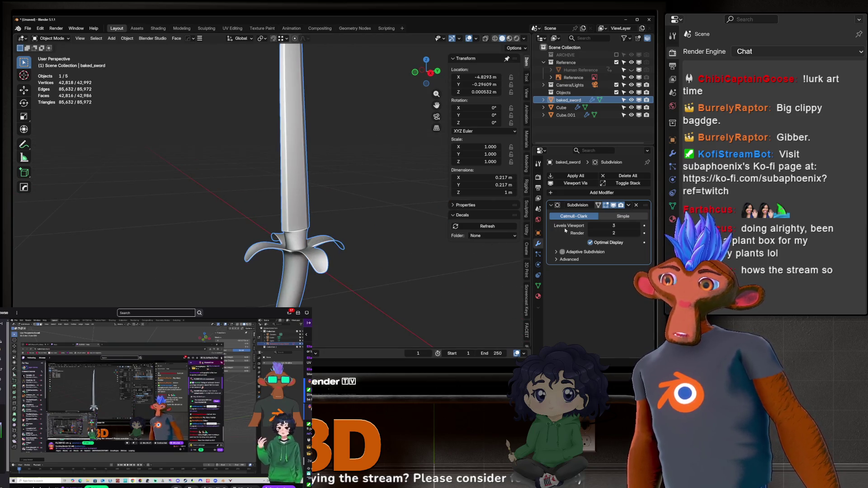
left_click(589, 225)
left_click(589, 226)
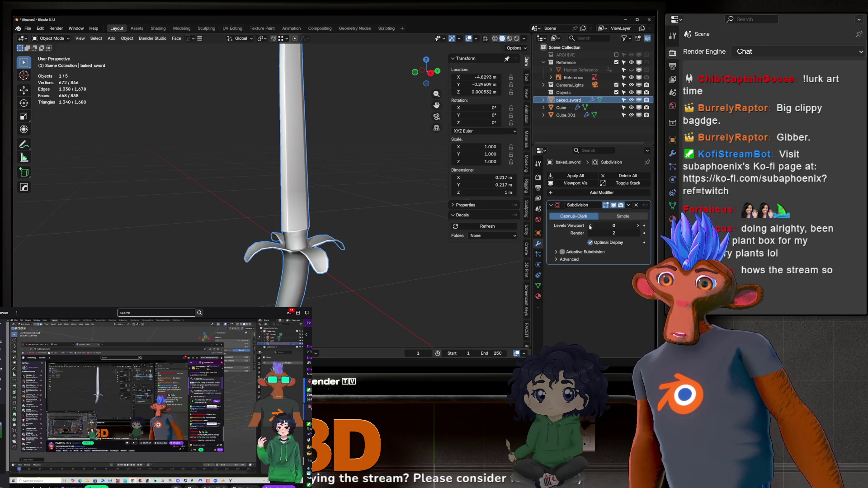
key("Tab")
middle_click_drag(348, 230, 302, 232)
left_click(636, 205)
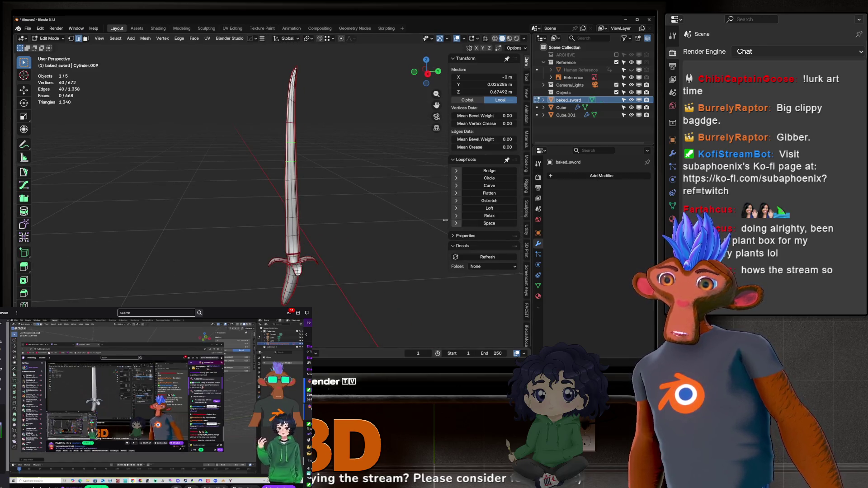
Select the whole sword mesh and run Limited Dissolve, cutting it from 668 to 383 faces.
scroll(368, 200, "up", 5)
key("a")
middle_click_drag(369, 200, 360, 192)
key("3")
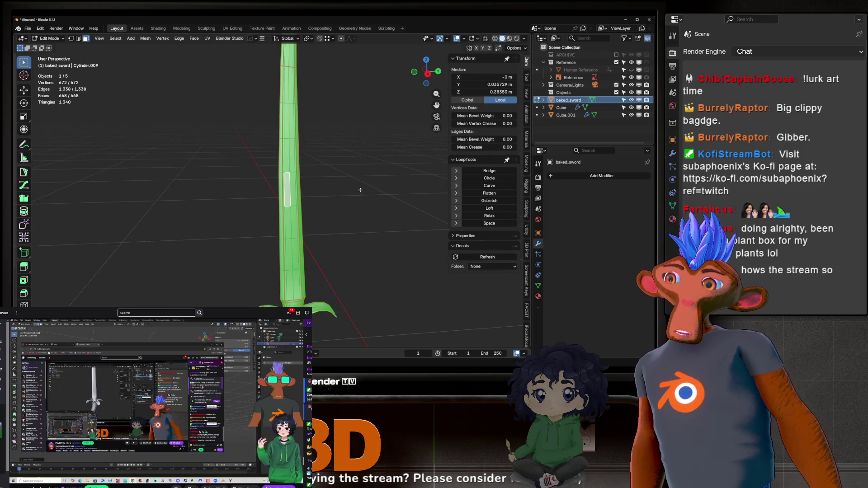
scroll(361, 189, "down", 5)
key("q")
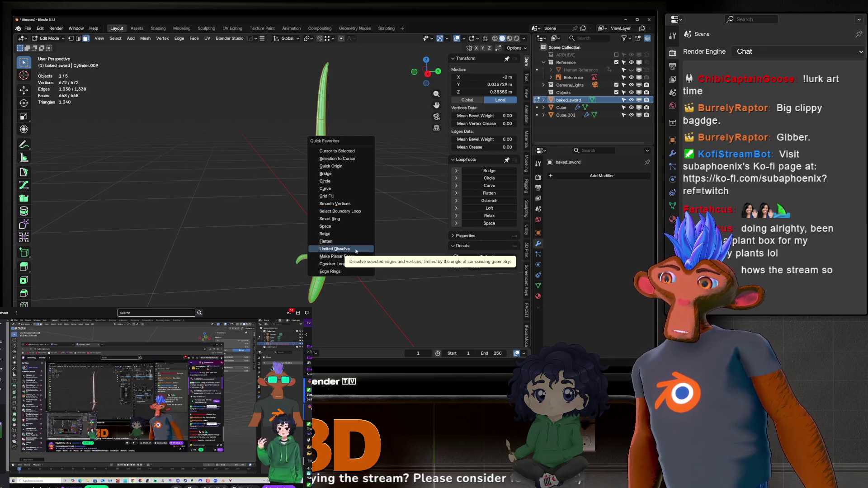
left_click(356, 249)
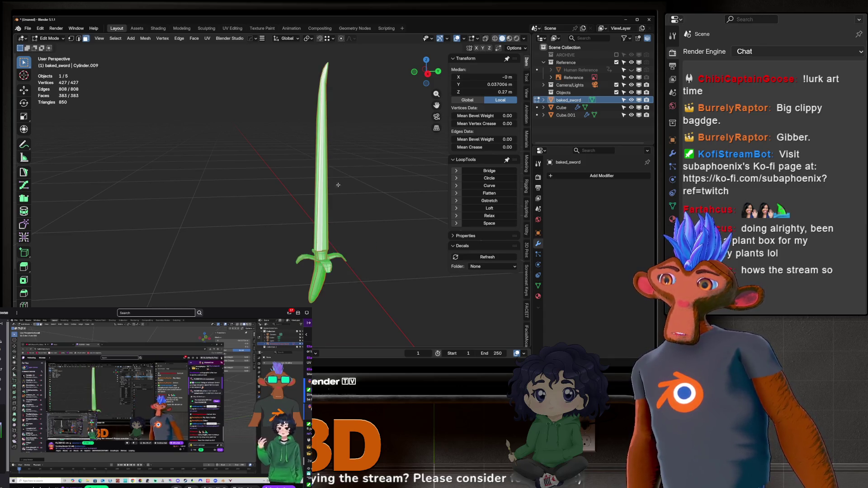
Inspect the dissolved sword's hilt and blade by selecting a long blade face and a hilt vertex.
scroll(357, 246, "up", 3)
middle_click_drag(341, 235, 330, 233)
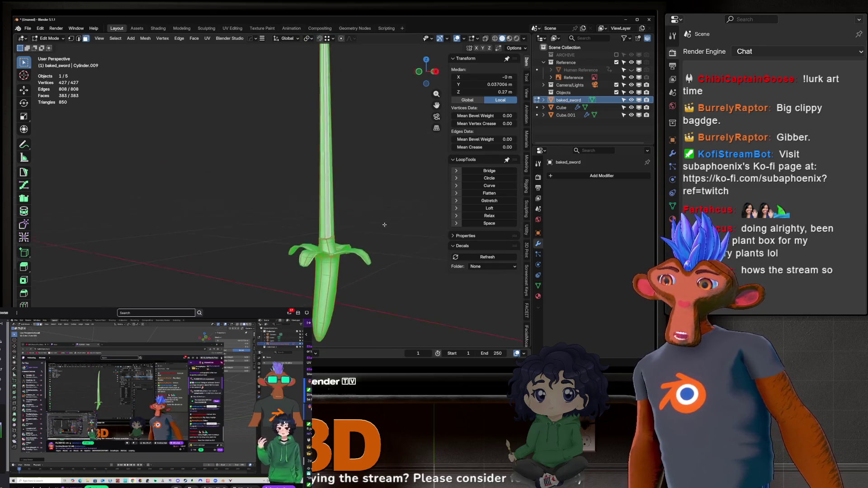
scroll(270, 196, "up", 5)
middle_click_drag(270, 196, 254, 195)
key("alt+a")
left_click(259, 161)
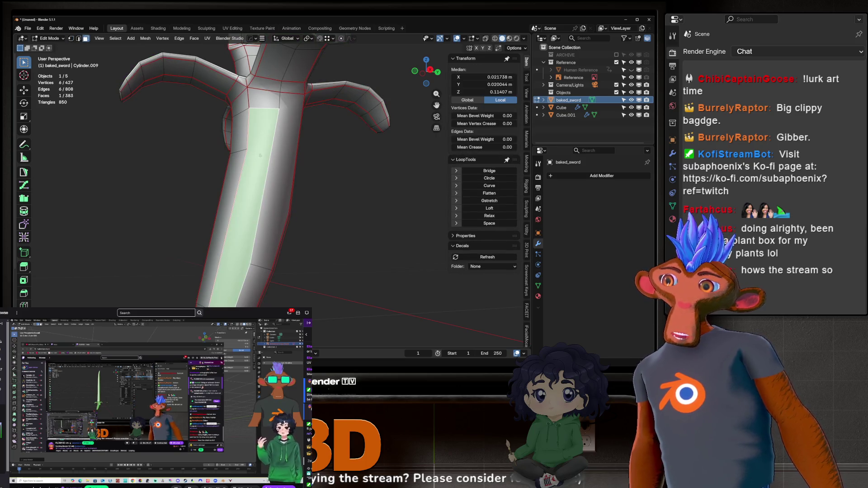
key("1")
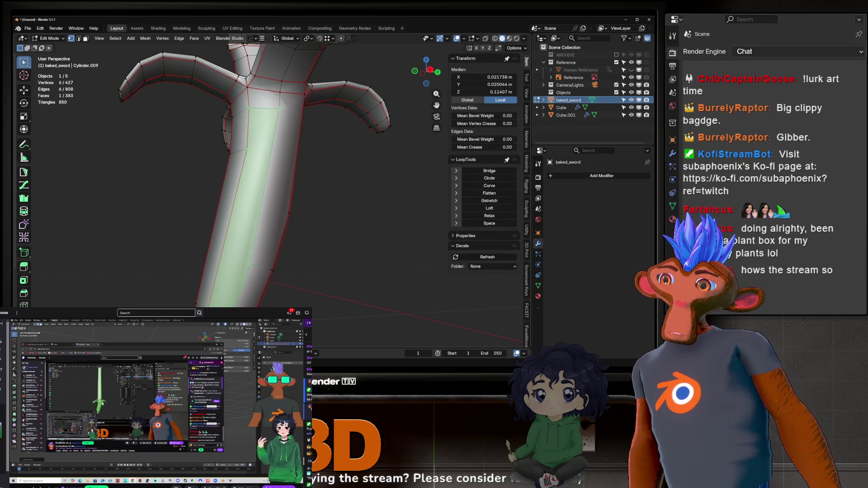
scroll(251, 252, "down", 5)
middle_click_drag(262, 226, 272, 217)
scroll(271, 217, "up", 5)
left_click(268, 246)
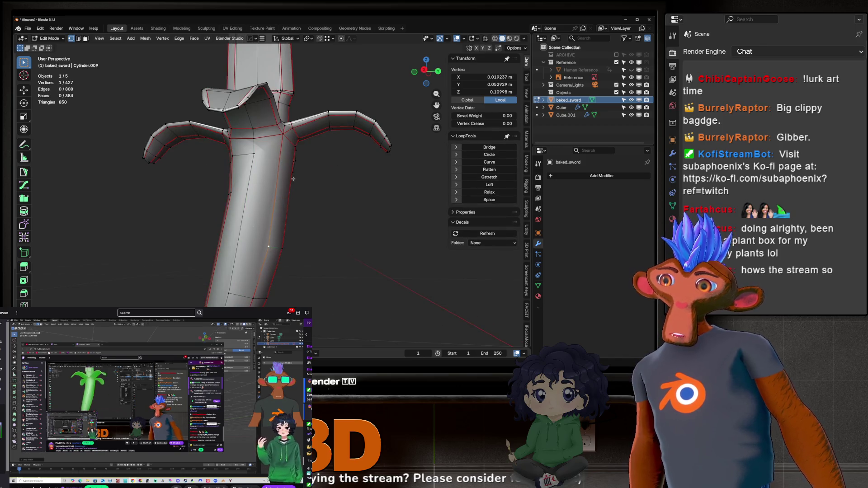
scroll(289, 176, "down", 6)
Reselect the entire sword mesh in Edit Mode, then return to Object Mode without running another tool.
key("Tab")
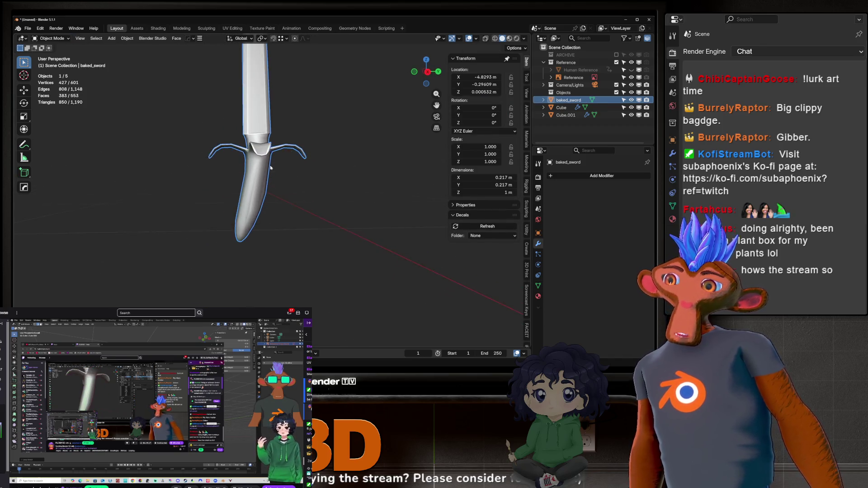
scroll(293, 174, "up", 3)
key("Tab")
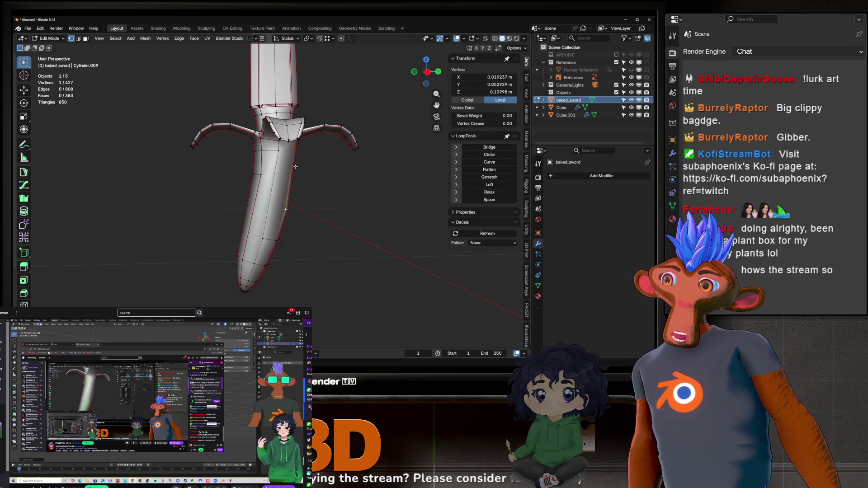
middle_click_drag(296, 171, 316, 203)
key("a")
key("q")
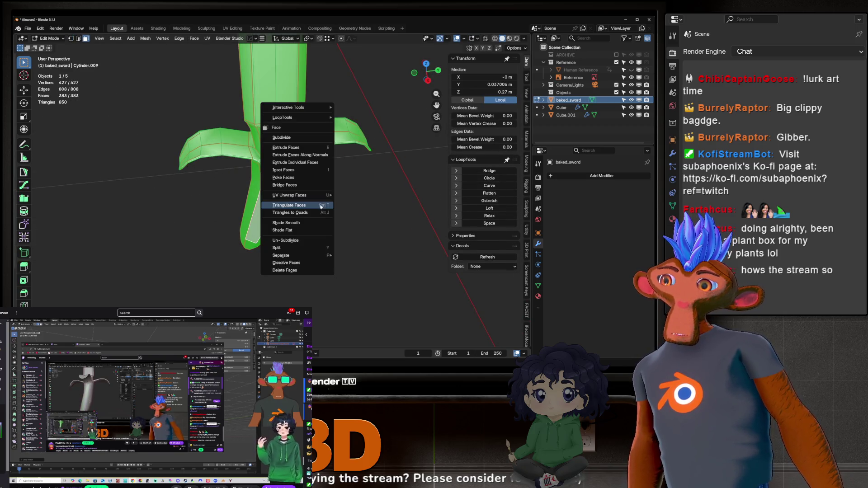
key("q")
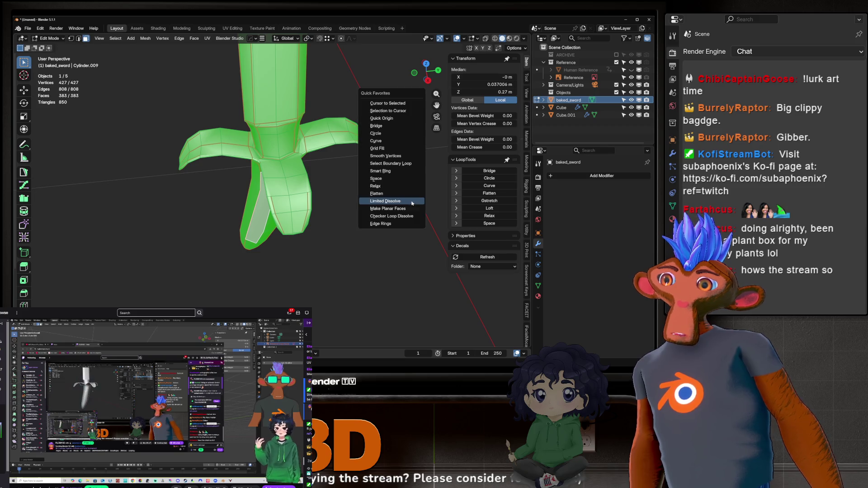
left_click(412, 203)
key("Tab")
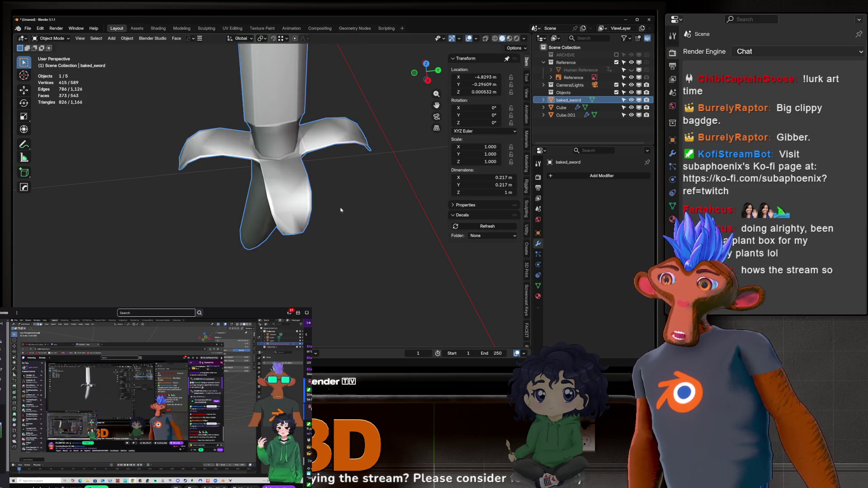
scroll(343, 197, "down", 5)
Try Ctrl+1 Subdivision smoothing on the sword, undo it, and delete the sword.
key("ctrl+1")
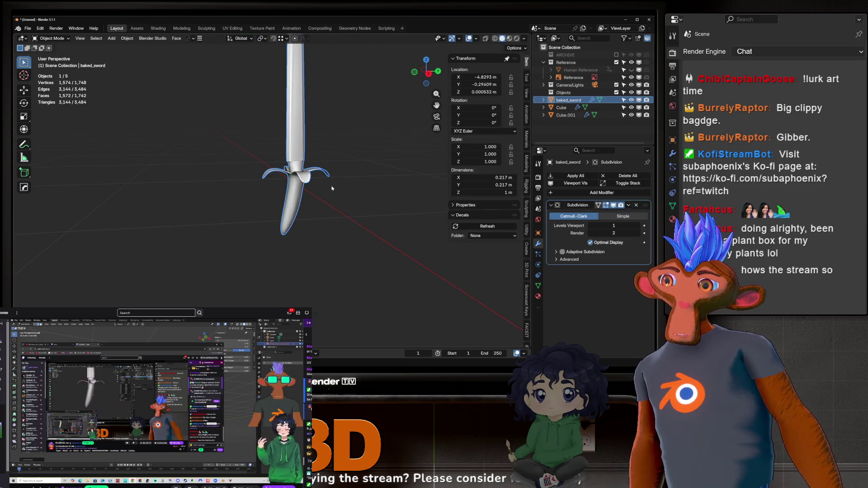
mouse_move(332, 188)
middle_mouse_down()
mouse_move(314, 211)
mouse_move(317, 193)
mouse_move(345, 189)
mouse_move(254, 208)
mouse_move(146, 133)
middle_mouse_up()
key("ctrl+z")
scroll(296, 204, "up", 3)
key("Delete")
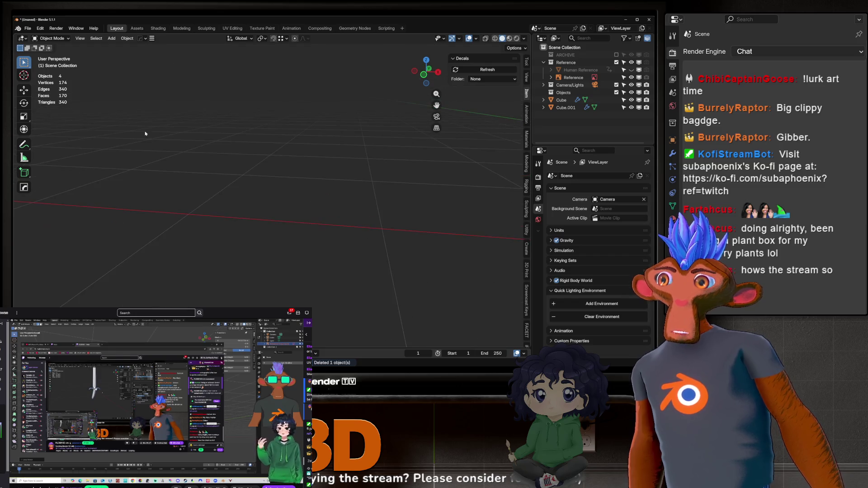
Drag the Steam_Deck asset from the Assets workspace into the scene and frame it in front view.
left_click(137, 29)
scroll(221, 284, "down", 2)
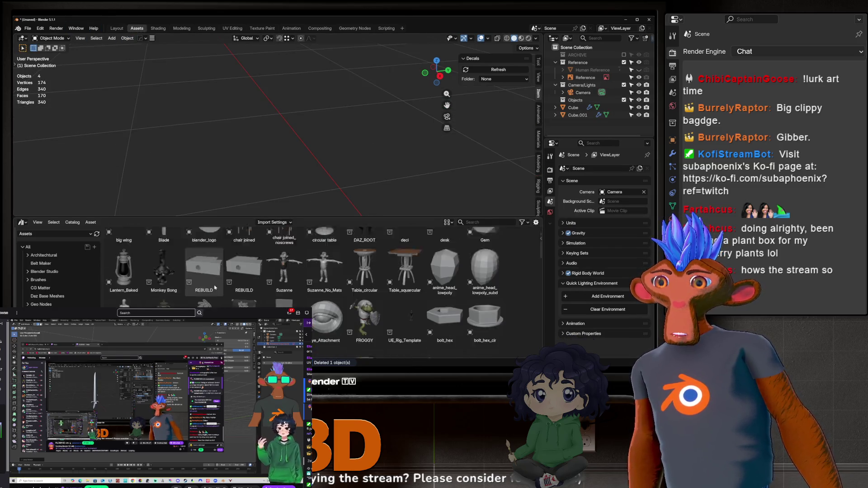
scroll(221, 284, "down", 5)
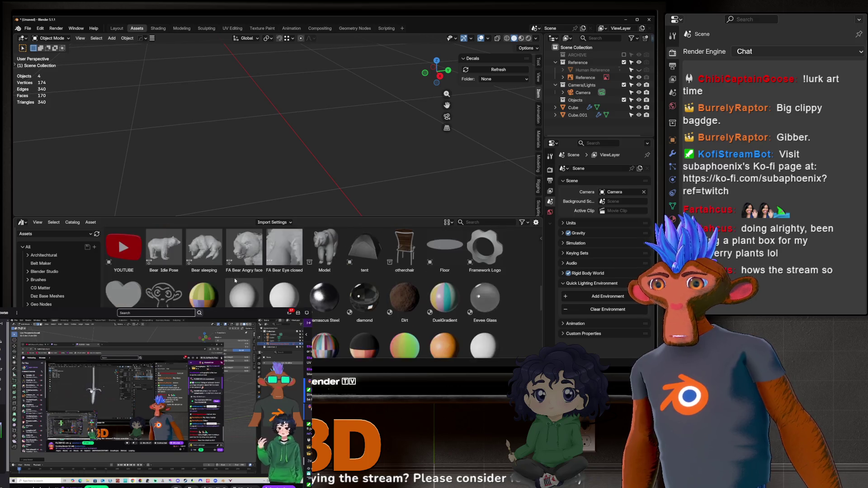
scroll(236, 281, "up", 1)
scroll(236, 282, "up", 2)
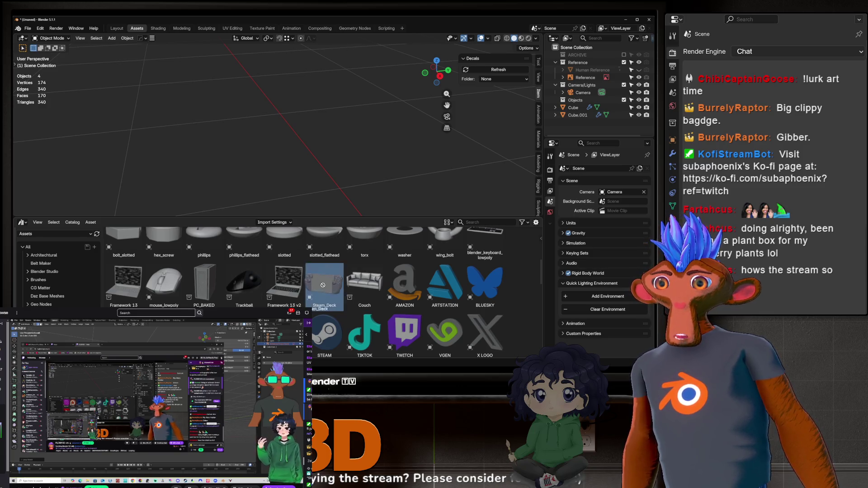
left_click_drag(324, 285, 307, 201)
key("KP_Decimal")
key("KP_1")
Enter Edit Mode on the Steam Deck and select its entire mesh.
key("Tab")
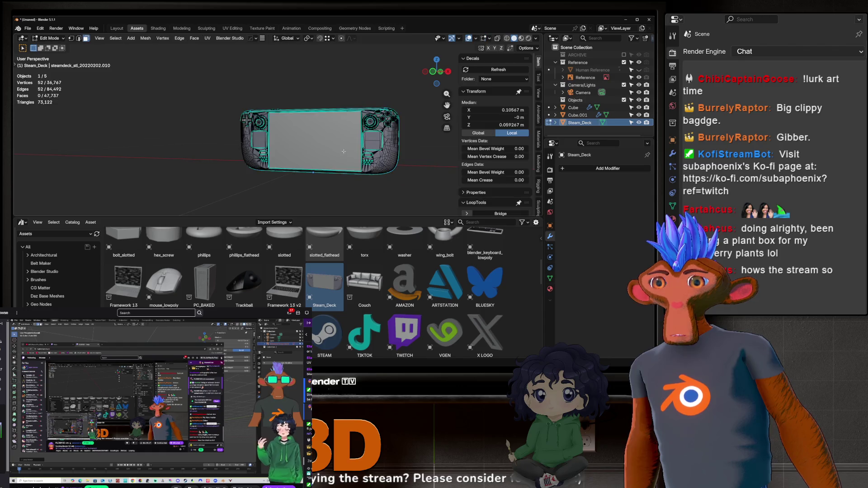
scroll(328, 155, "up", 3)
scroll(328, 155, "down", 5)
key("Tab")
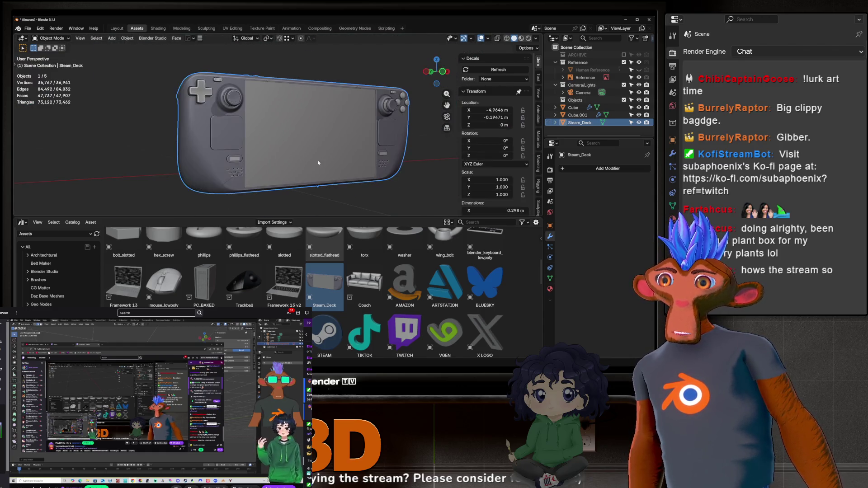
mouse_move(307, 172)
middle_mouse_down()
mouse_move(301, 151)
mouse_move(237, 149)
mouse_move(262, 126)
mouse_move(249, 140)
middle_mouse_up()
key("Tab")
scroll(262, 126, "up", 4)
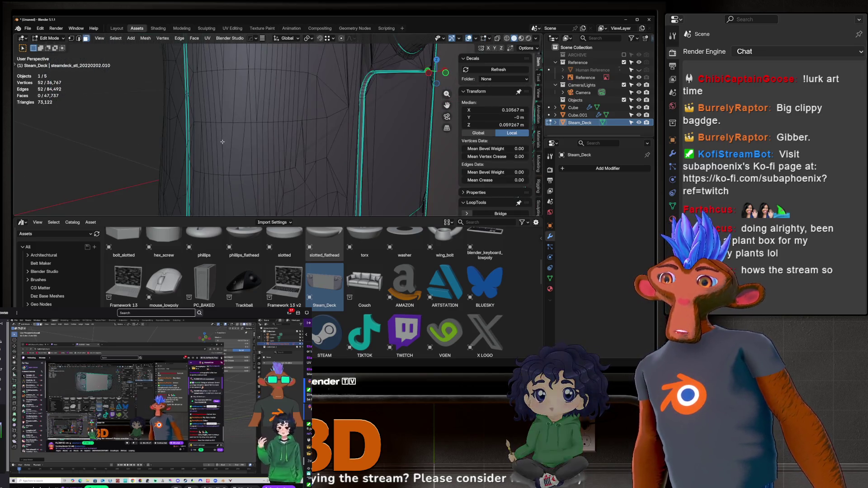
key("ctrl+l")
scroll(245, 144, "down", 3)
key("ctrl+f")
left_click(403, 159)
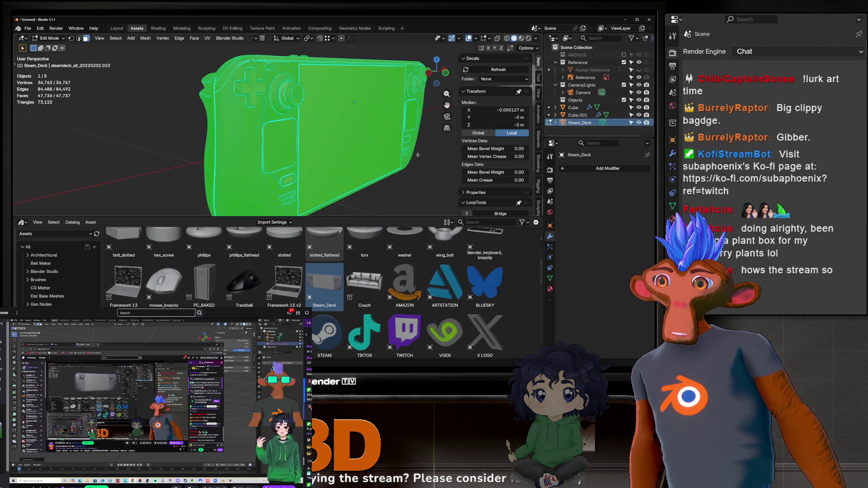
key("ctrl+f")
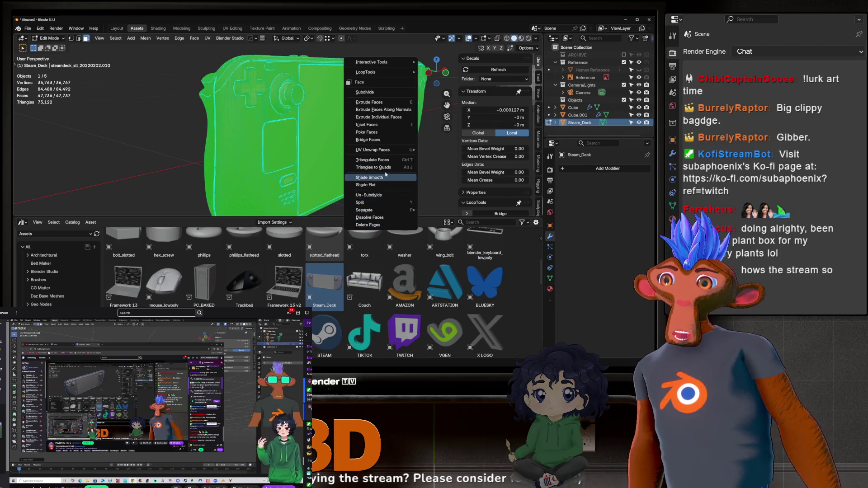
Run Limited Dissolve on the Steam Deck, reducing it from 73,122 to 55,412 triangles.
key("q")
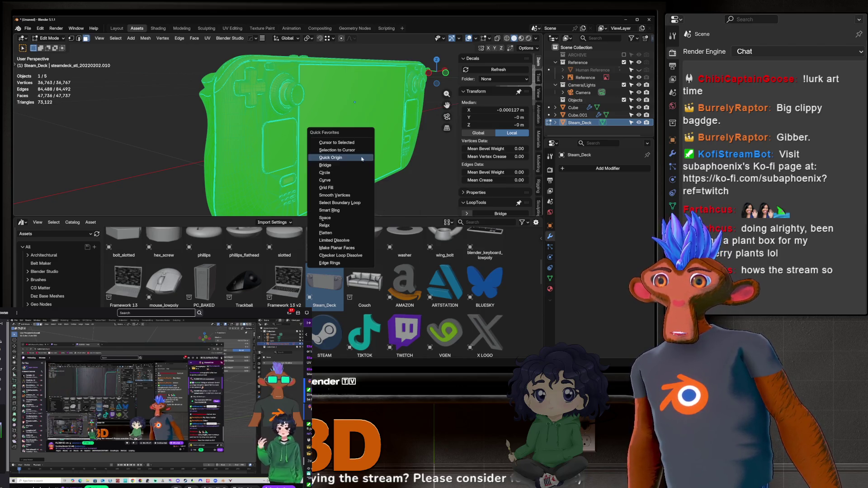
left_click(335, 241)
left_click(352, 136)
middle_click_drag(353, 135, 241, 152)
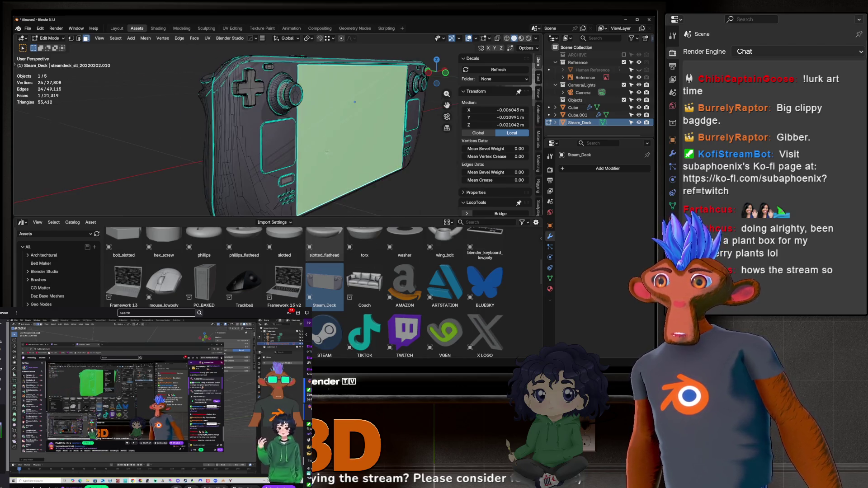
scroll(245, 151, "up", 4)
key("Tab")
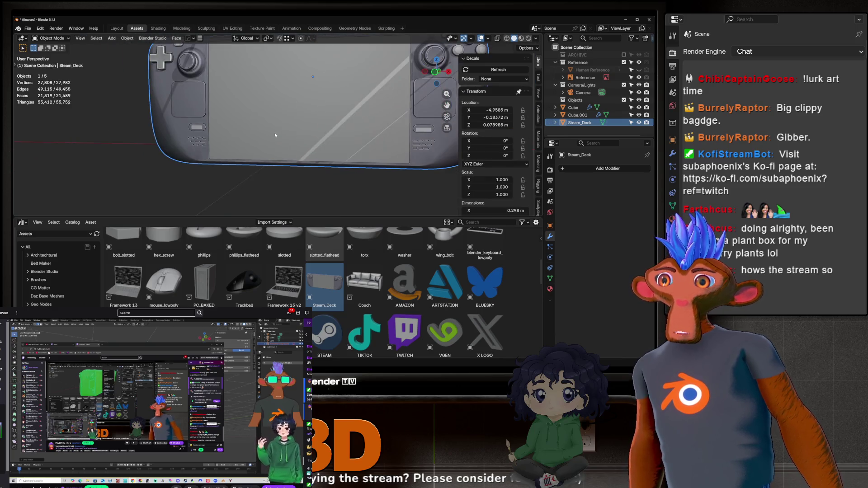
Apply Shade Auto Smooth at 30° to the Steam Deck in Object Mode.
right_click(275, 138)
left_click(276, 132)
scroll(277, 138, "down", 5)
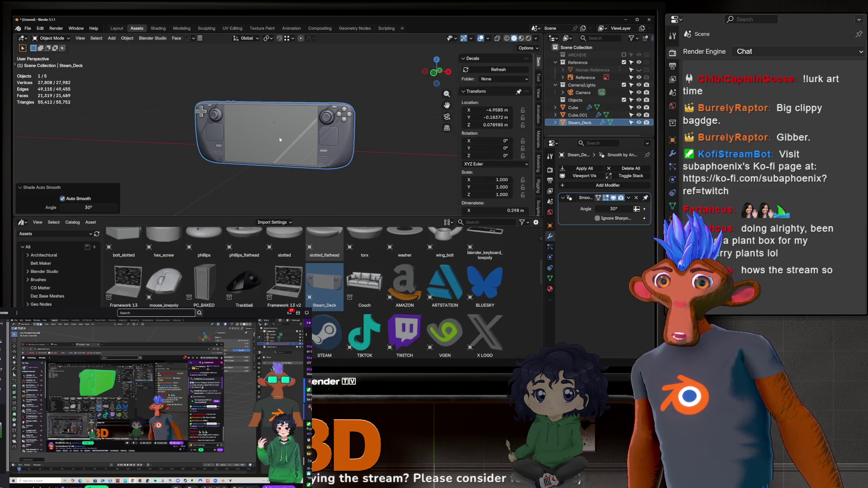
scroll(277, 138, "up", 3)
middle_click_drag(277, 139, 301, 149)
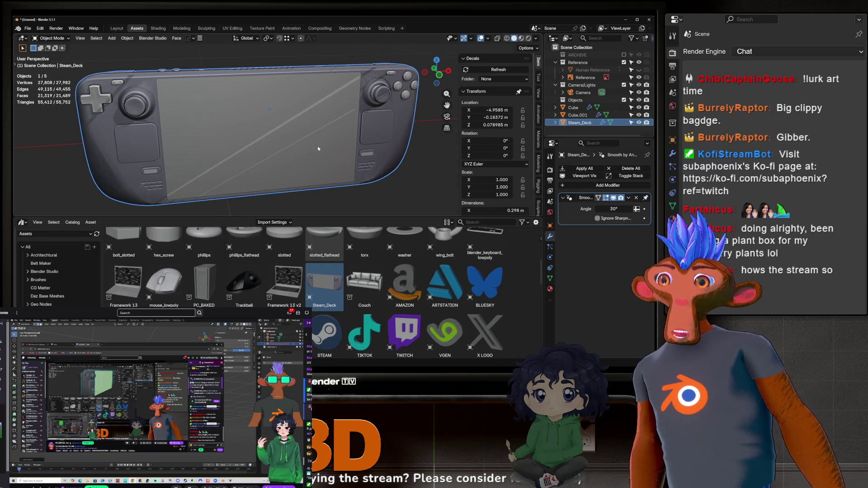
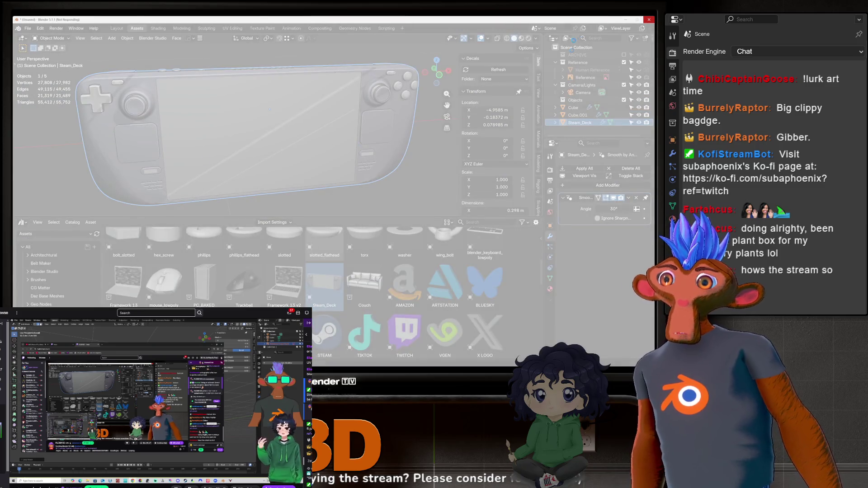
Restart Blender, recover the last auto-save, and delete the leftover baked_sword object.
left_click(650, 20)
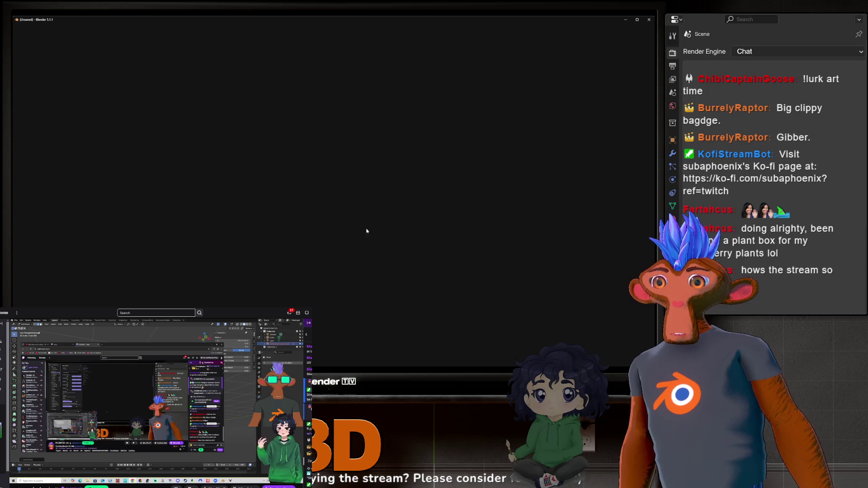
key("alt+Tab")
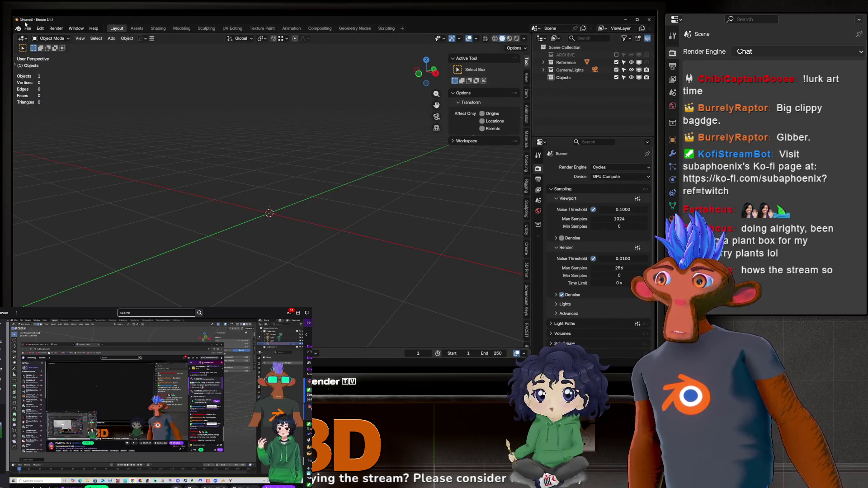
left_click(26, 27)
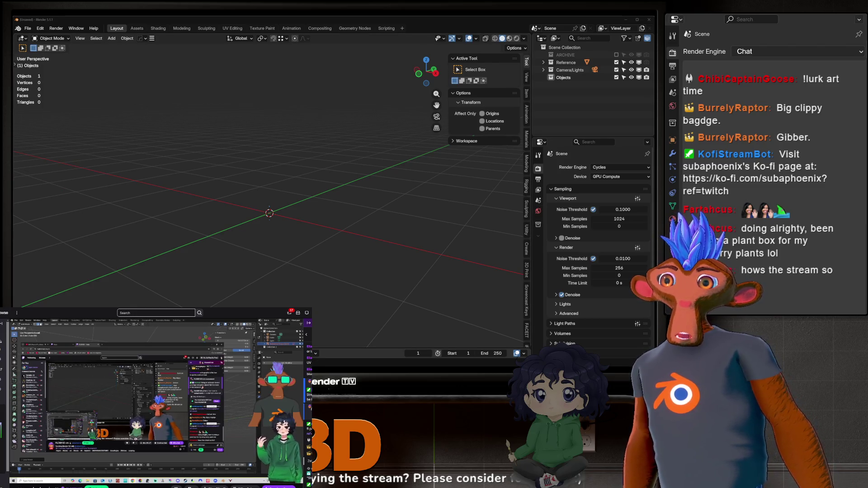
mouse_move(190, 172)
middle_mouse_down()
mouse_move(110, 165)
mouse_move(392, 167)
middle_mouse_up()
key("Delete")
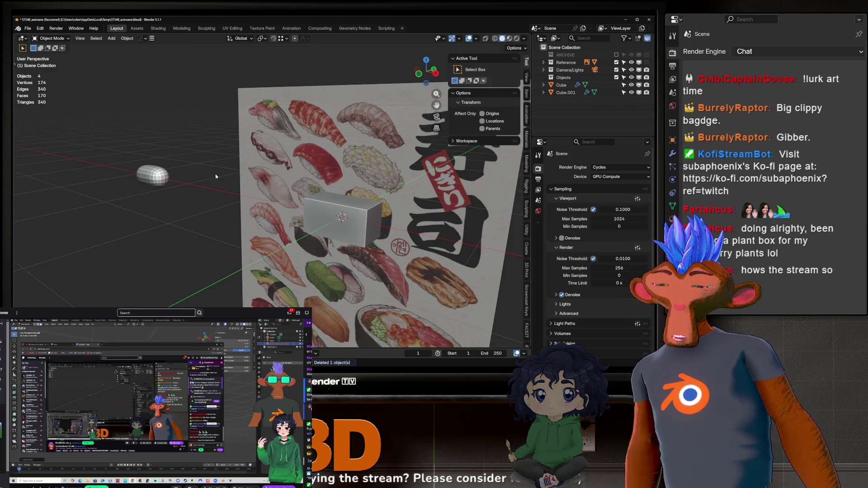
Save the recovered scene as suba.blend and delete the stray capsule Cube.001.
key("ctrl+s")
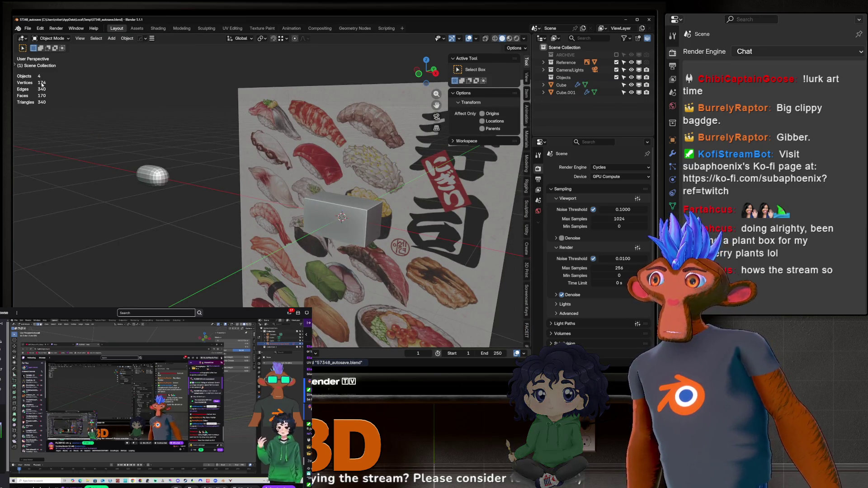
left_click(52, 38)
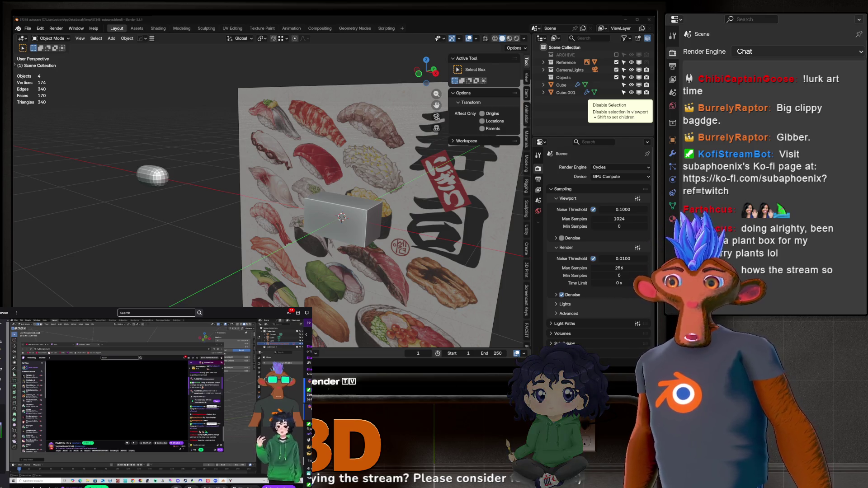
key("ctrl+s")
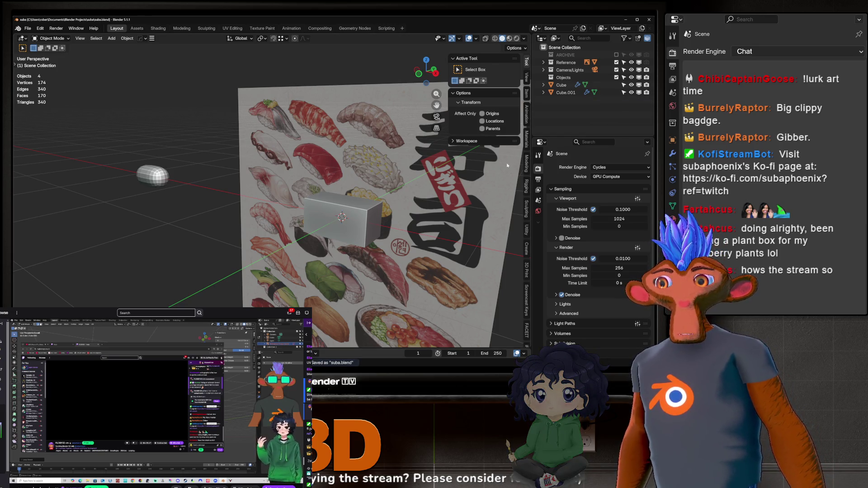
mouse_move(344, 150)
middle_mouse_down()
mouse_move(388, 137)
mouse_move(219, 180)
mouse_move(214, 209)
middle_mouse_up()
key("Delete")
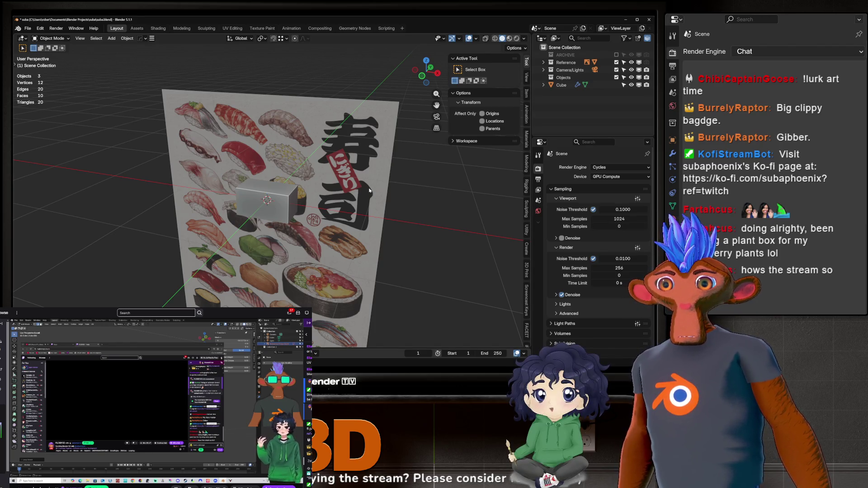
Select the small box and orbit to an oblique view of it, the poster and floor.
scroll(369, 191, "up", 5)
left_click(346, 181)
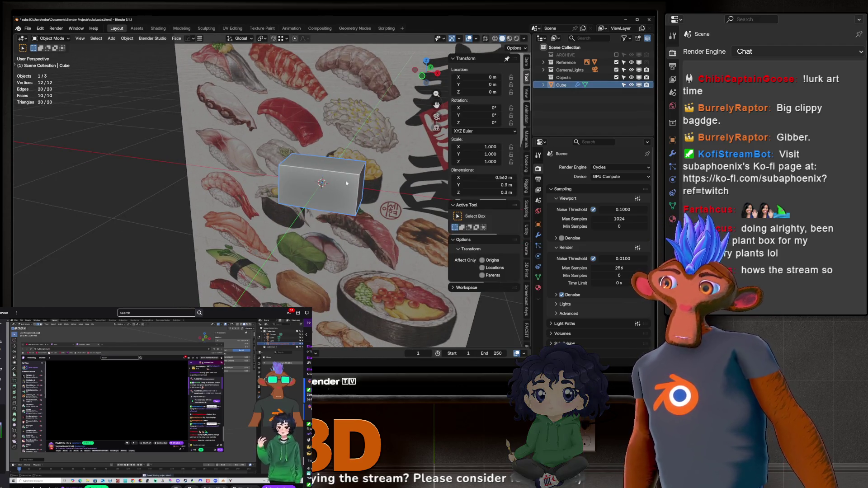
middle_click_drag(346, 181, 329, 183)
key("Tab")
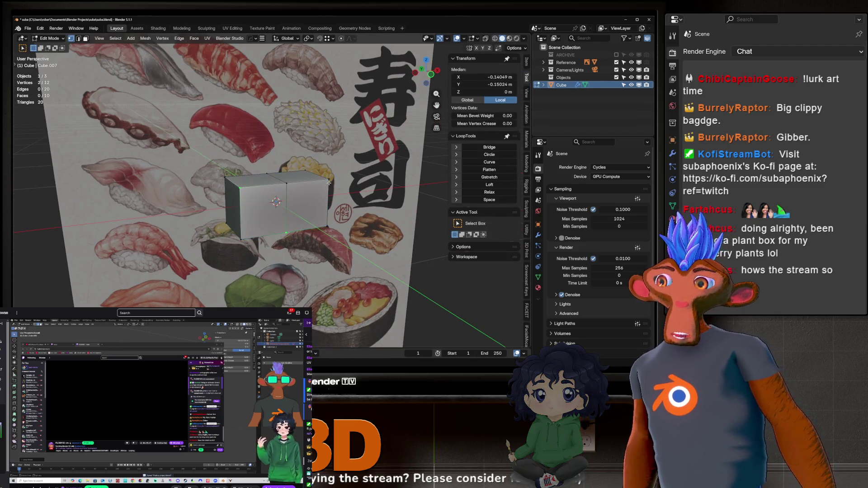
key("Tab")
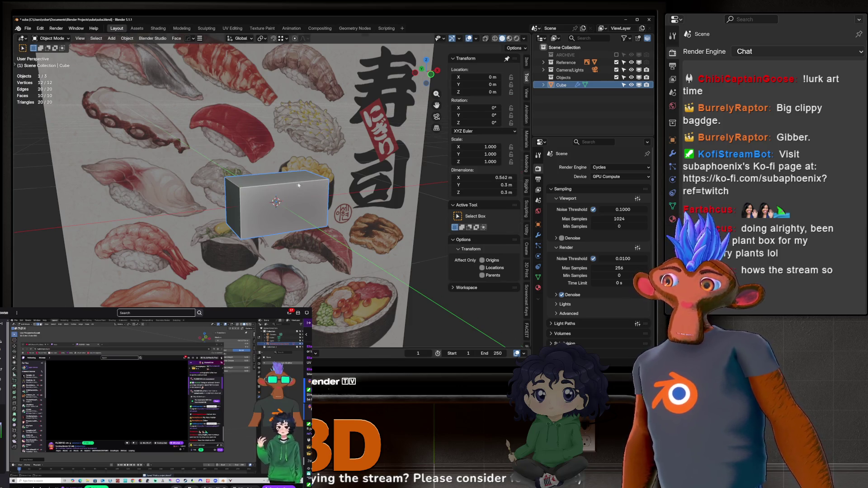
scroll(299, 186, "down", 5)
middle_click_drag(298, 185, 256, 202)
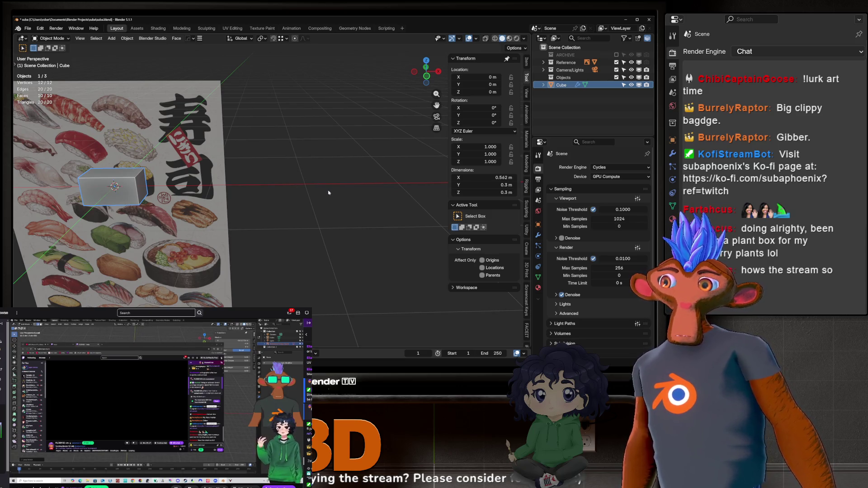
Add a new cube and flatten it into a thin, narrow slab by scaling Z, Y, Z.
key("shift+a")
mouse_move(312, 198)
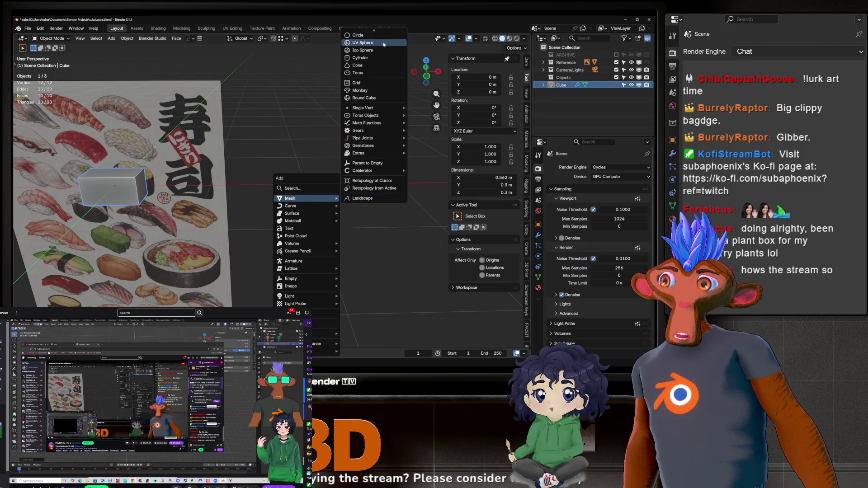
scroll(365, 46, "up", 3)
left_click(365, 47)
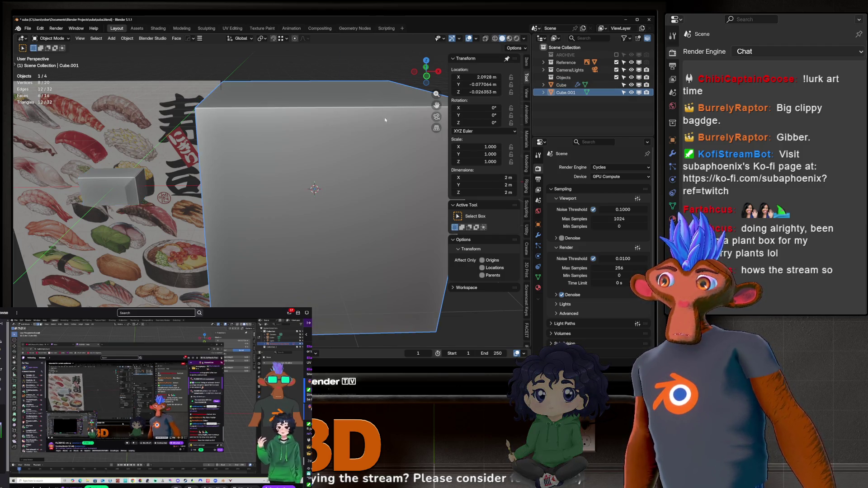
key("s")
key("z")
left_click(320, 199)
key("s")
key("y")
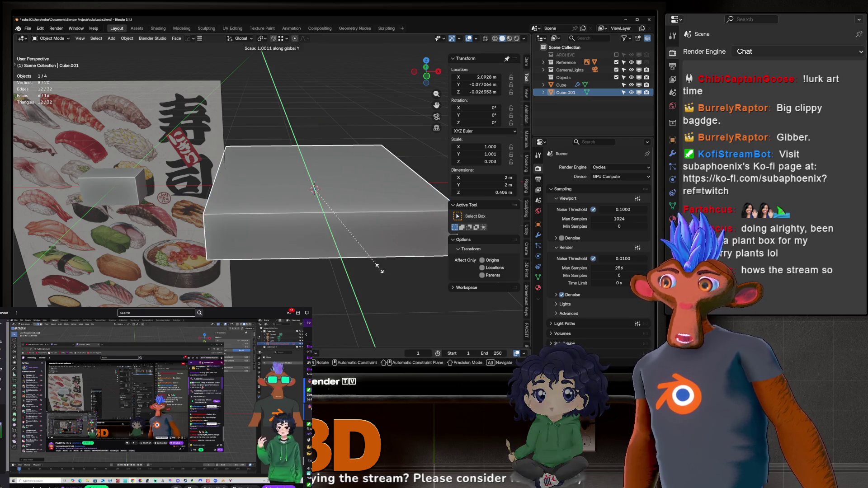
left_click(340, 225)
key("s")
key("z")
left_click(341, 224)
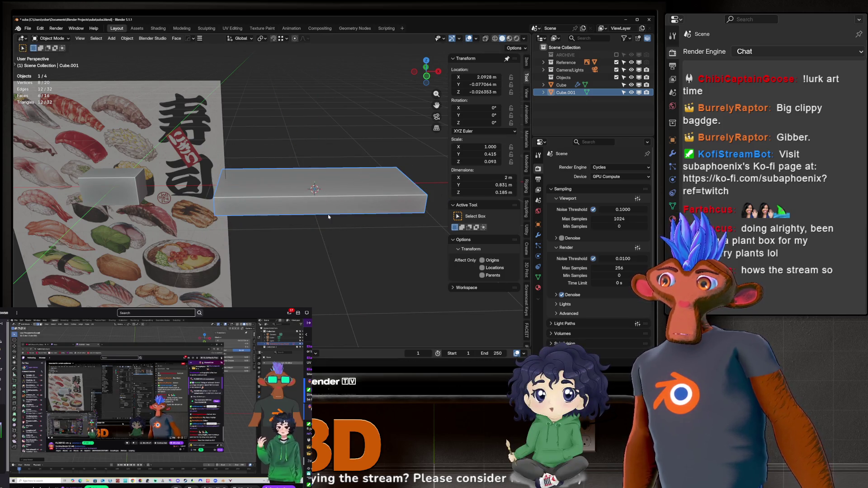
Apply the slab's scale so it is baked into the geometry.
key("ctrl+a")
left_click(319, 229)
key("Tab")
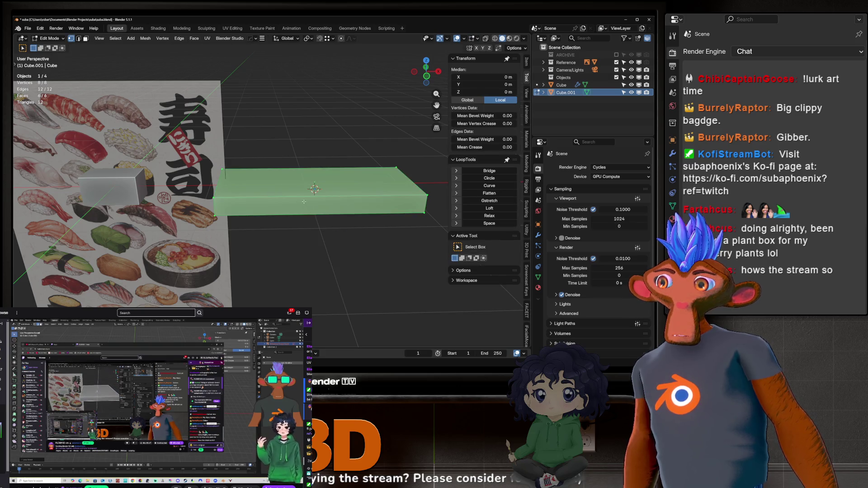
key("Tab")
Place the small box on the slab's left end, with copies at the right end and middle.
left_click(133, 189)
key("g")
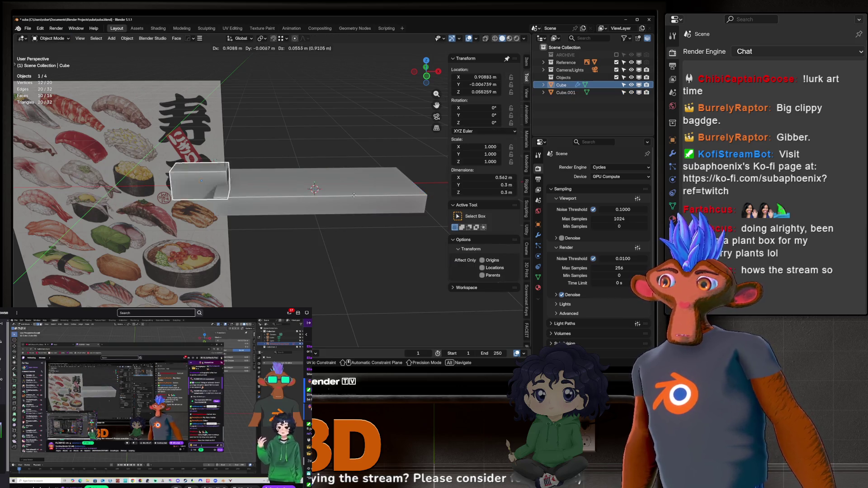
left_click(275, 174)
key("shift+d")
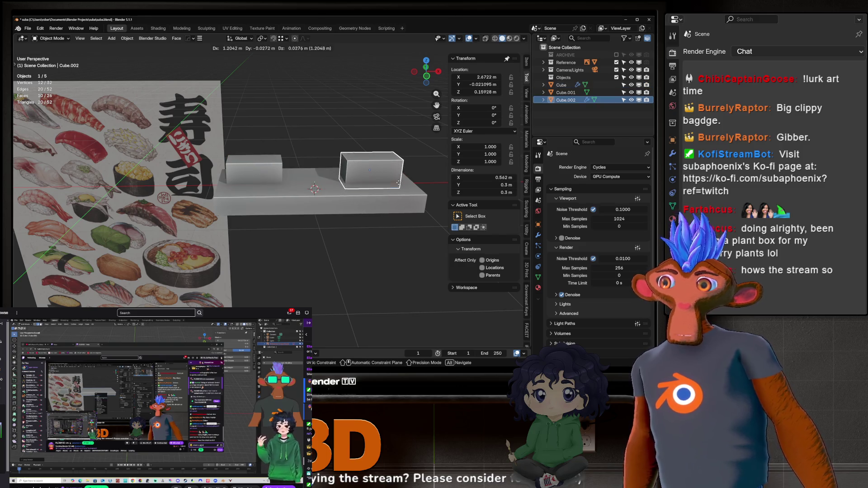
left_click(407, 182)
key("shift+d")
left_click(342, 181)
Add Ctrl+1 subdivision to the slab and all three blocks.
left_click_drag(253, 128, 370, 239)
key("ctrl+1")
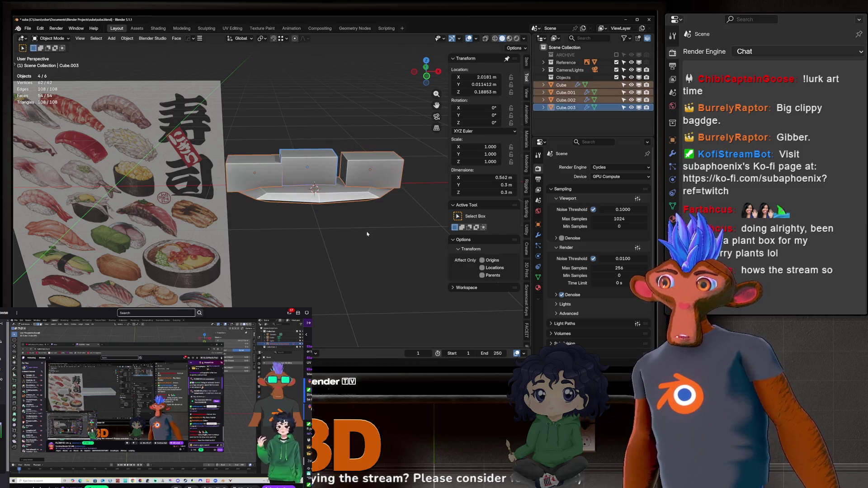
left_click(301, 170)
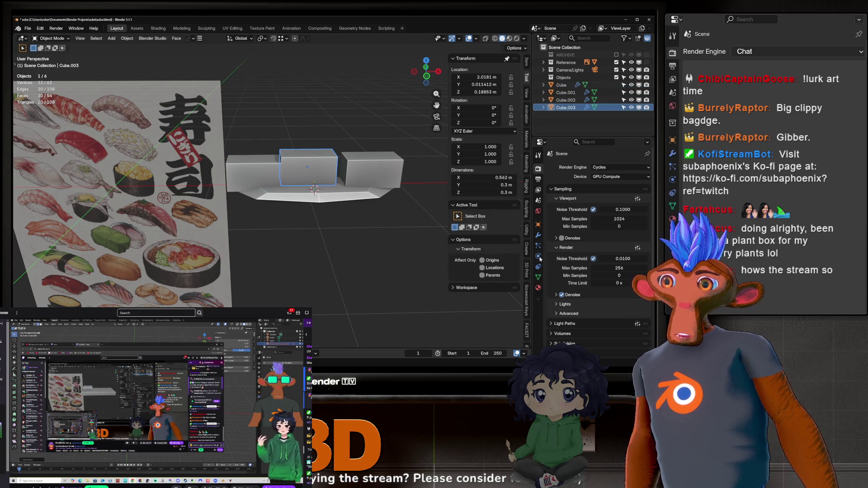
Turn on viewport display of the Subdivision modifier for the middle, left and right blocks.
left_click(538, 235)
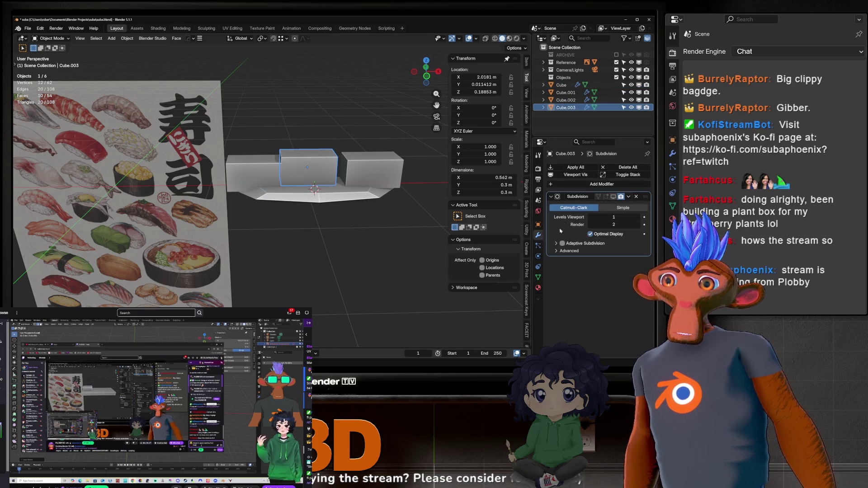
left_click(613, 196)
left_click(561, 84)
left_click(613, 196)
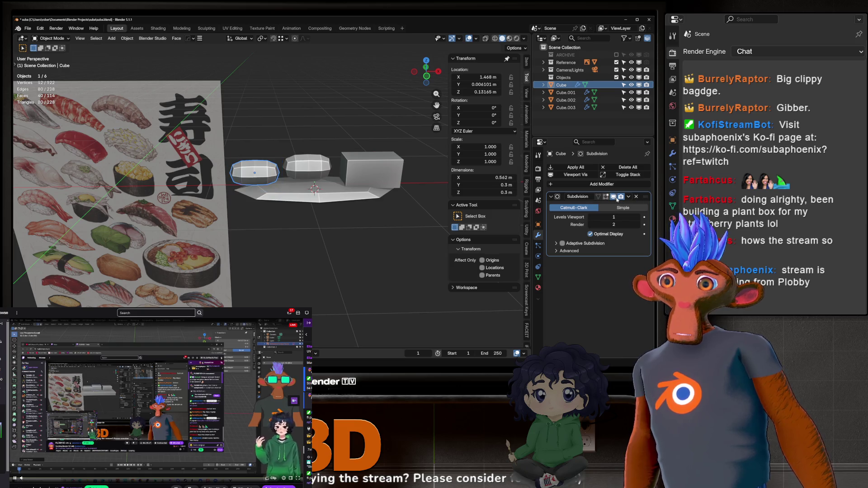
left_click(565, 100)
left_click(613, 196)
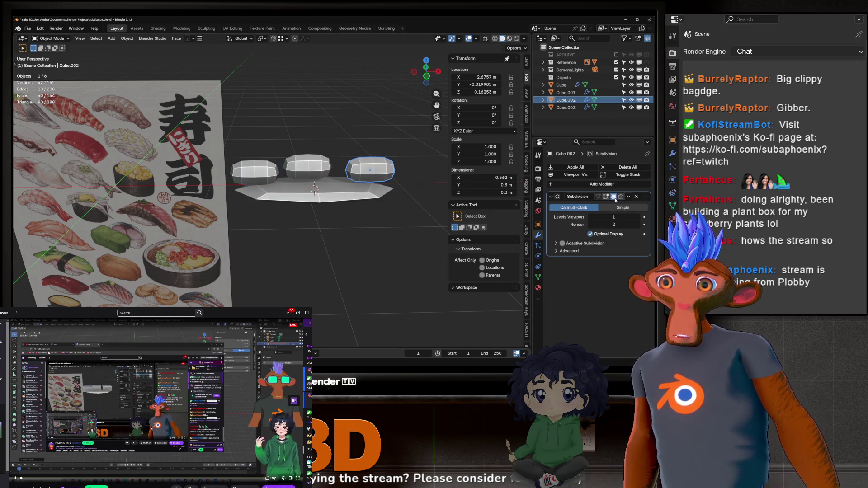
Try a loop cut on the base slab, then undo the changes.
left_click(301, 198)
key("Tab")
key("ctrl+r")
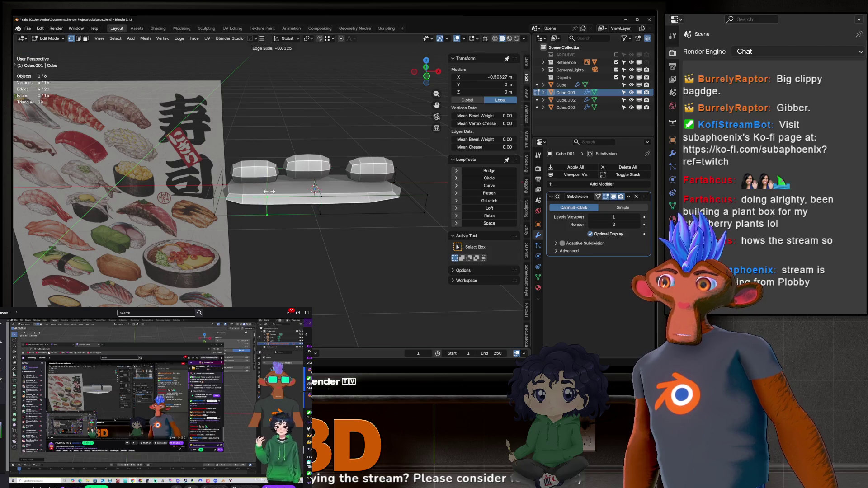
left_click(302, 200)
key("Tab")
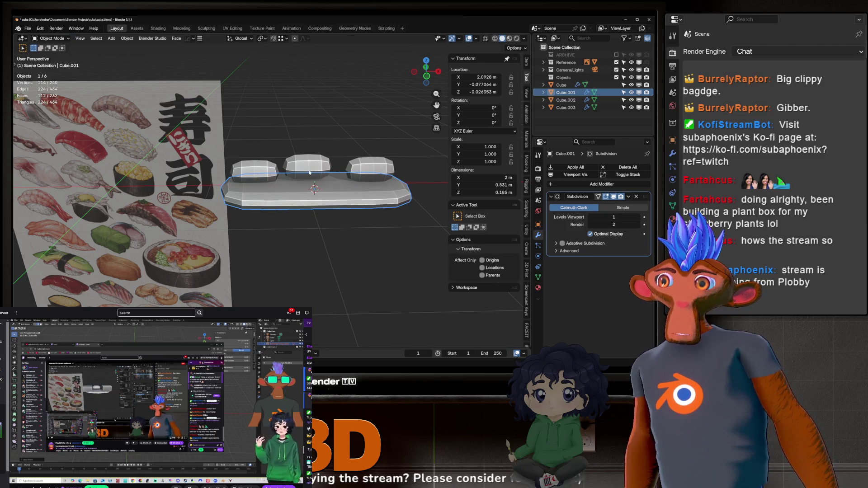
left_click(308, 168)
middle_click_drag(307, 168, 360, 209)
key("ctrl+z")
key("ctrl+z")
key("ctrl+z")
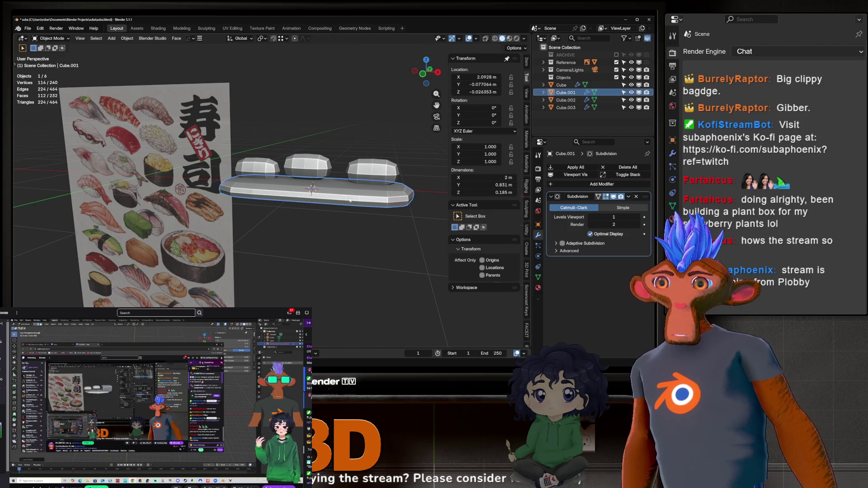
Delete the base slab, the right block and the middle block.
left_click(362, 195)
key("Delete")
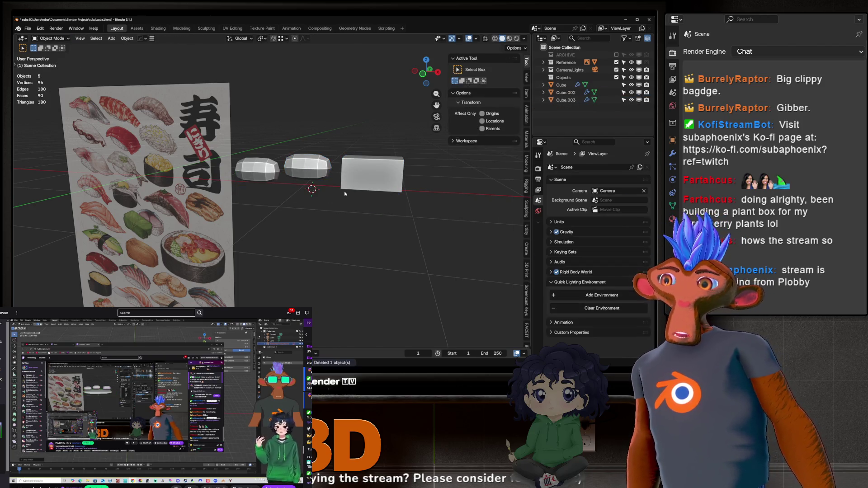
left_click(364, 178)
key("Delete")
left_click(309, 168)
key("Delete")
Move the remaining rounded block to the world origin and frame it.
left_click(279, 172)
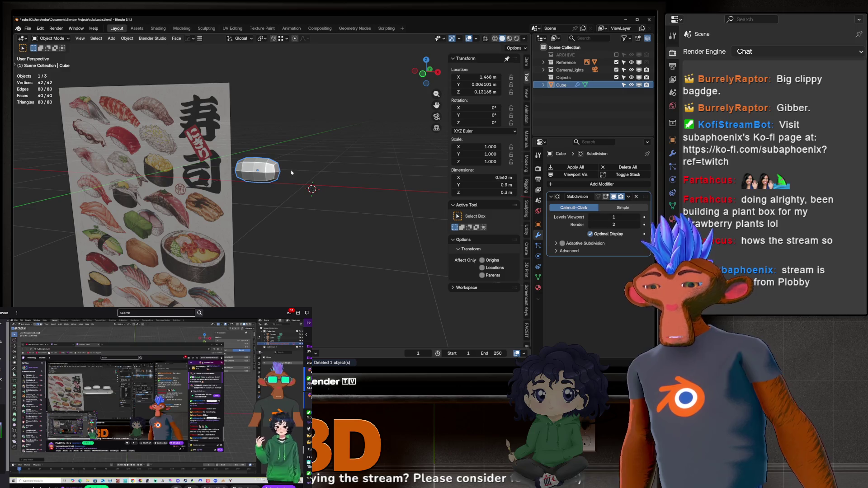
key("alt+g")
key("KP_Decimal")
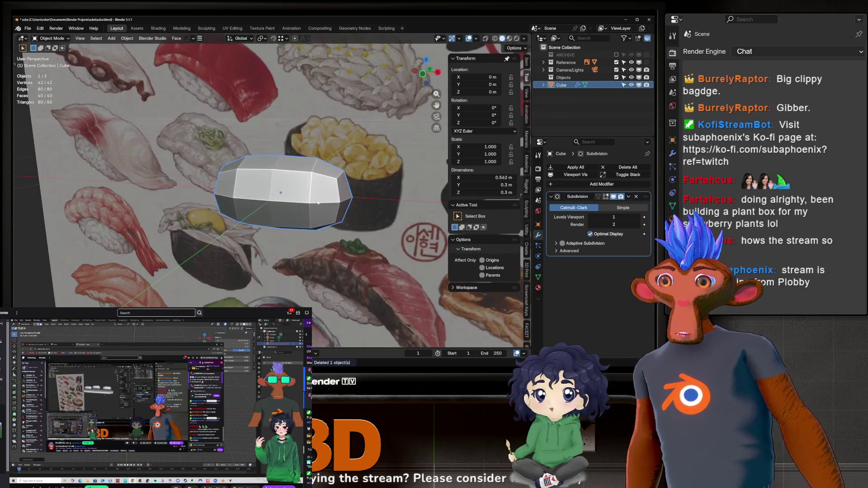
mouse_move(318, 202)
middle_mouse_down()
mouse_move(248, 192)
mouse_move(127, 212)
mouse_move(111, 200)
middle_mouse_up()
scroll(111, 200, "down", 3)
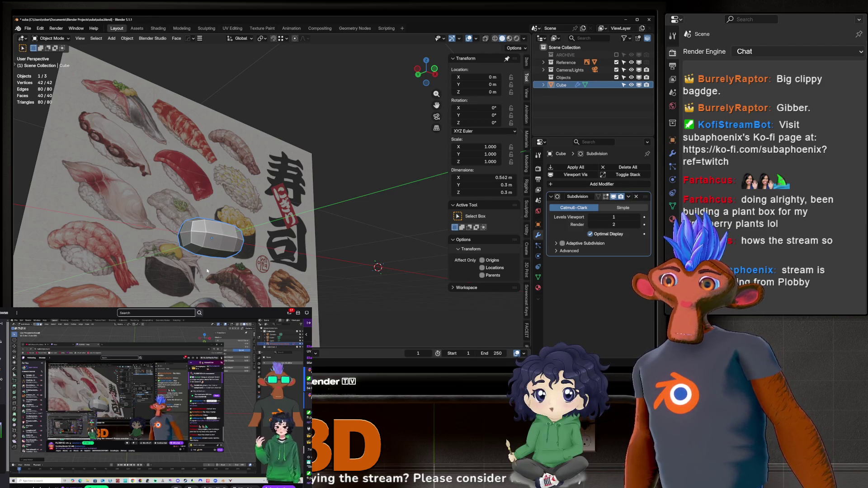
mouse_move(195, 270)
middle_mouse_down()
mouse_move(185, 254)
mouse_move(344, 290)
middle_mouse_up()
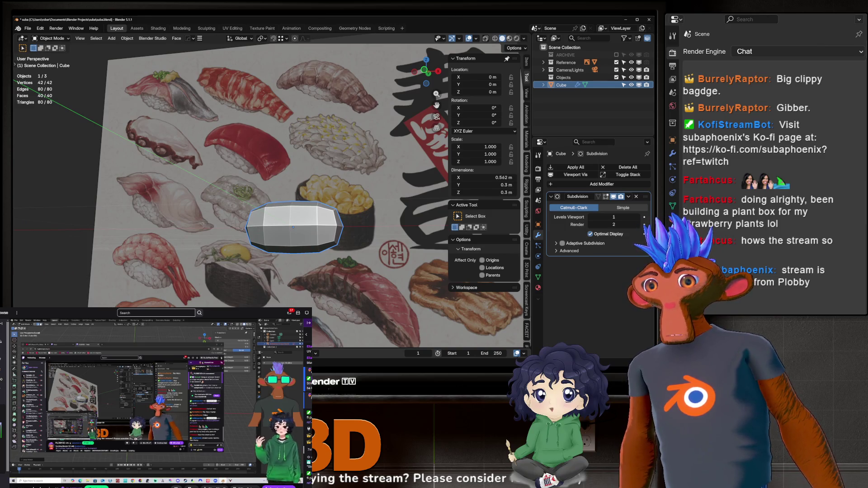
middle_click_drag(230, 243, 282, 247)
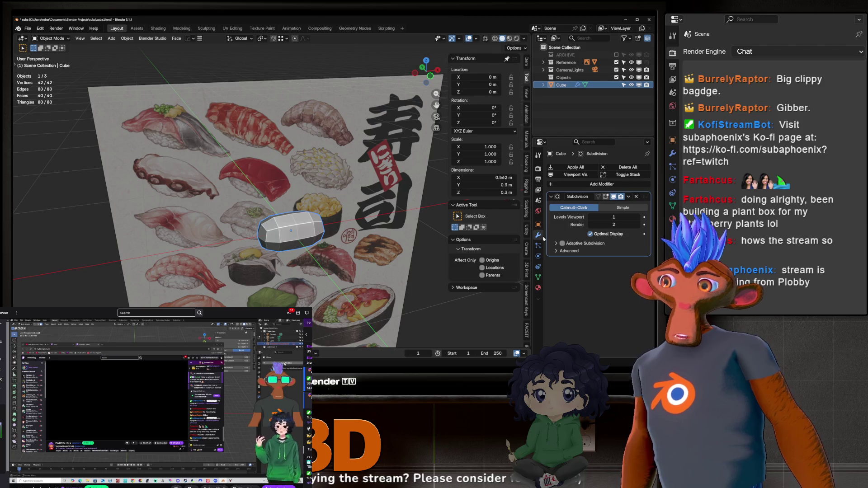
Try viewport subdivision up to 4, return to 1, and enable edit-mode display and adaptive subdivision.
scroll(302, 205, "up", 9)
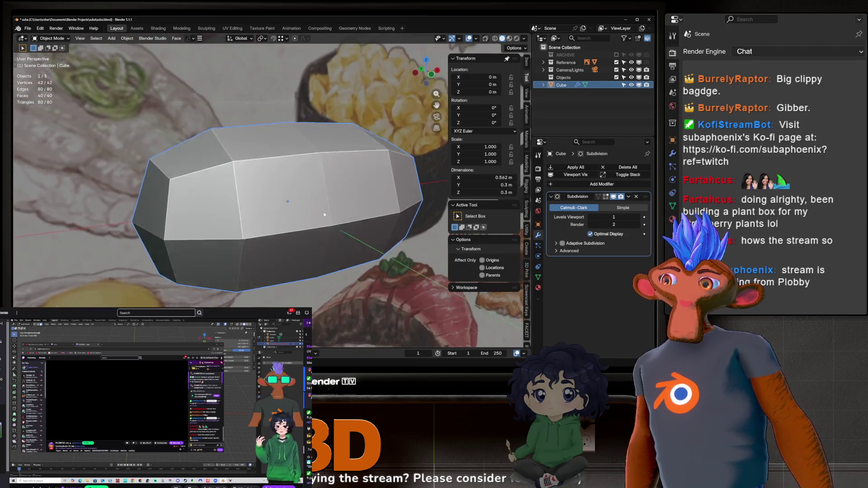
scroll(319, 170, "down", 3)
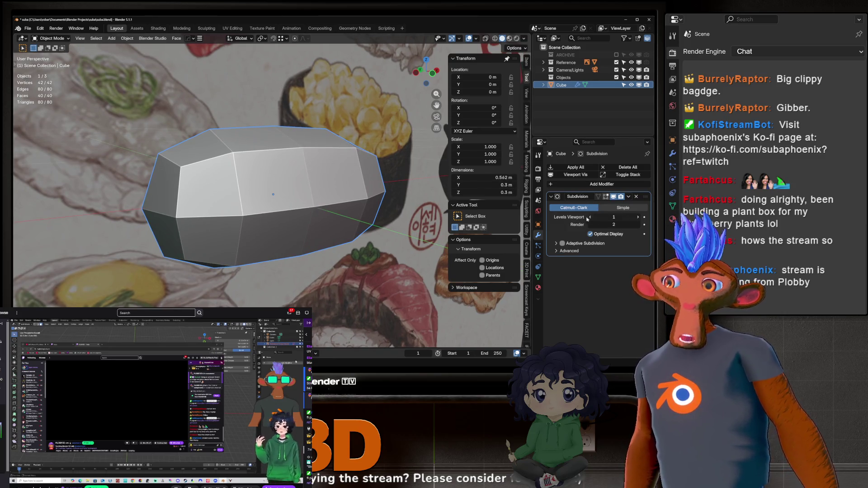
left_click(638, 218)
left_click(638, 217)
left_click(638, 218)
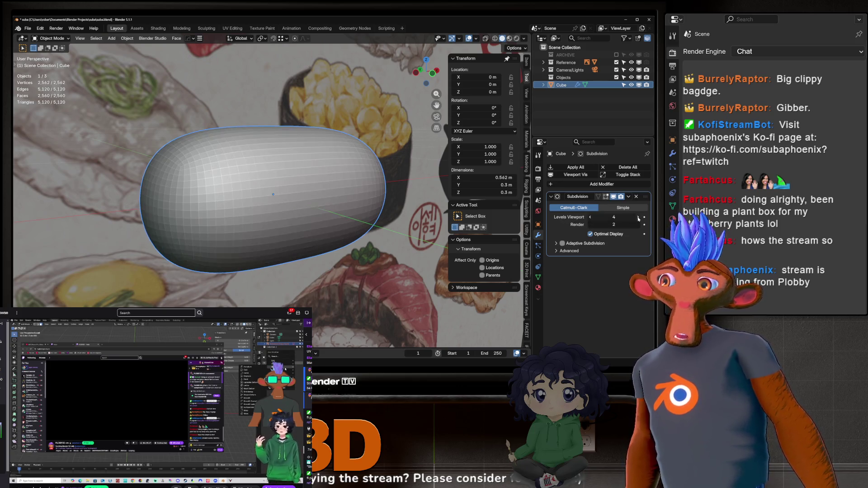
left_click(590, 218)
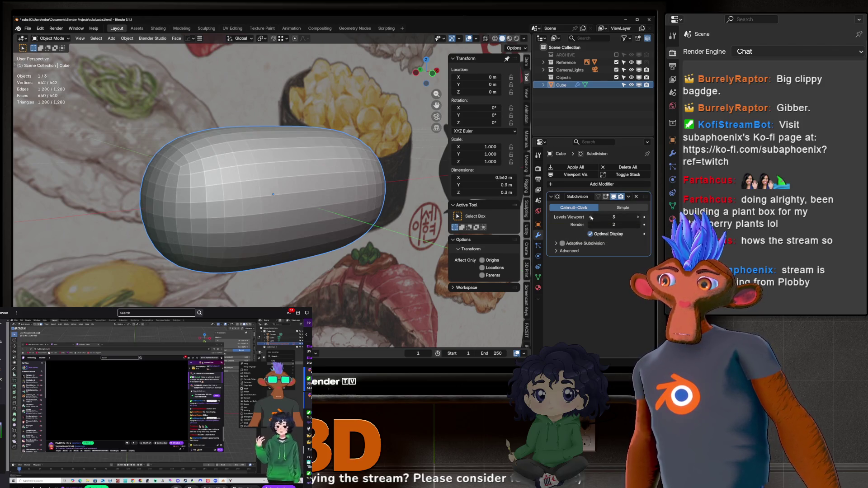
left_click(590, 217)
left_click(590, 217)
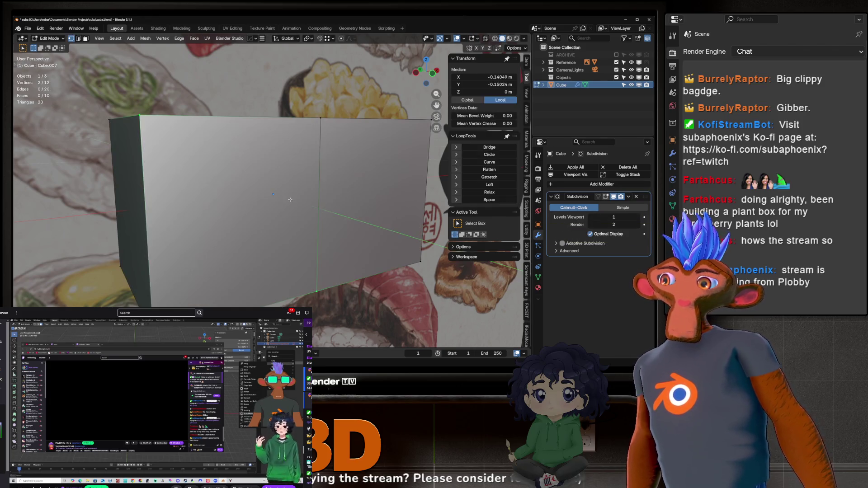
left_click(606, 197)
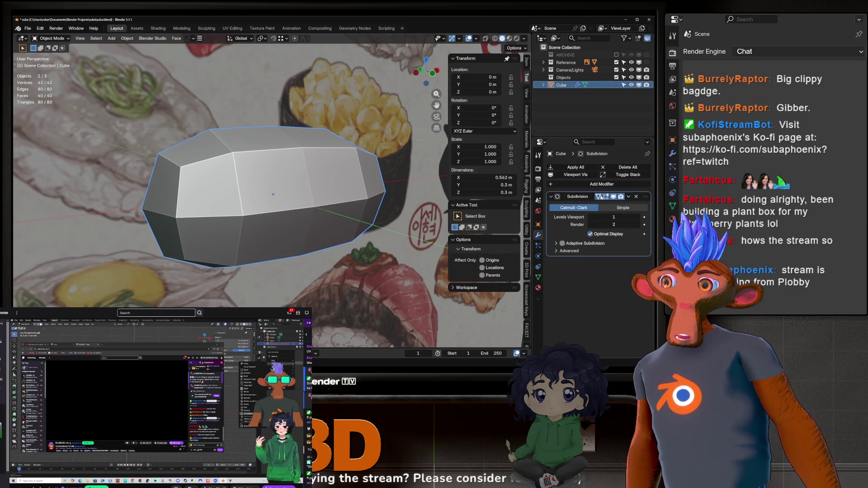
left_click(590, 242)
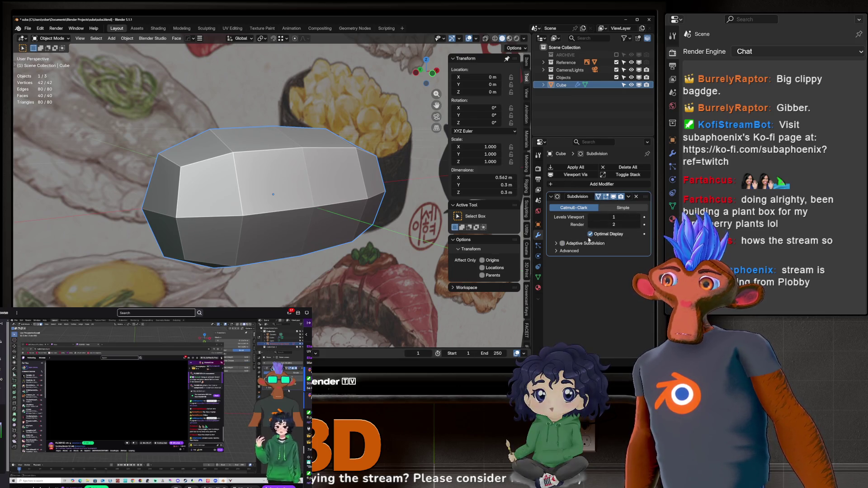
In Edit Mode, try viewport subdivision levels up to 6 and settle on level 2.
key("Tab")
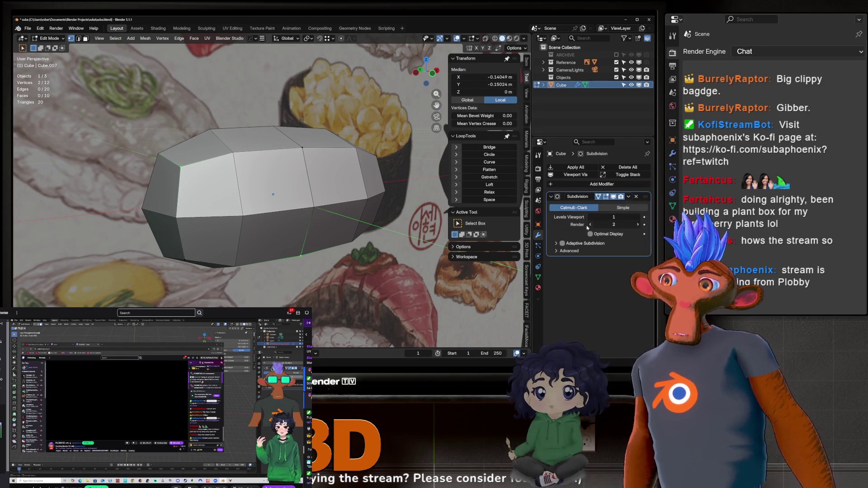
scroll(274, 195, "down", 3)
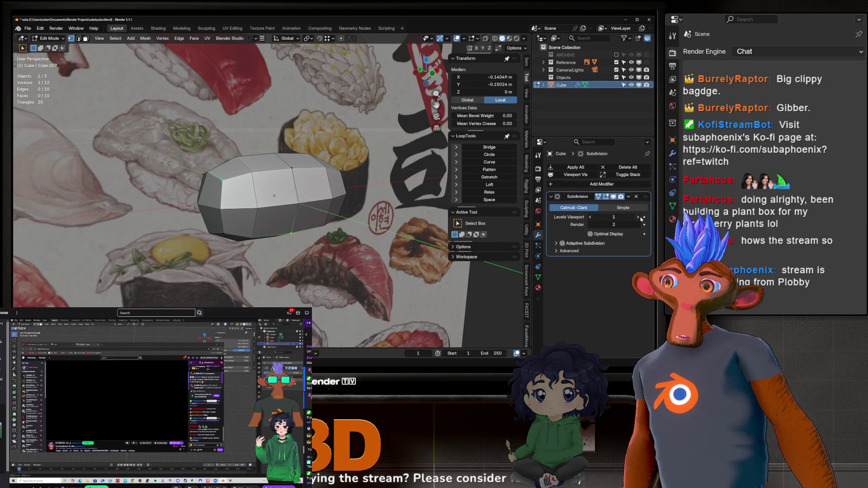
left_click(639, 217)
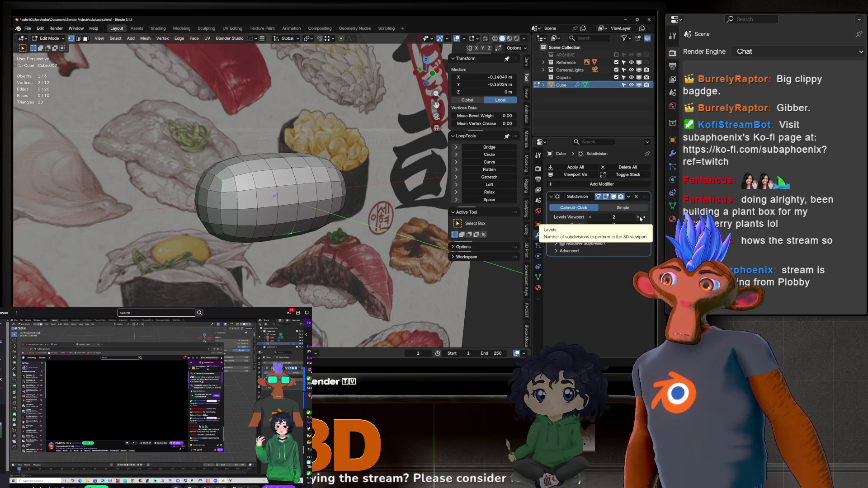
left_click(639, 217)
left_click(639, 218)
left_click(639, 217)
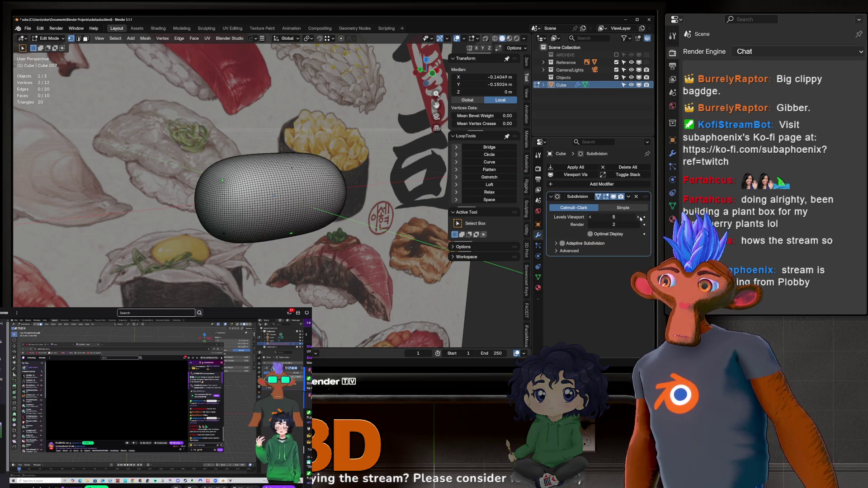
left_click(639, 217)
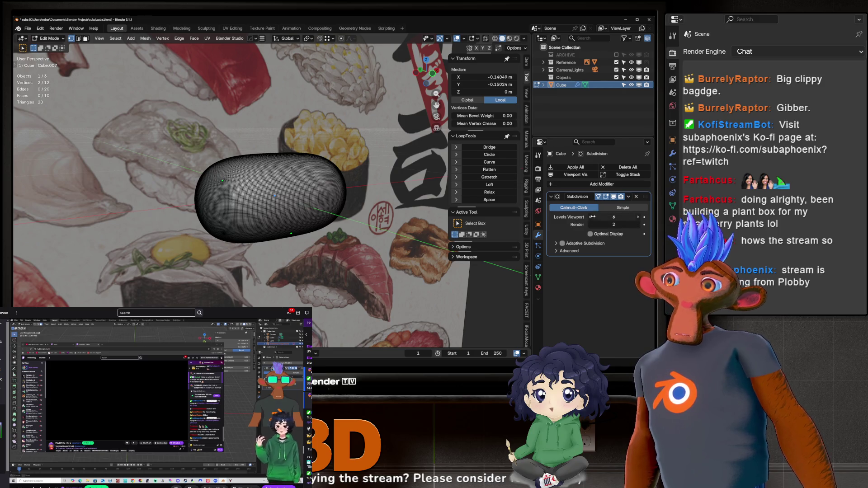
mouse_move(590, 217)
left_mouse_down()
mouse_move(570, 217)
mouse_move(590, 218)
left_mouse_up()
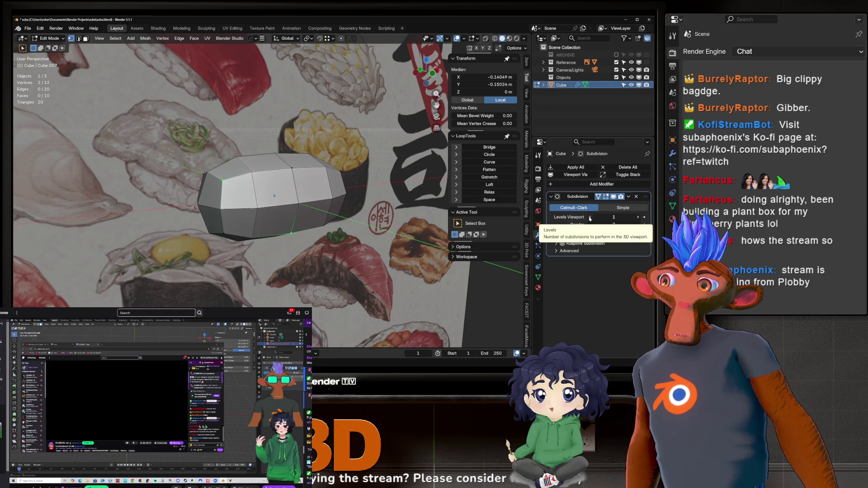
left_click(638, 217)
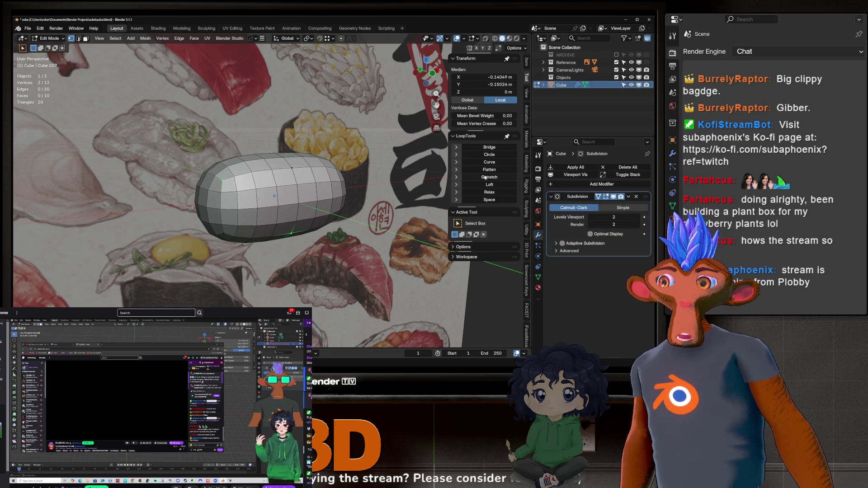
Turn off On Cage to show the original box cage and orbit around the mesh.
scroll(293, 181, "up", 2)
left_click(599, 196)
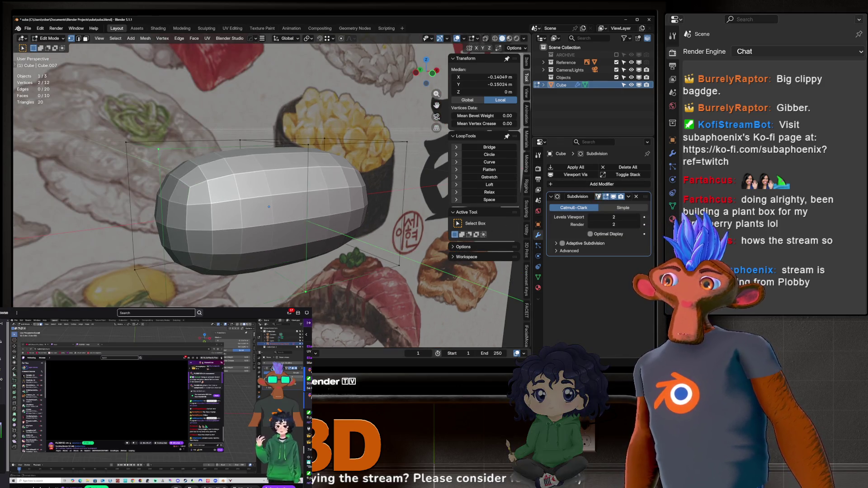
middle_click_drag(280, 186, 279, 158)
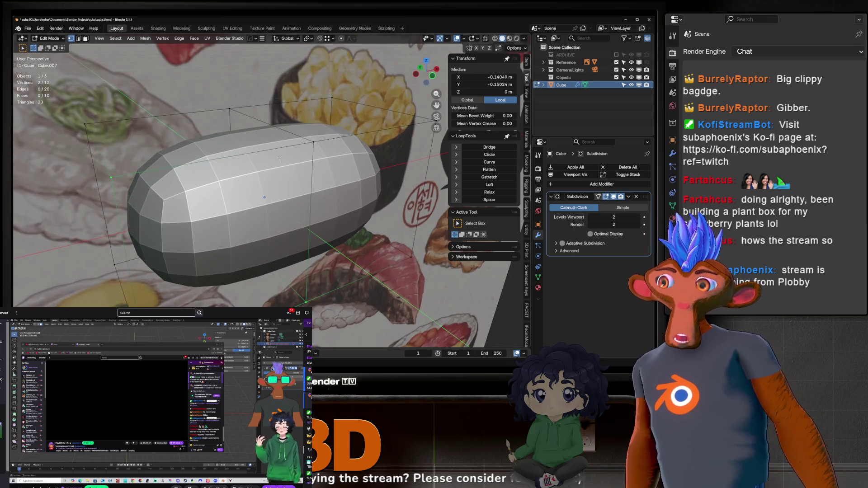
mouse_move(197, 222)
middle_mouse_down()
mouse_move(195, 190)
mouse_move(227, 167)
middle_mouse_up()
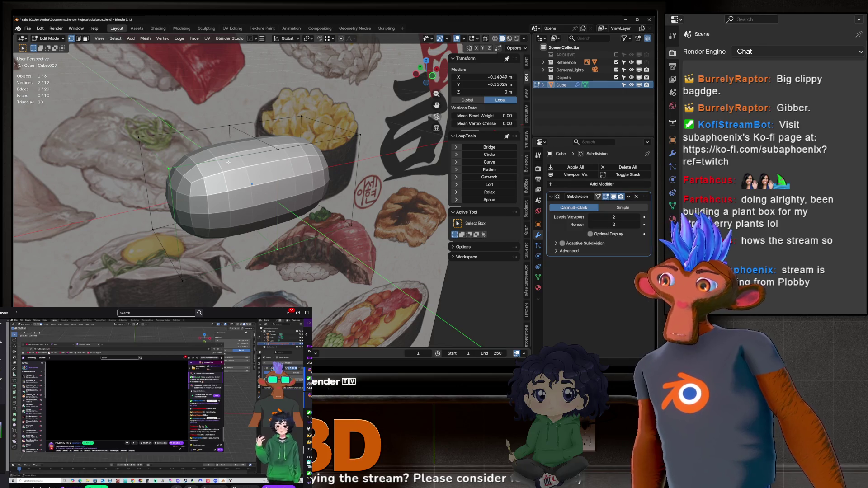
Cut a centred edge loop through the block and edge-slide it to a new position.
key("ctrl+r")
left_click(228, 162)
right_click(228, 162)
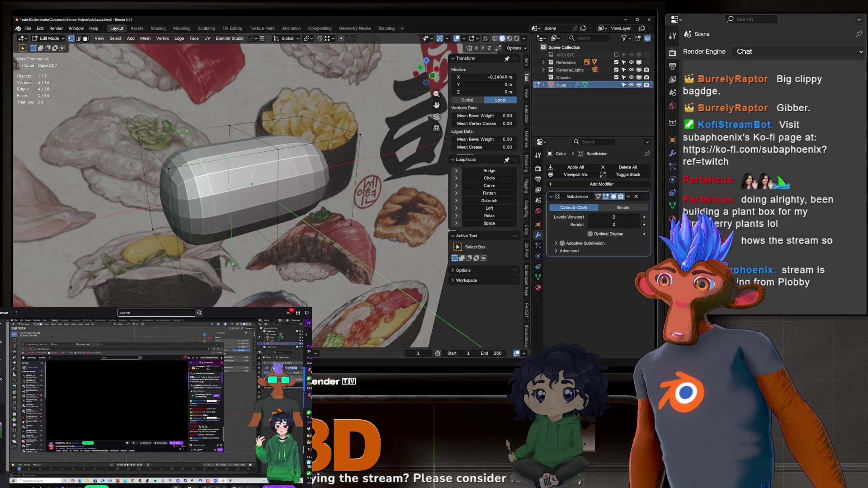
key("g")
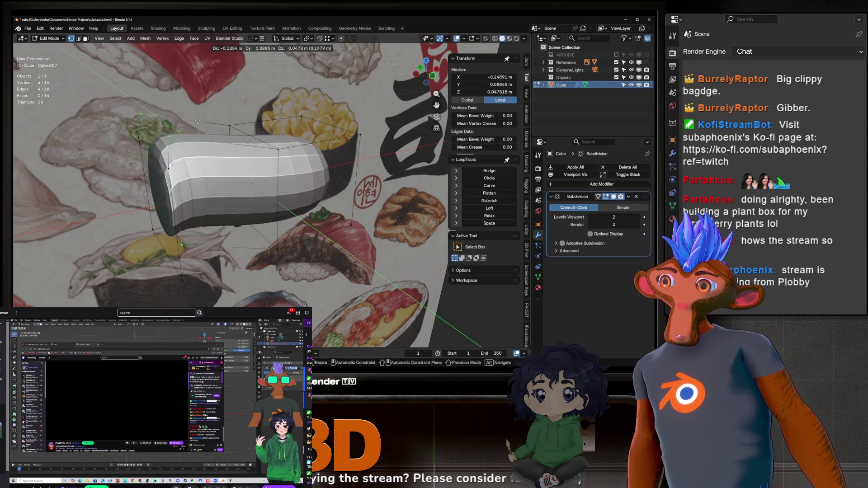
key("g")
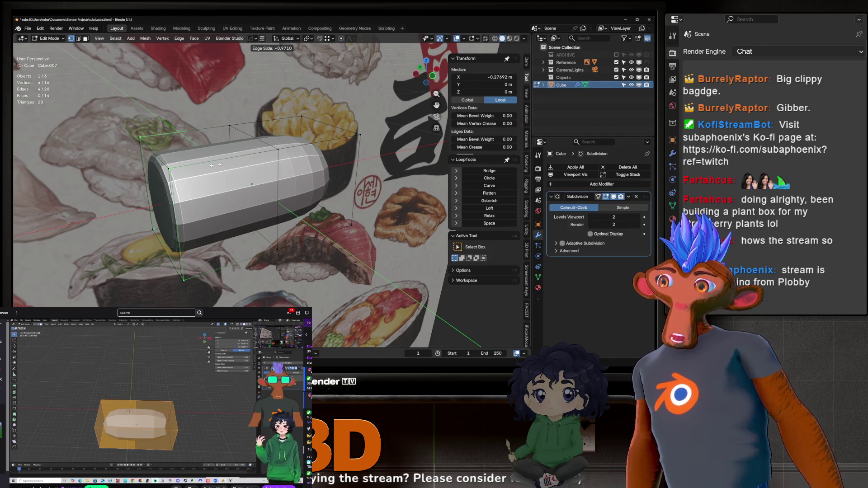
left_click(215, 165)
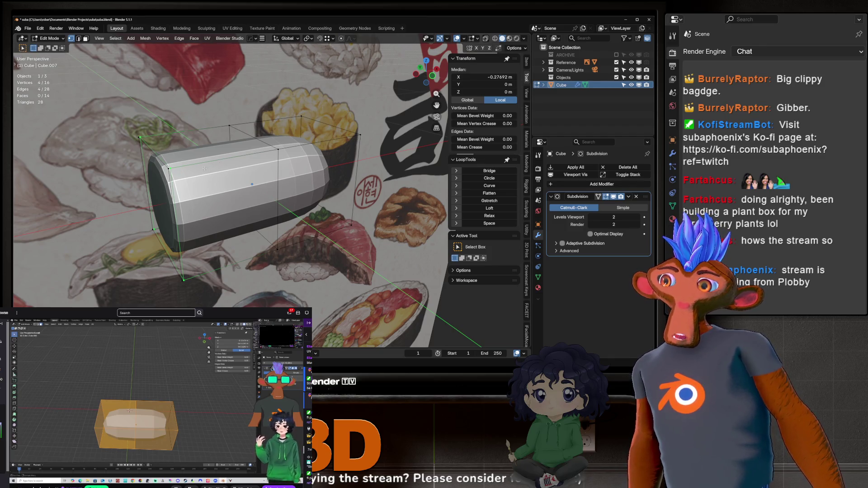
middle_click_drag(215, 165, 194, 165)
Add a second sliding loop, undo the loop cuts, and set viewport subdivision to 1.
key("ctrl+r")
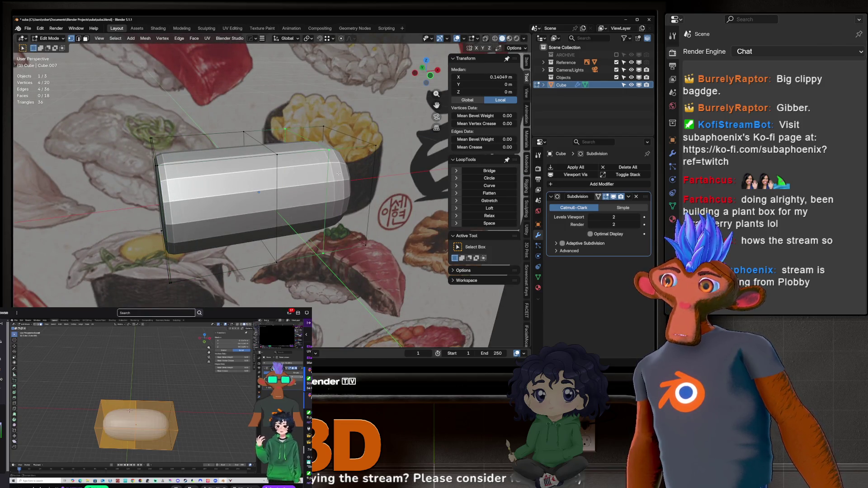
left_click(314, 157)
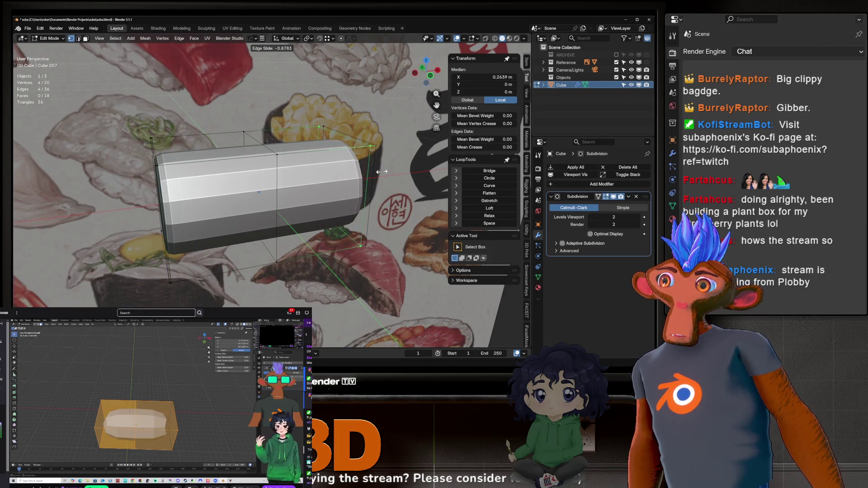
left_click(331, 180)
key("ctrl+z")
key("ctrl+z")
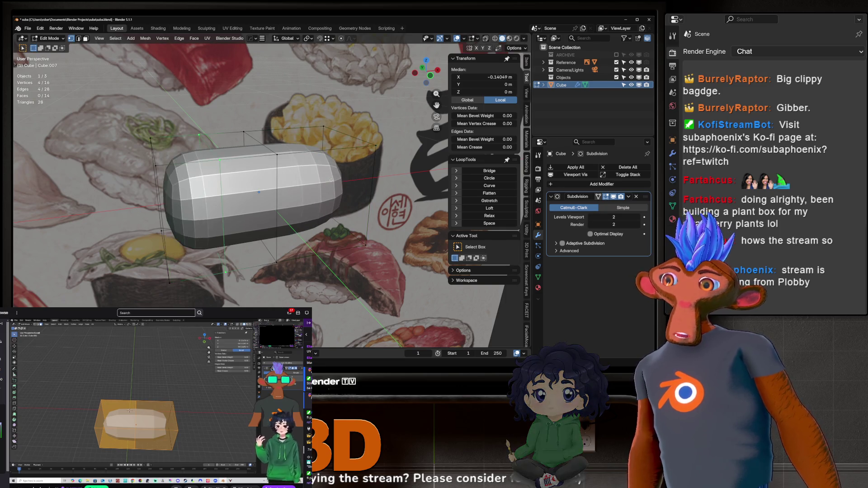
middle_click_drag(305, 185, 303, 186)
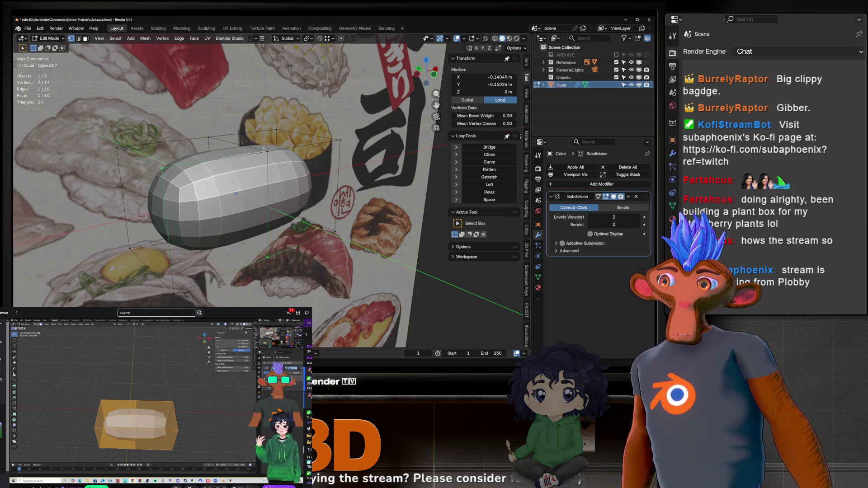
left_click(590, 217)
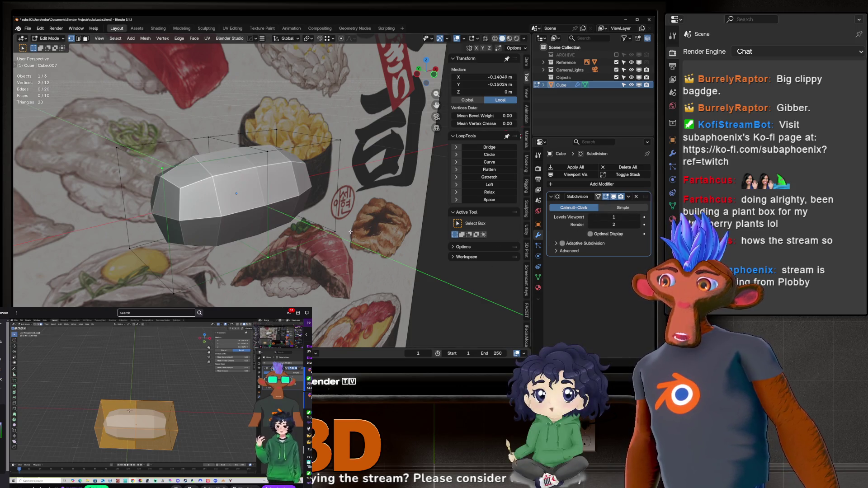
Orbit to face the sushi reference and leave Edit Mode on the rice block.
scroll(312, 180, "down", 5)
middle_click_drag(312, 180, 259, 178)
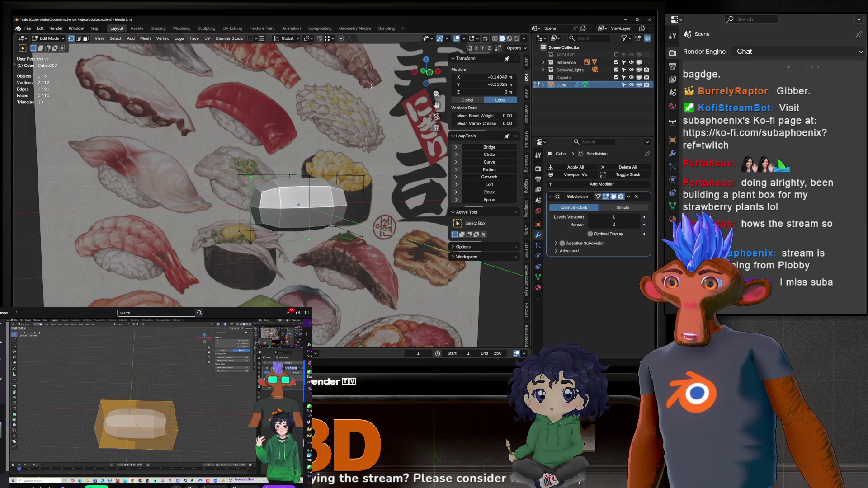
mouse_move(258, 70)
middle_mouse_down()
mouse_move(322, 224)
mouse_move(289, 208)
mouse_move(289, 166)
mouse_move(338, 185)
mouse_move(222, 197)
mouse_move(175, 189)
middle_mouse_up()
scroll(312, 212, "down", 5)
key("Tab")
scroll(294, 211, "up", 5)
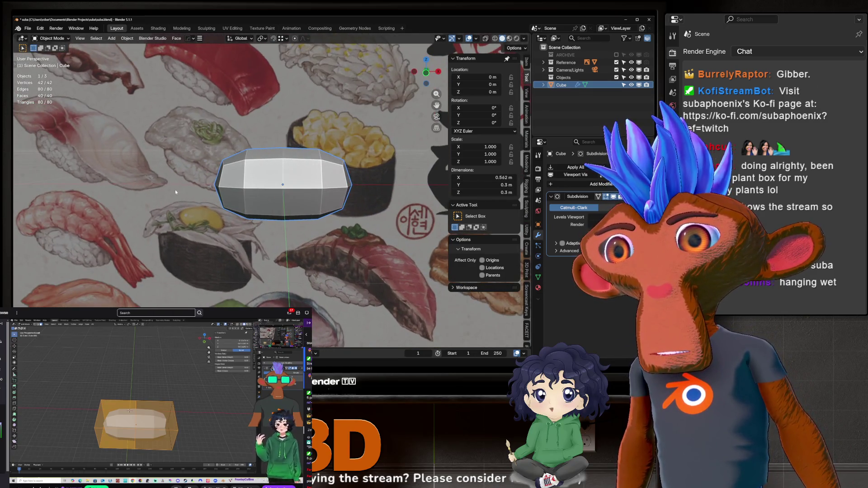
scroll(218, 179, "up", 2)
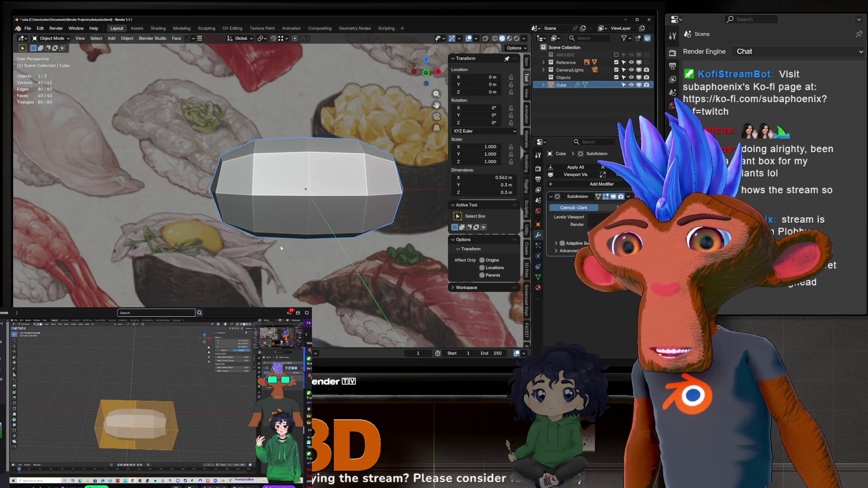
Inspect the rice block from several angles, toggling Edit Mode to compare cage and smoothed shape.
key("Tab")
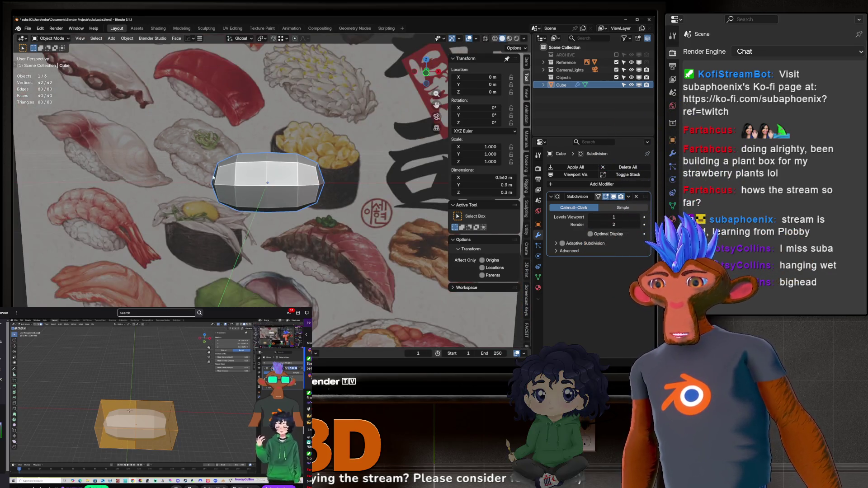
scroll(205, 217, "up", 5)
scroll(205, 217, "down", 5)
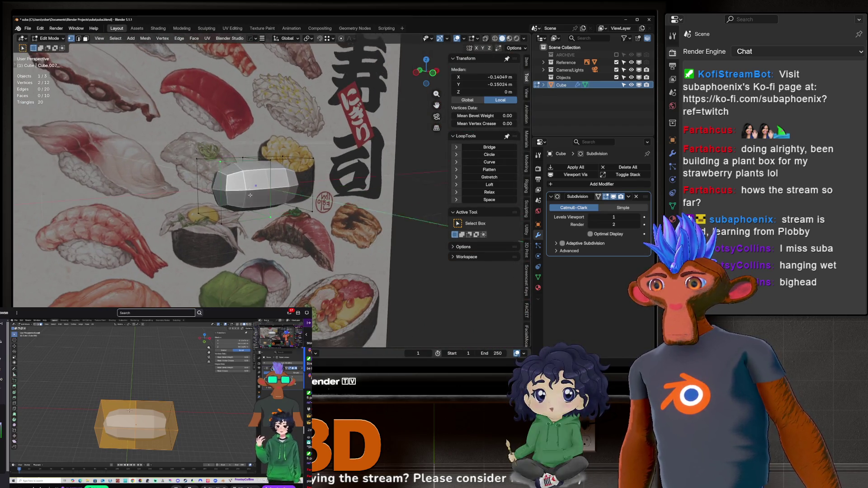
key("Tab")
scroll(255, 186, "up", 4)
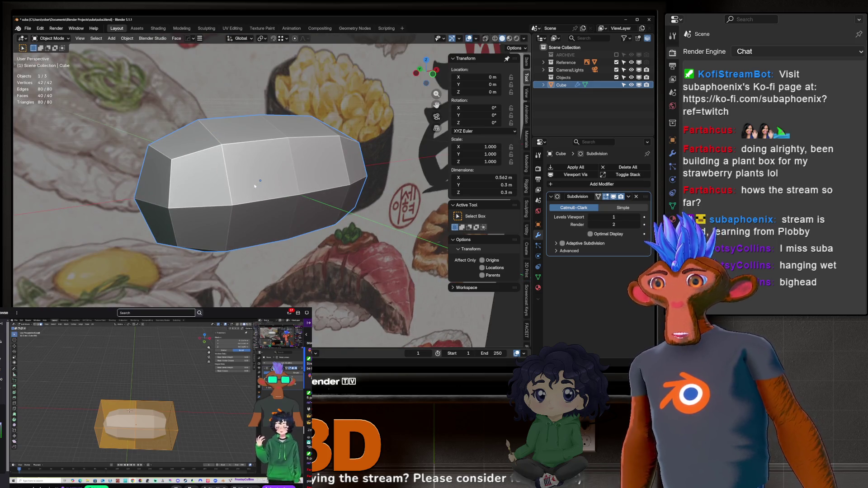
scroll(255, 185, "down", 5)
middle_click_drag(255, 182, 263, 184)
scroll(263, 184, "up", 4)
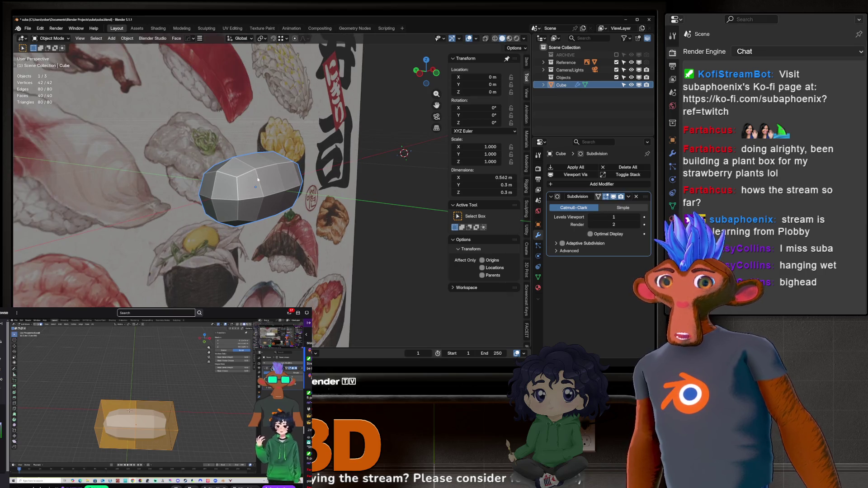
mouse_move(258, 179)
middle_mouse_down()
mouse_move(311, 195)
mouse_move(202, 176)
mouse_move(236, 174)
middle_mouse_up()
scroll(203, 176, "up", 2)
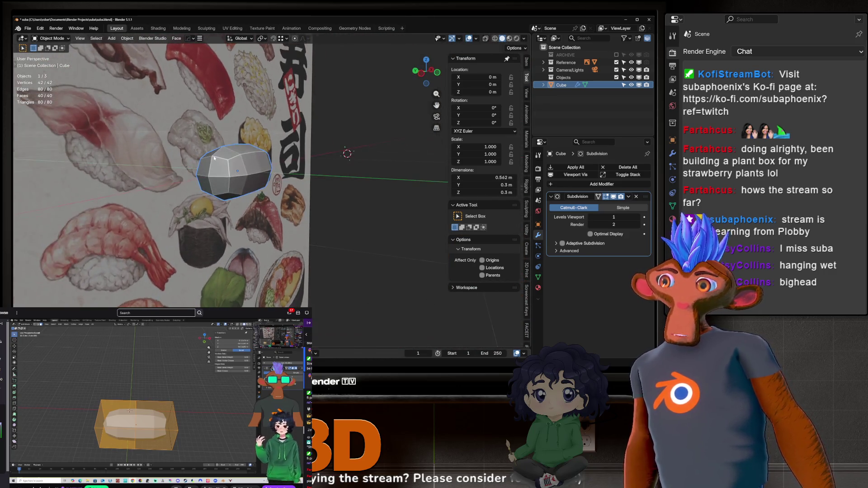
scroll(258, 171, "up", 3)
key("Tab")
scroll(250, 273, "down", 3)
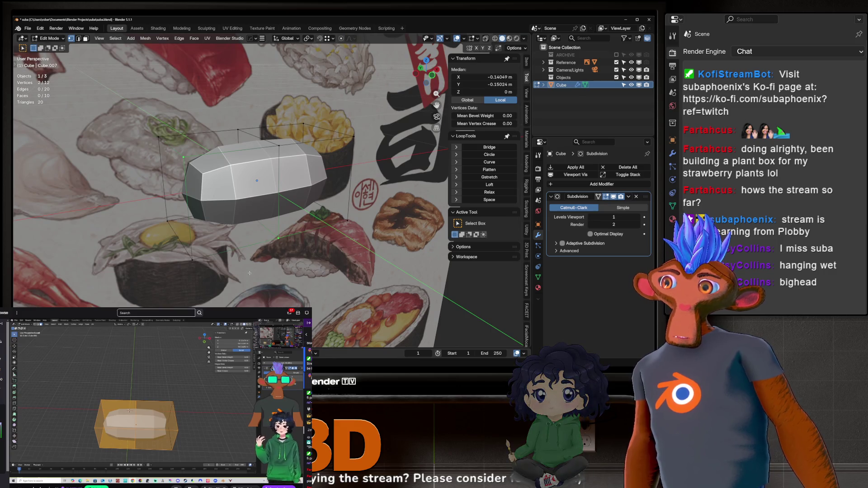
key("Tab")
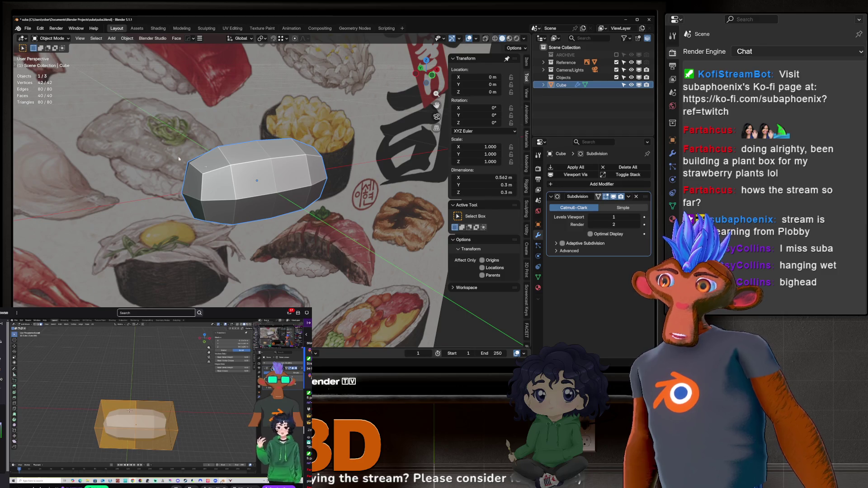
scroll(274, 196, "down", 3)
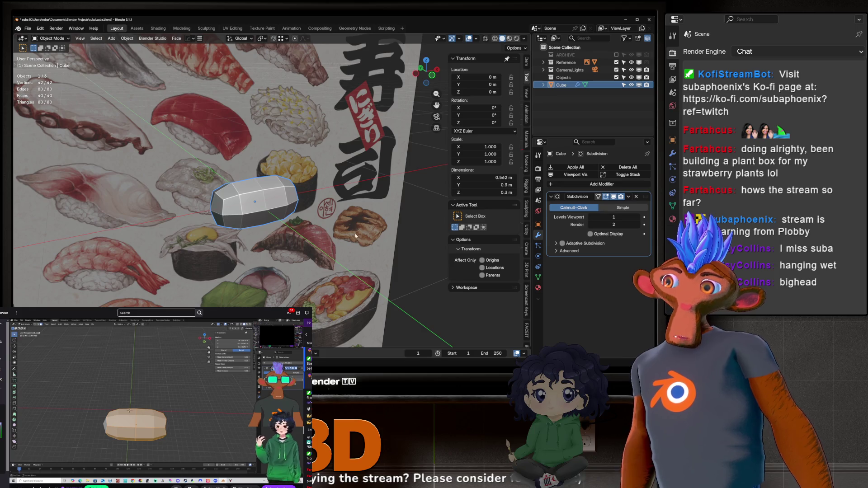
Try viewport subdivision levels 3 and 0, settle on 1, and enter Edit Mode.
left_click(639, 217)
left_click(640, 217)
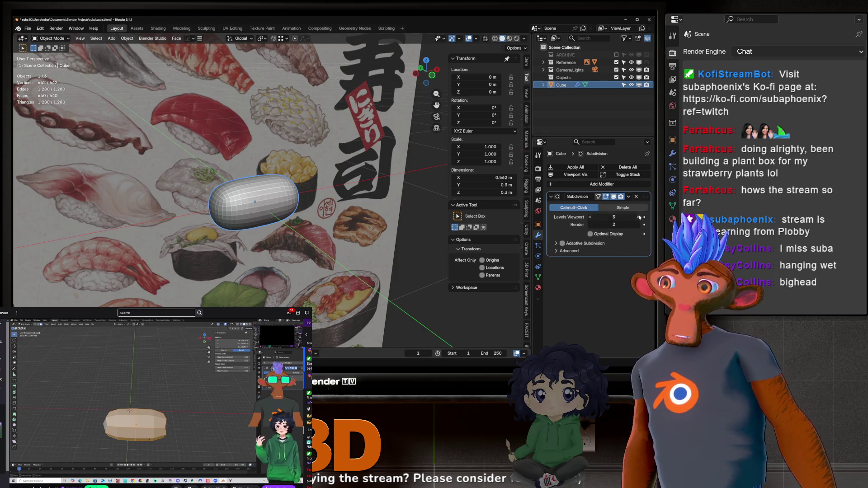
left_click(591, 217)
left_click(591, 217)
left_click(591, 217)
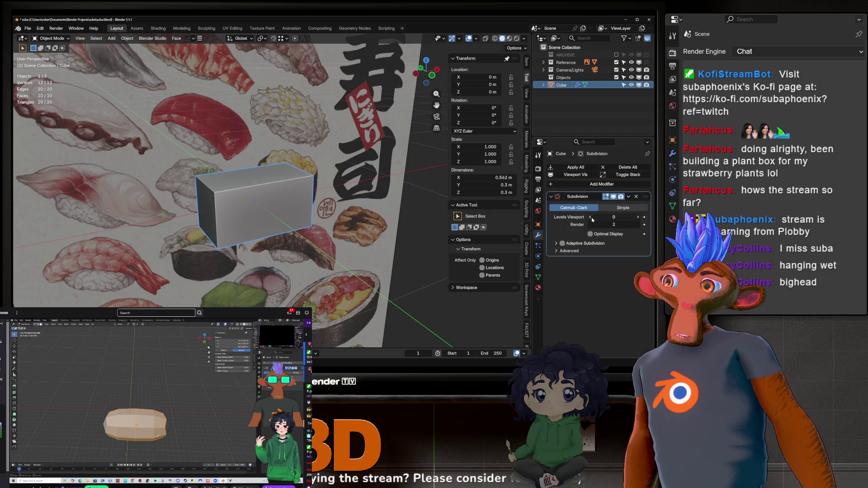
left_click(639, 217)
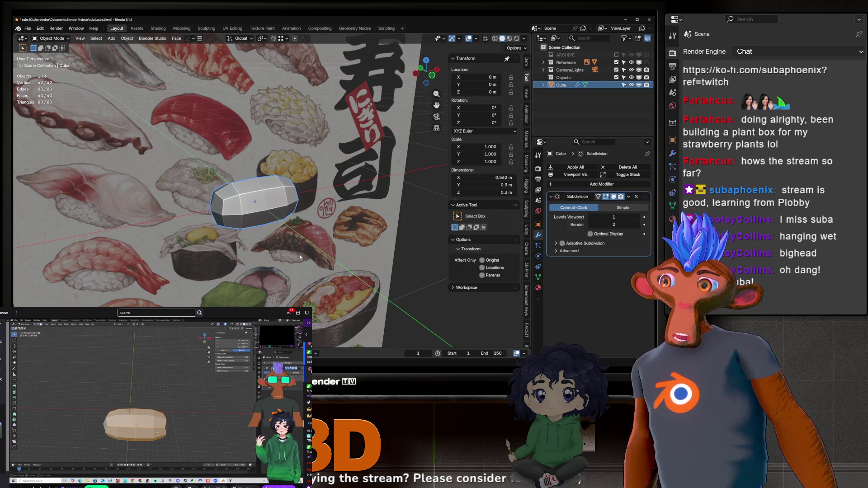
middle_click_drag(217, 198, 233, 210)
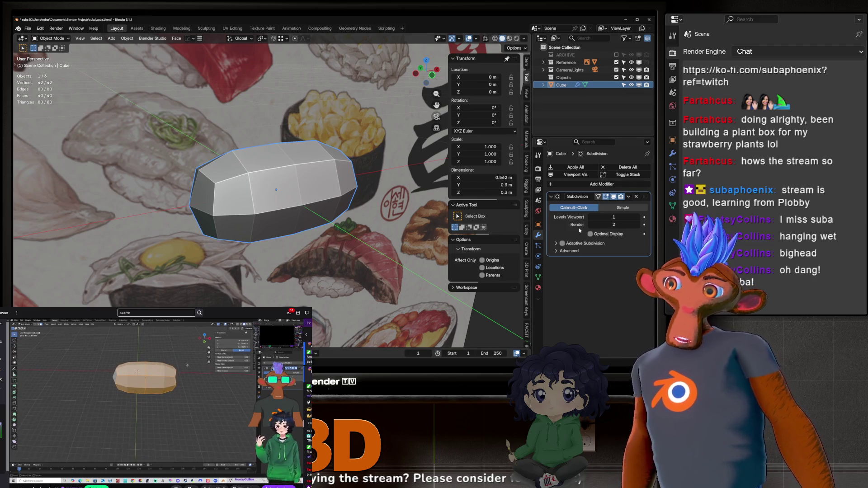
key("Tab")
middle_click_drag(275, 179, 260, 184)
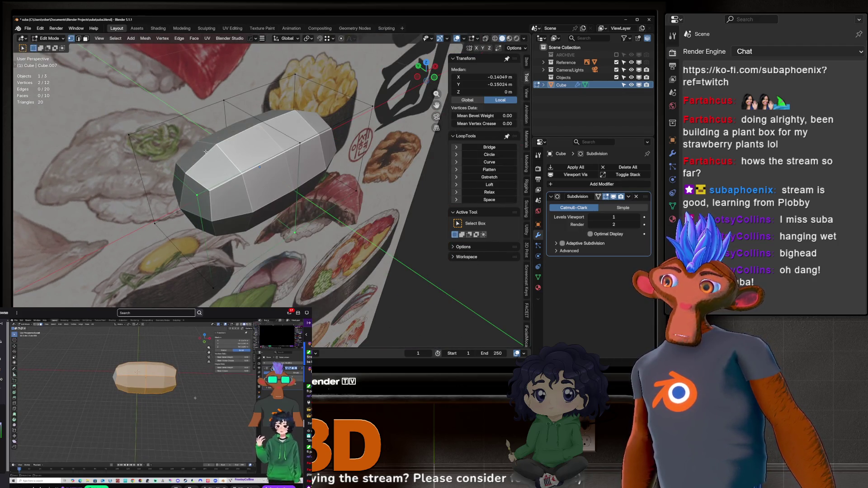
In face select mode, select both end faces of the rice block.
key("3")
left_click(206, 152)
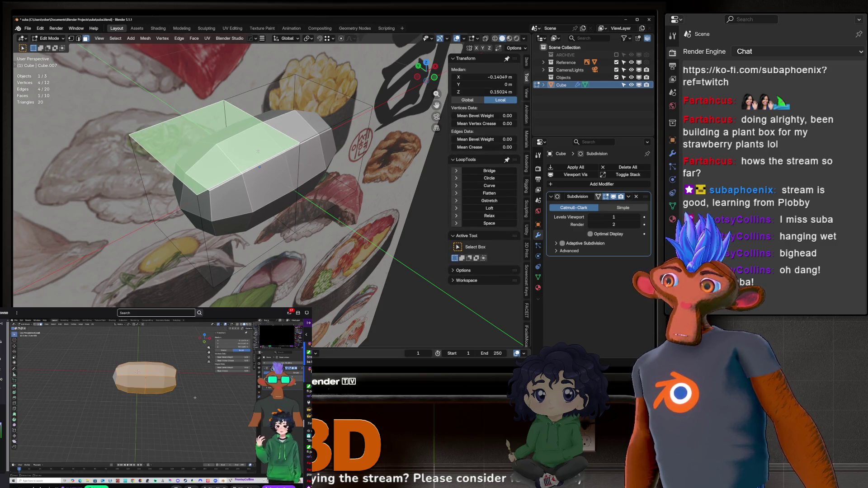
key("Tab")
mouse_move(257, 151)
middle_mouse_down()
mouse_move(251, 116)
mouse_move(250, 132)
mouse_move(228, 135)
middle_mouse_up()
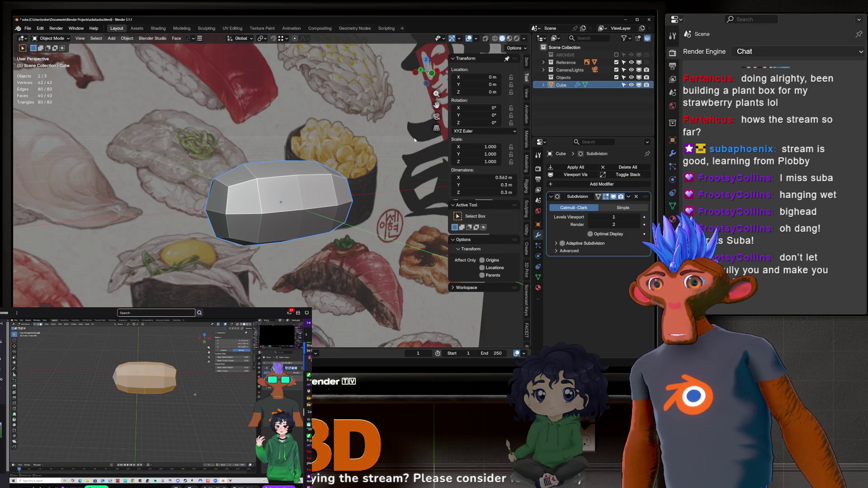
key("Tab")
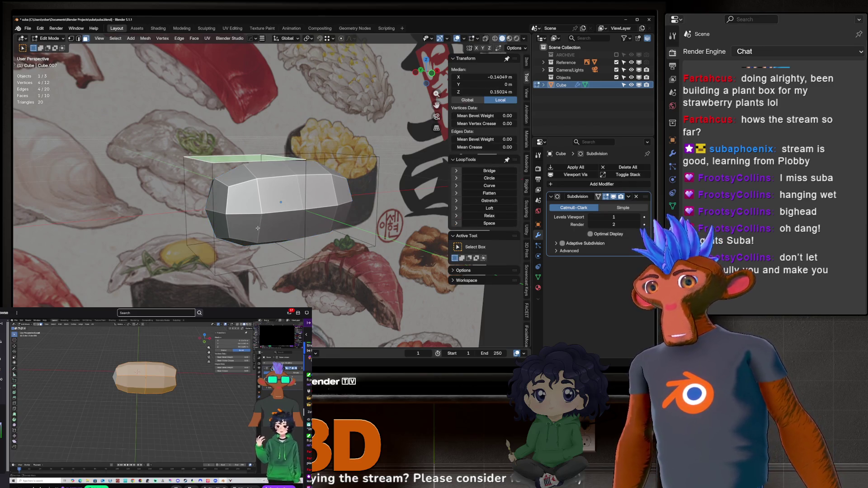
scroll(204, 211, "down", 3)
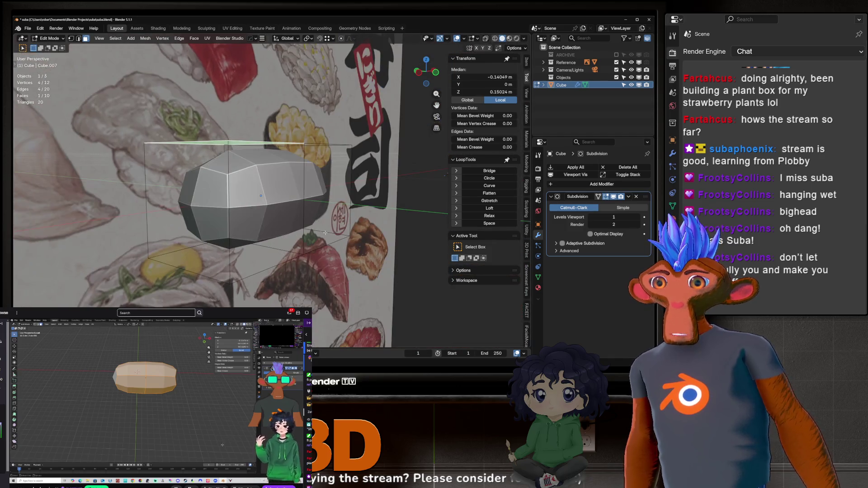
left_click(185, 199)
mouse_move(272, 209)
middle_mouse_down()
mouse_move(204, 203)
mouse_move(235, 208)
middle_mouse_up()
left_click(165, 203, "shift")
Scale the two end faces, then shrink/fatten them outward and back in.
key("s")
left_click(255, 277)
middle_click_drag(255, 277, 253, 229)
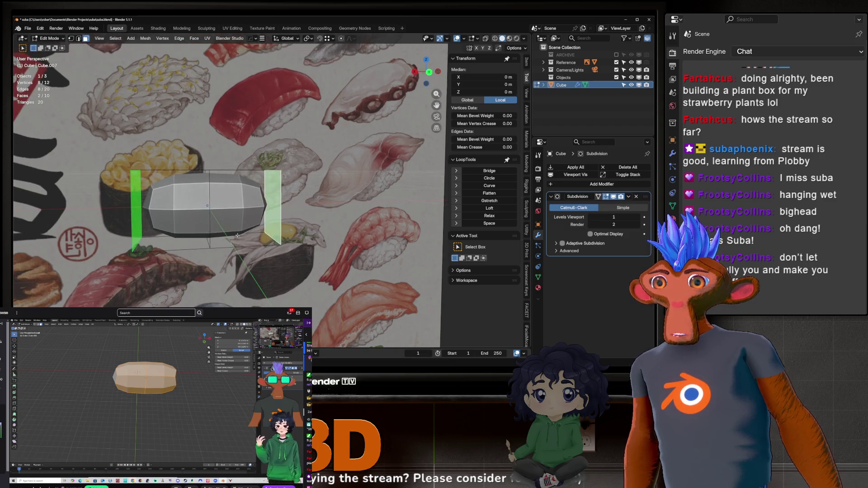
scroll(253, 226, "up", 3)
key("alt+s")
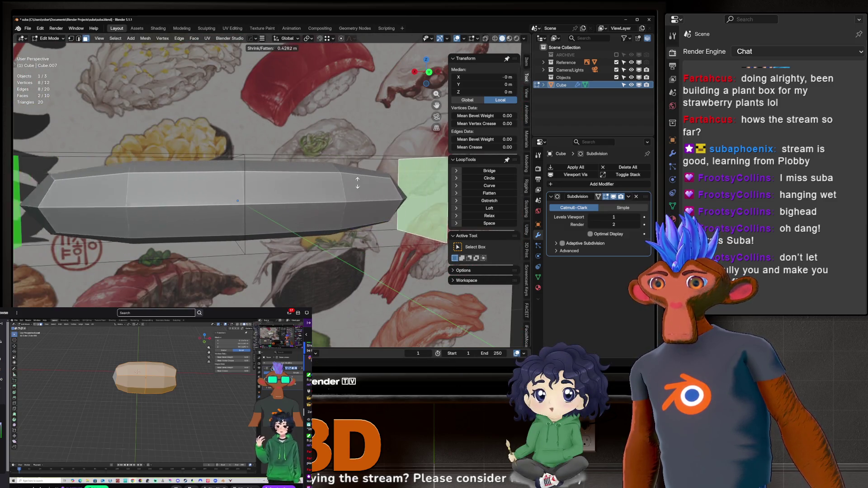
left_click(317, 194)
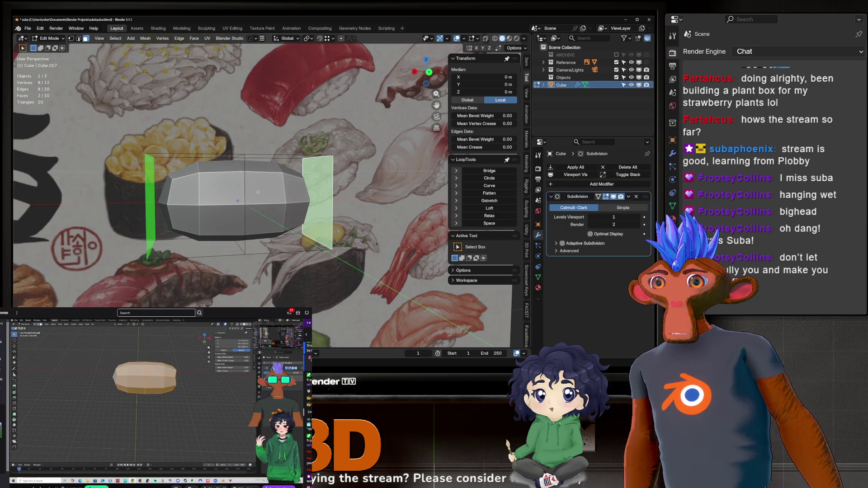
middle_click_drag(316, 194, 339, 57)
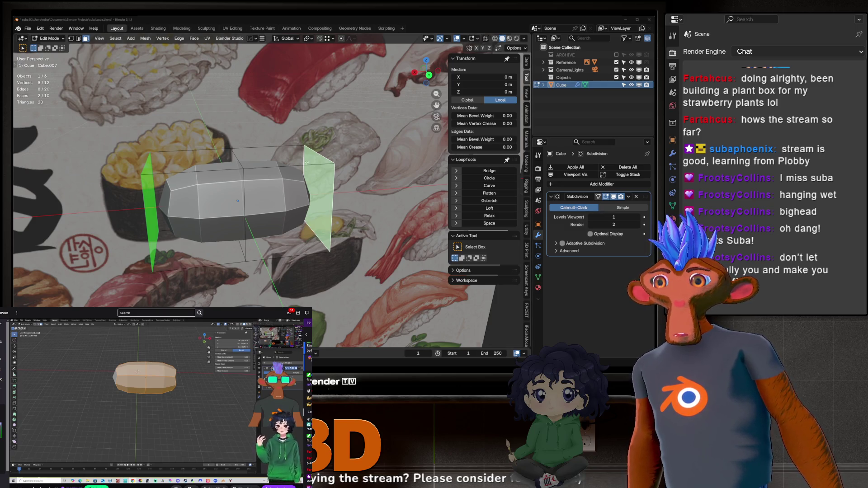
scroll(287, 238, "down", 4)
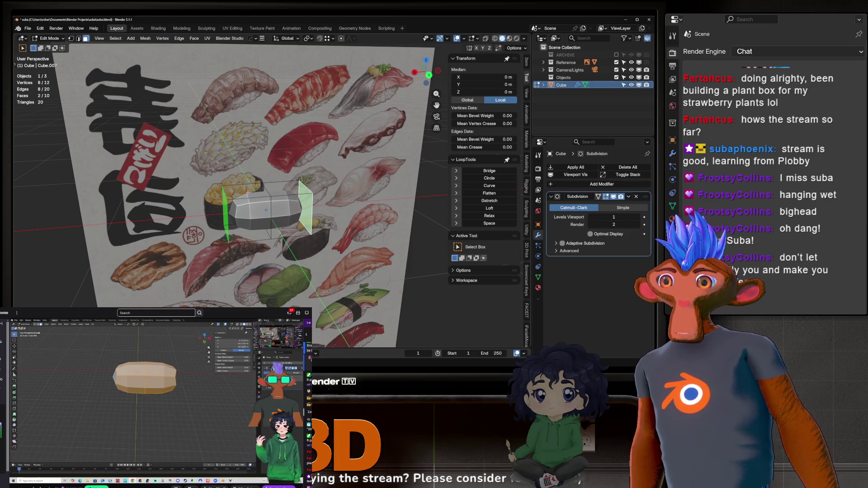
Undo the end-face edits, separate the top faces into their own object, and select it.
key("ctrl+z")
key("ctrl+z")
key("p")
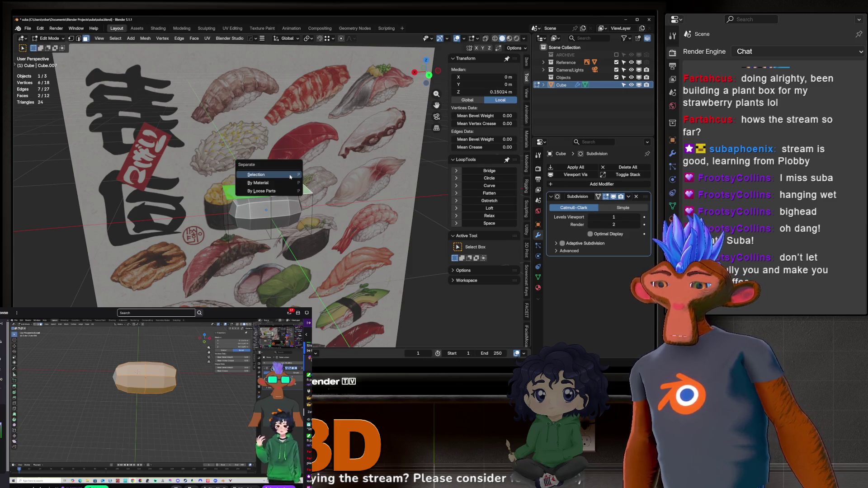
left_click(272, 179)
key("Tab")
left_click(290, 198)
left_click(290, 198)
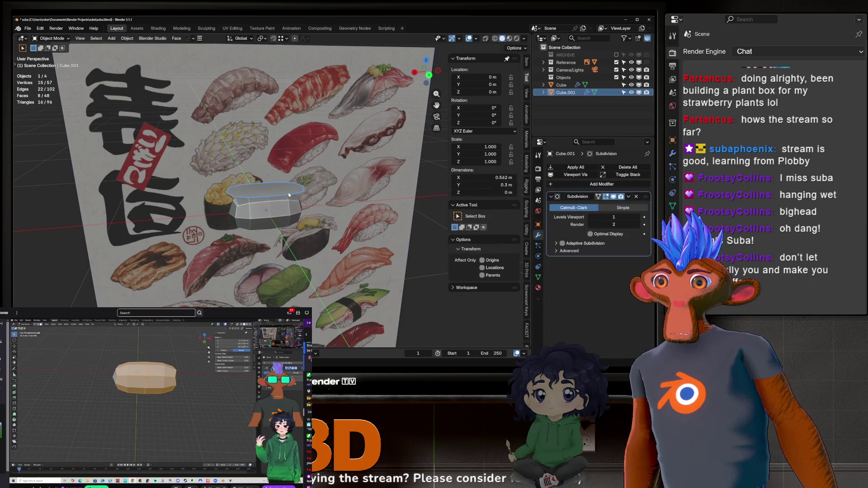
Raise the separated top piece's faces along Z, then move the piece down onto the block.
key("Tab")
key("g")
key("z")
left_click(291, 180)
key("Tab")
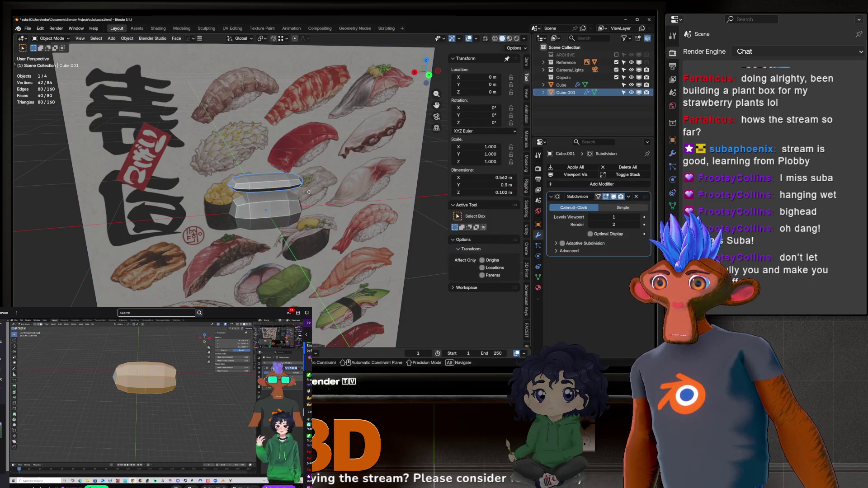
key("g")
key("z")
left_click(271, 204)
Delete the separated top piece and view the whole sushi reference.
scroll(269, 206, "up", 1)
scroll(269, 206, "up", 1)
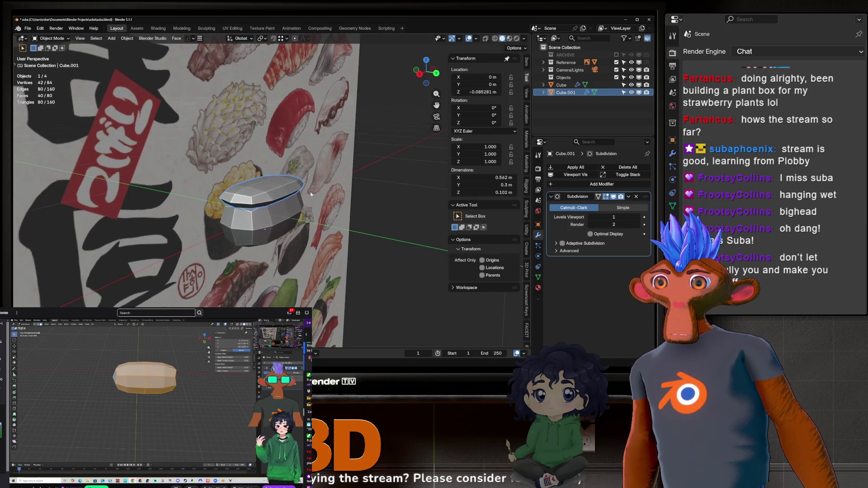
key("Delete")
scroll(269, 210, "down", 3)
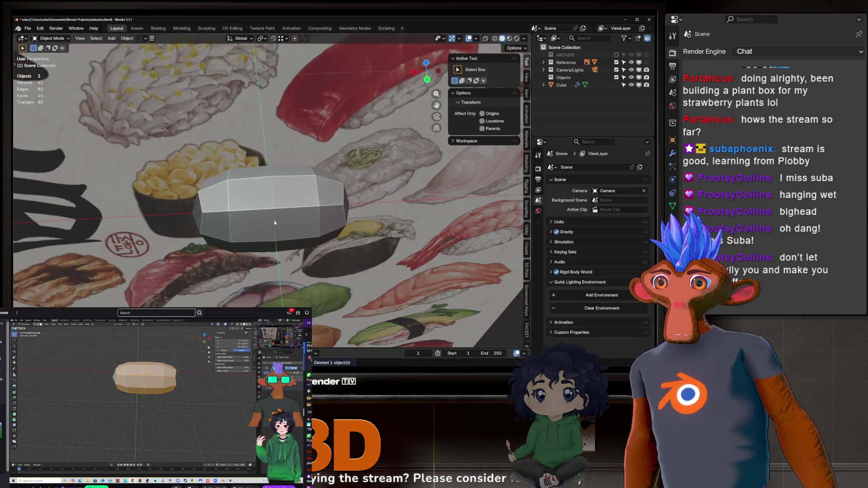
mouse_move(277, 222)
middle_mouse_down()
mouse_move(273, 178)
mouse_move(406, 178)
mouse_move(177, 178)
mouse_move(326, 235)
mouse_move(228, 224)
middle_mouse_up()
scroll(326, 235, "up", 4)
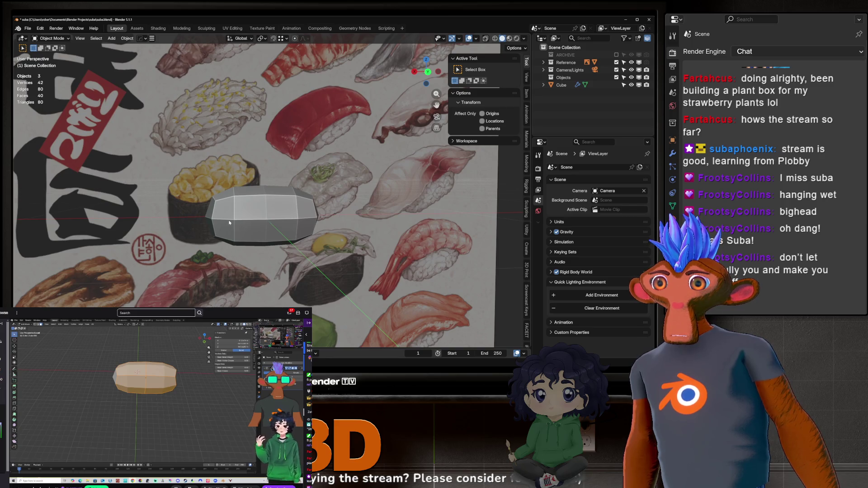
Select the rice block, scale up its top face, and return to Object Mode.
left_click(232, 217)
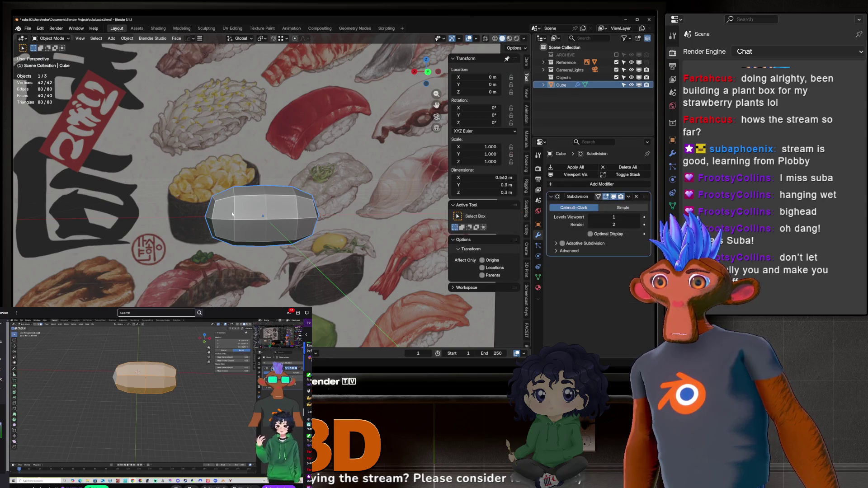
mouse_move(245, 219)
middle_mouse_down()
mouse_move(246, 290)
mouse_move(106, 185)
mouse_move(234, 214)
mouse_move(182, 219)
middle_mouse_up()
middle_click_drag(260, 217, 267, 208)
key("Tab")
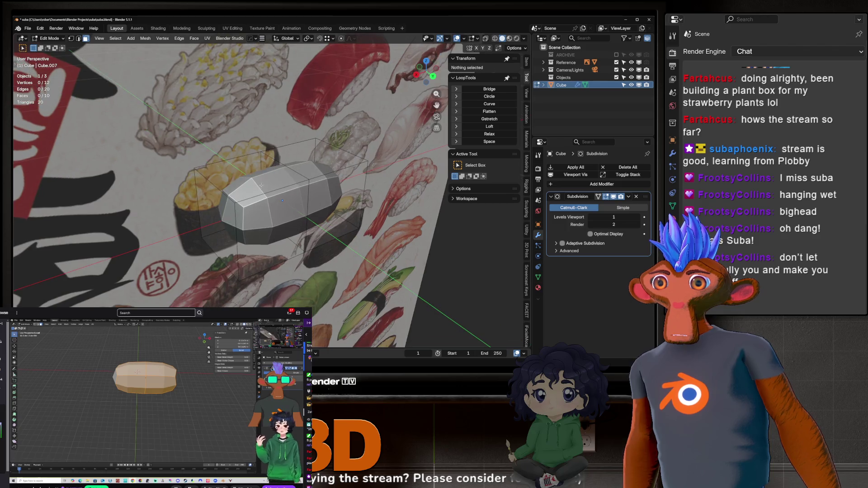
left_click(276, 189)
key("s")
left_click(311, 178)
key("Tab")
middle_click_drag(311, 178, 317, 190)
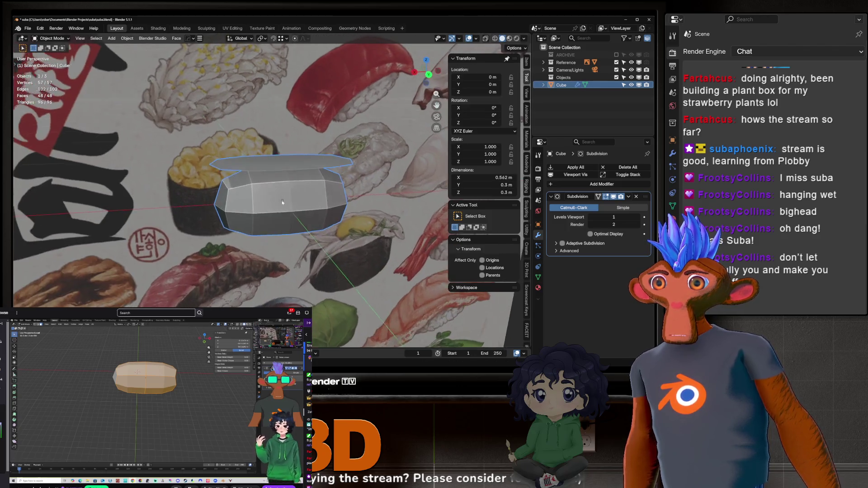
Add a Solidify modifier above Subdivision with 0.19 m thickness, then undo it.
left_click(602, 184)
mouse_move(568, 207)
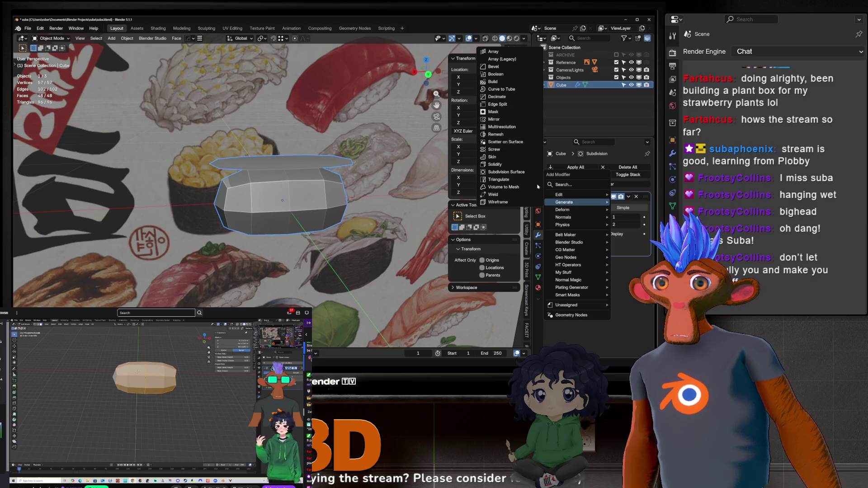
left_click(502, 164)
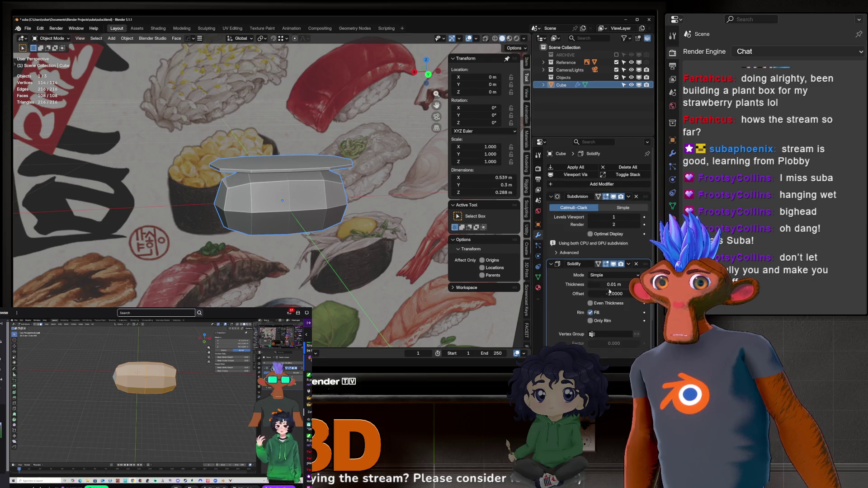
left_click_drag(596, 264, 595, 186)
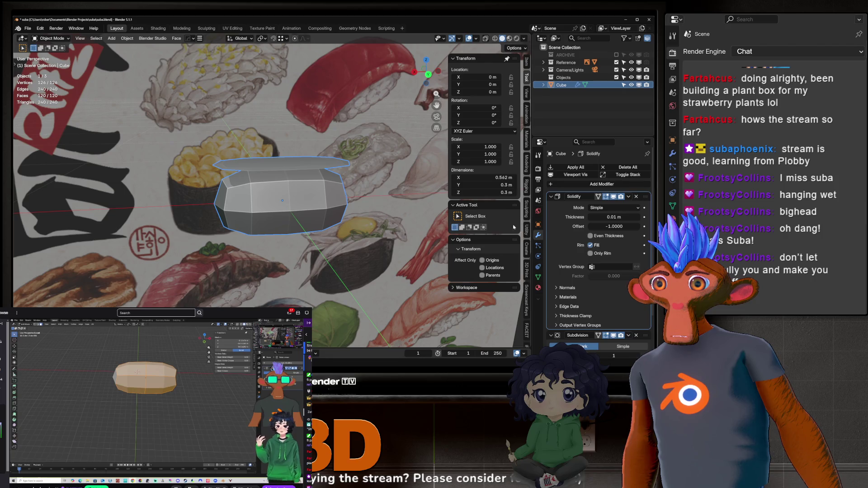
left_click_drag(611, 217, 636, 217)
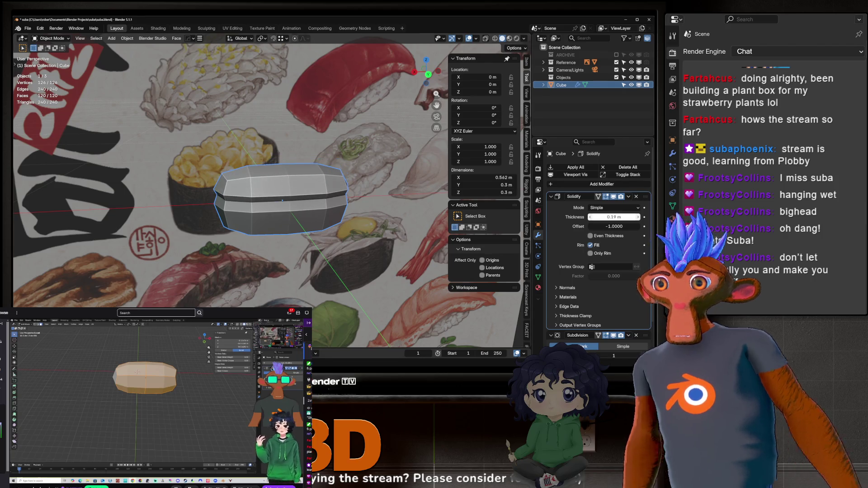
mouse_move(316, 190)
middle_mouse_down()
mouse_move(351, 170)
mouse_move(364, 197)
middle_mouse_up()
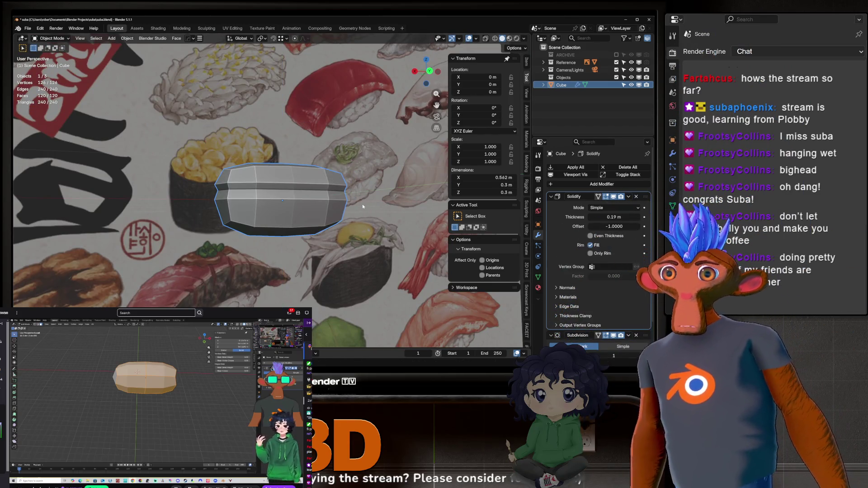
key("ctrl+z")
key("ctrl+z")
key("ctrl+z")
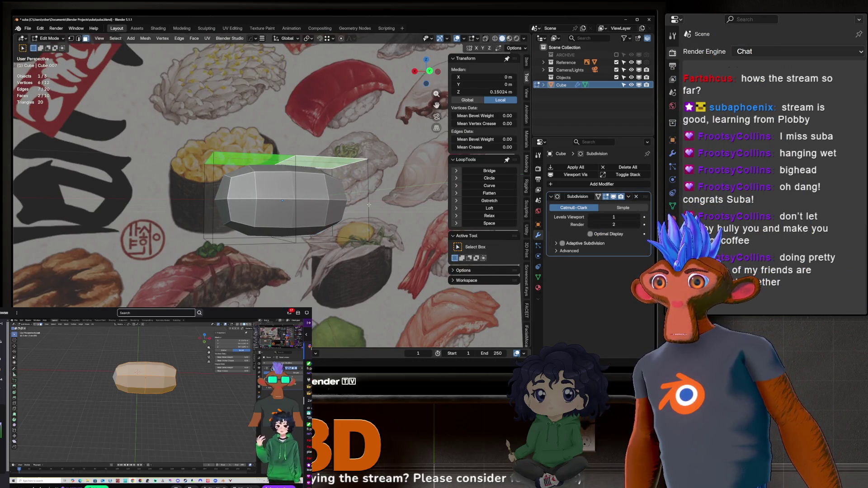
Leave Edit Mode and orbit around the rice block to inspect it.
middle_click_drag(369, 204, 268, 196)
key("Tab")
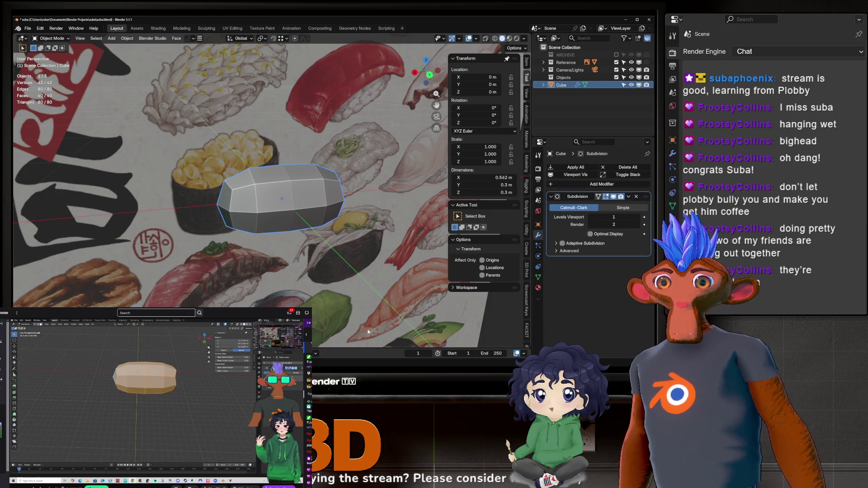
mouse_move(368, 332)
middle_mouse_down()
mouse_move(325, 271)
mouse_move(353, 215)
mouse_move(270, 221)
mouse_move(249, 211)
middle_mouse_up()
middle_click_drag(265, 170, 277, 210)
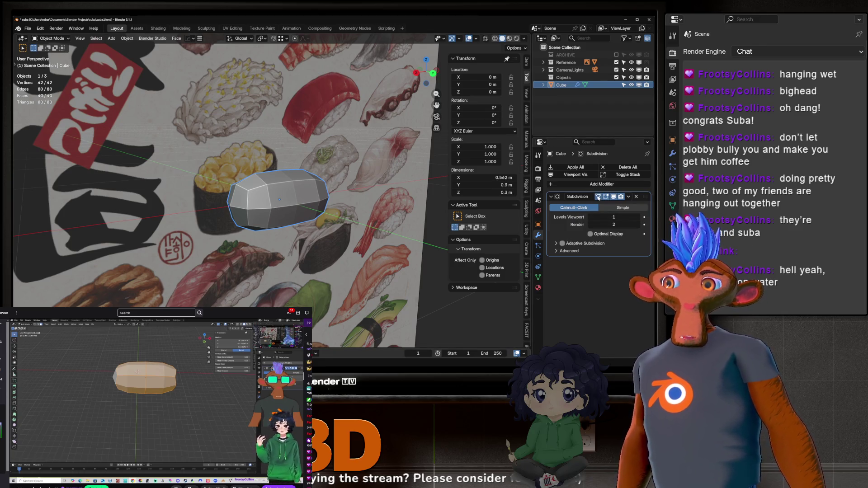
In Edit Mode, toggle the Subdivision modifier's On Cage display off and back on.
key("Tab")
scroll(260, 196, "up", 3)
middle_click_drag(259, 196, 258, 232)
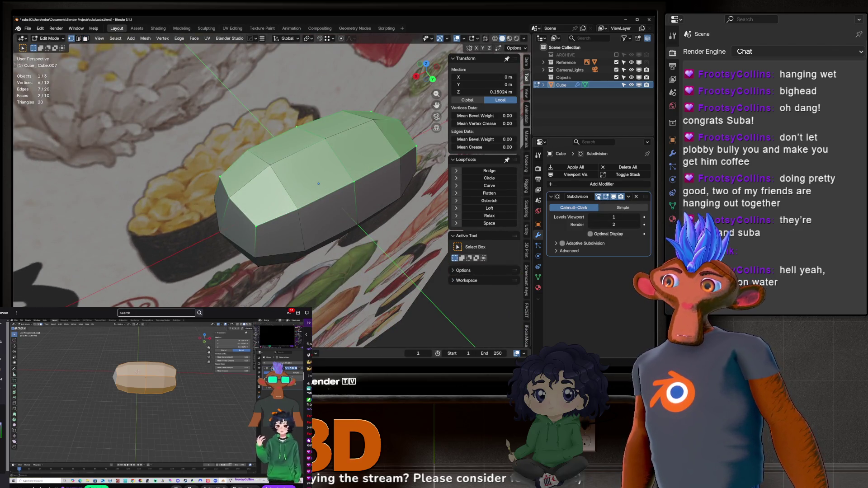
left_click(598, 196)
mouse_move(280, 190)
middle_mouse_down()
mouse_move(253, 236)
mouse_move(257, 205)
mouse_move(303, 212)
middle_mouse_up()
scroll(257, 205, "up", 4)
scroll(272, 201, "down", 2)
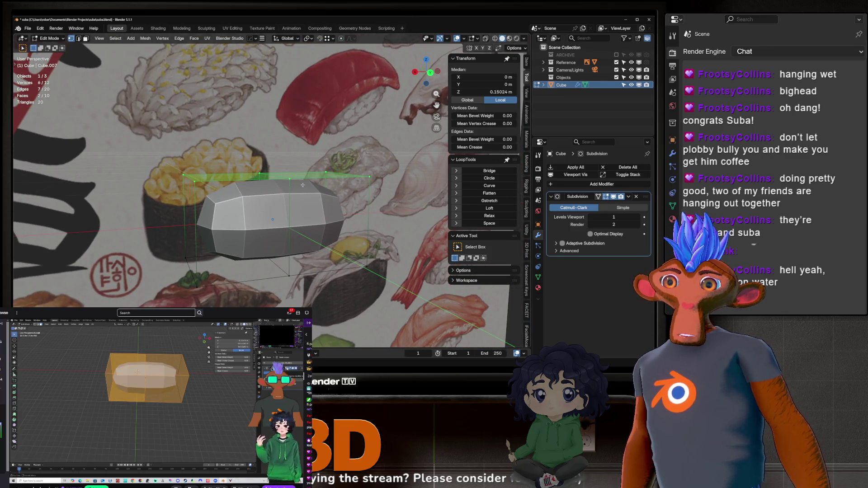
left_click(598, 196)
mouse_move(289, 212)
middle_mouse_down()
mouse_move(257, 219)
mouse_move(273, 245)
middle_mouse_up()
scroll(256, 219, "up", 3)
Click through the block's top, side and lower front faces to inspect them.
left_click(257, 184)
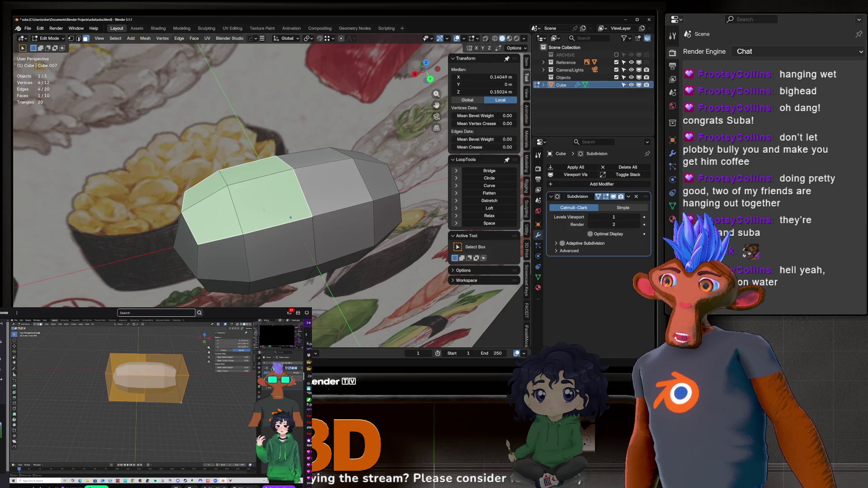
left_click(343, 178)
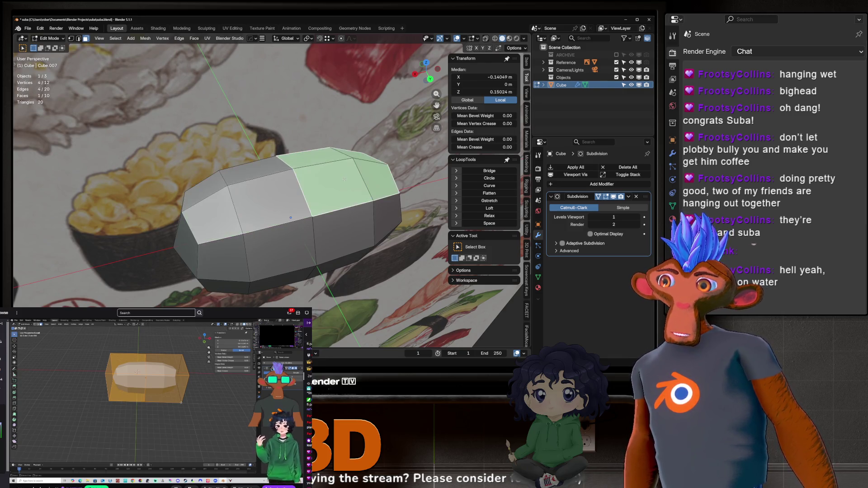
left_click(290, 261)
left_click(352, 244)
left_click(280, 258)
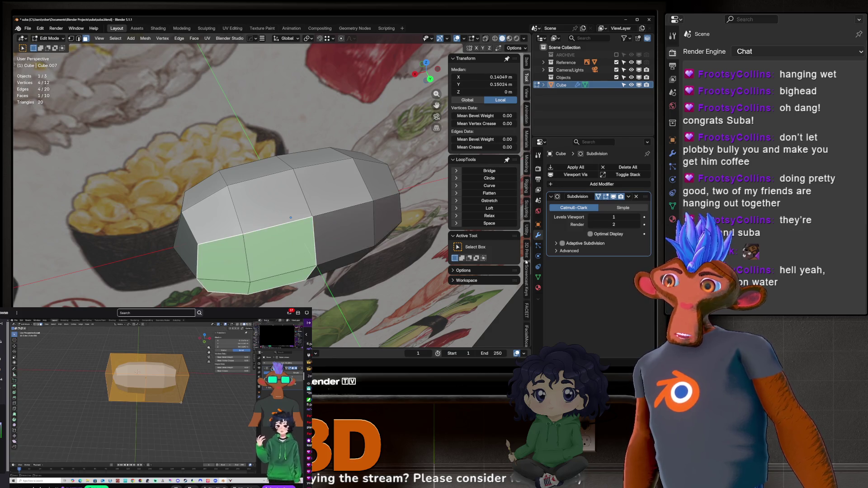
scroll(289, 217, "down", 5)
left_click(233, 183)
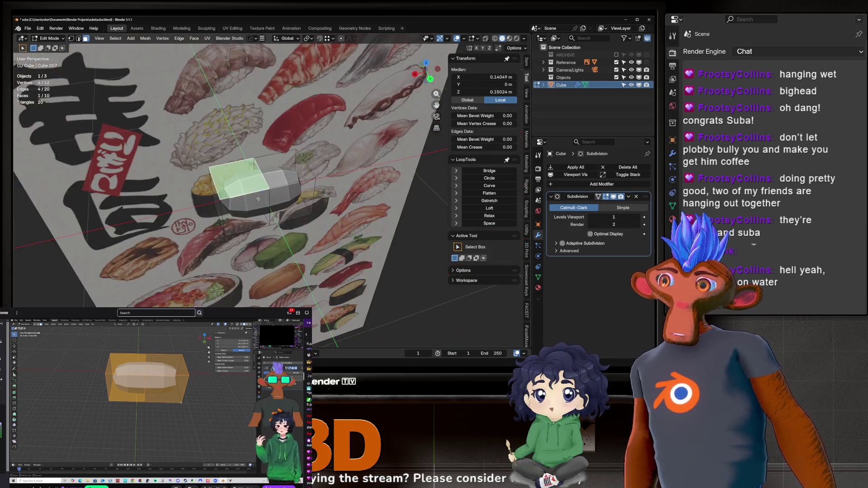
scroll(279, 205, "up", 4)
Toggle the cage display once more, then delete the Subdivision modifier in Object Mode.
key("Tab")
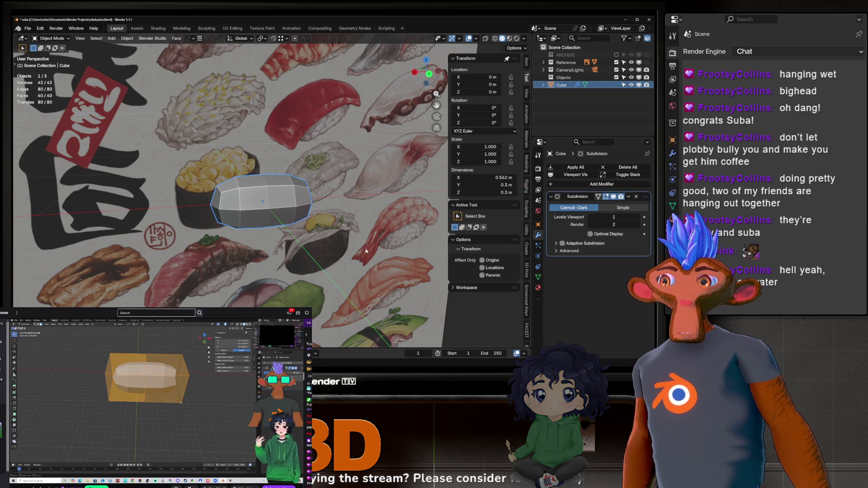
key("Tab")
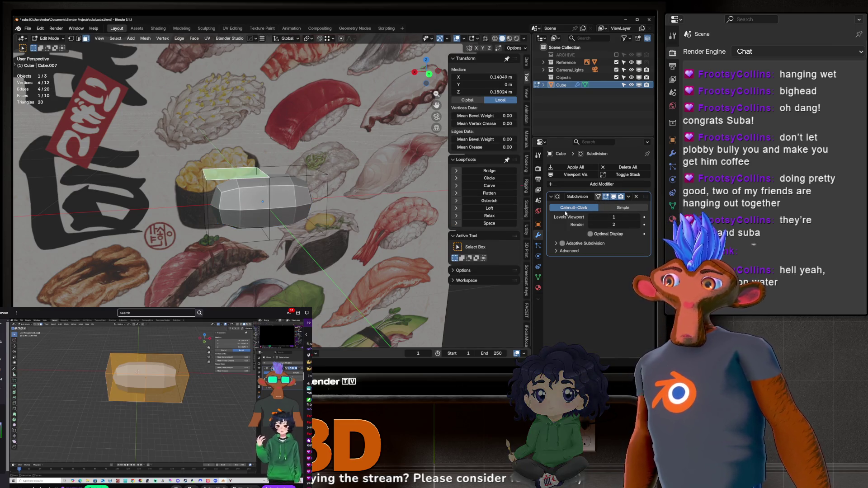
left_click(598, 197)
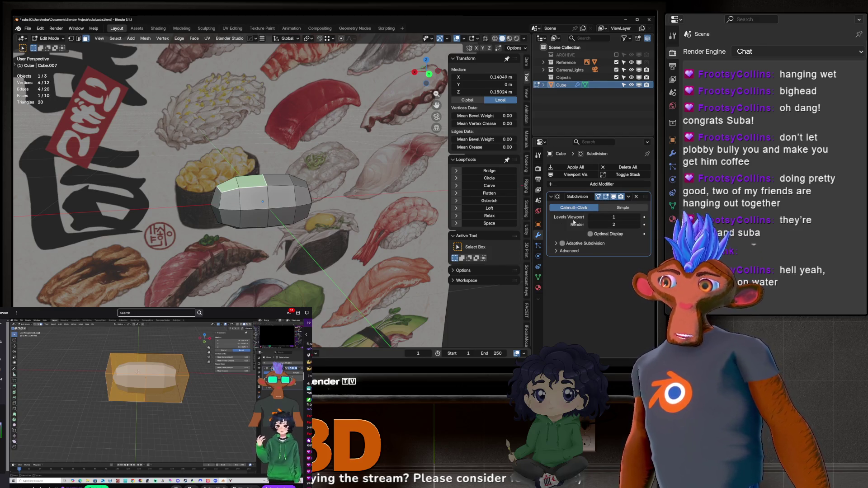
left_click(598, 197)
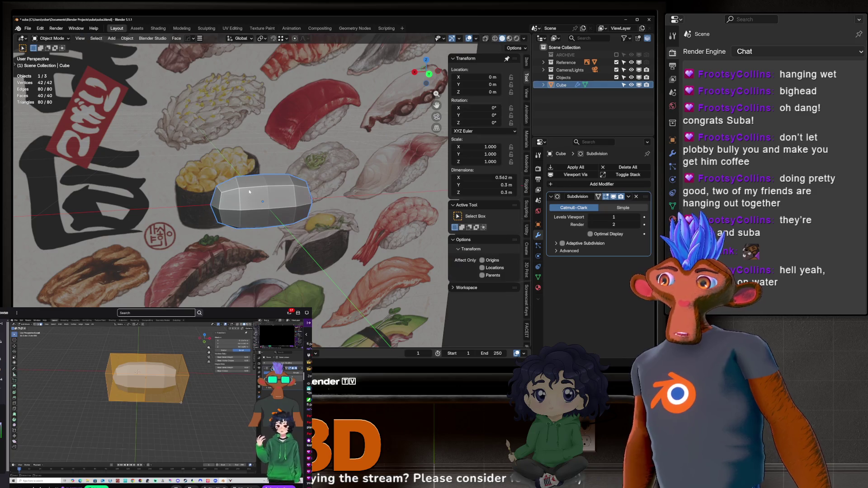
key("Tab")
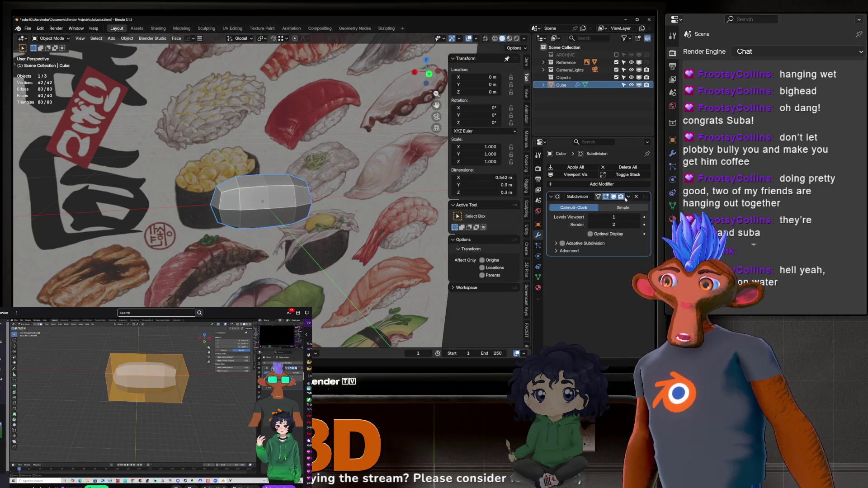
left_click(628, 198)
left_click(595, 205)
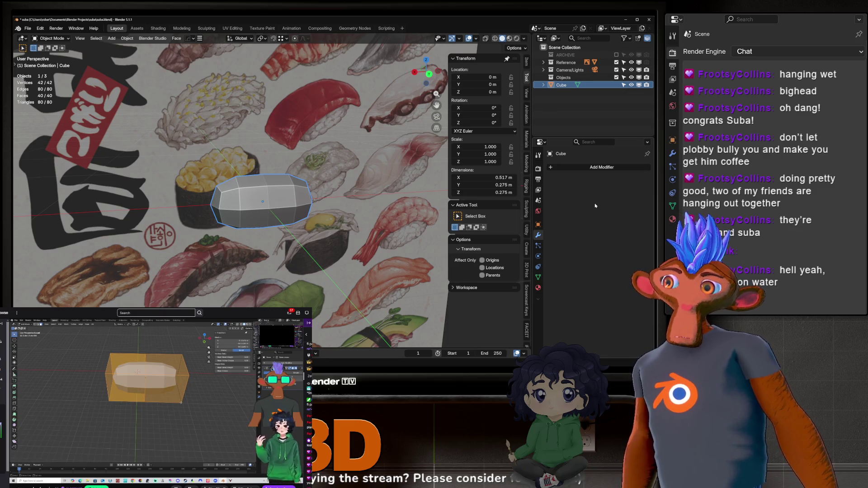
In Edit Mode, click through the top, side and end faces to inspect them.
key("Tab")
scroll(225, 190, "up", 3)
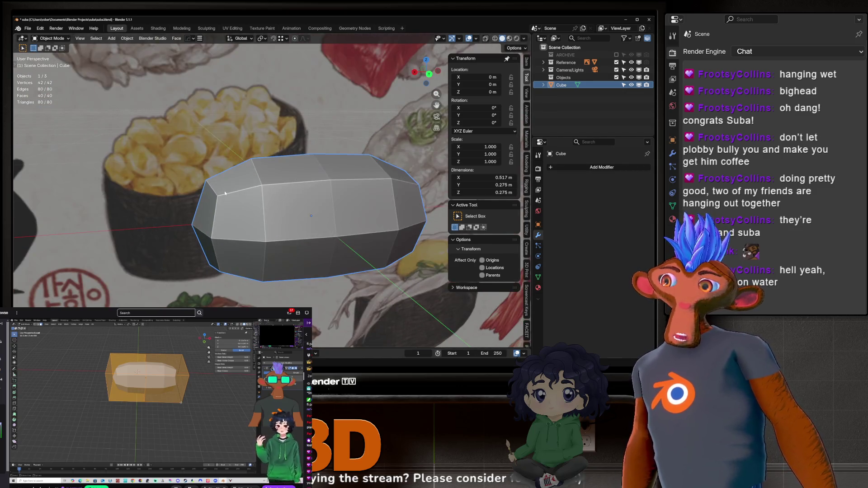
left_click(252, 178)
middle_click_drag(252, 178, 347, 221)
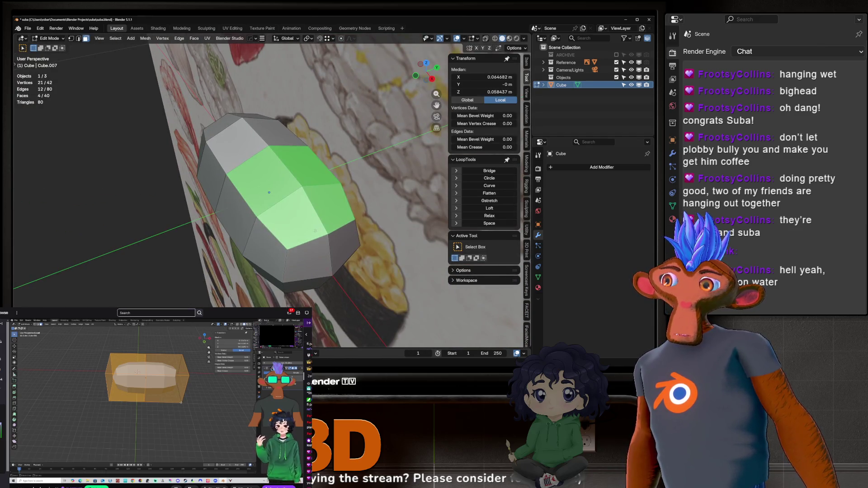
left_click(315, 231)
left_click(265, 180)
left_click(315, 217, "shift")
left_click(315, 217, "shift")
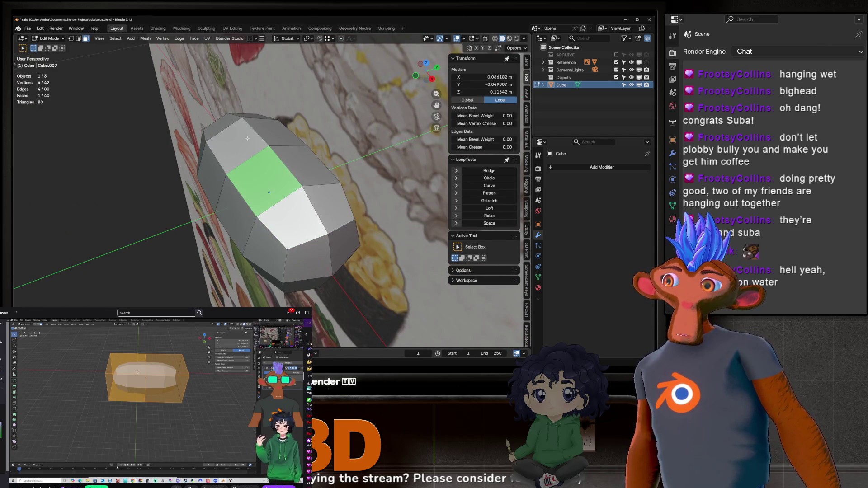
left_click(247, 137)
mouse_move(247, 138)
middle_mouse_down()
mouse_move(335, 208)
mouse_move(266, 166)
middle_mouse_up()
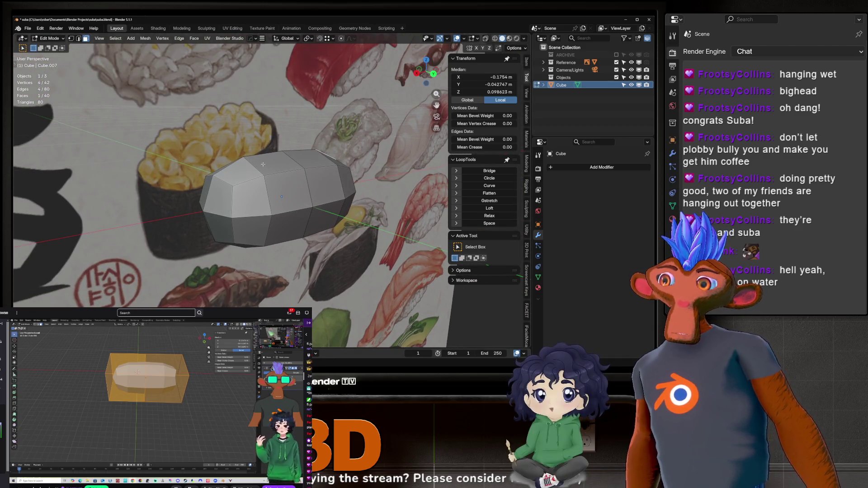
Return to Object Mode and bring back Subdivision at level 1 with Ctrl+1.
key("Tab")
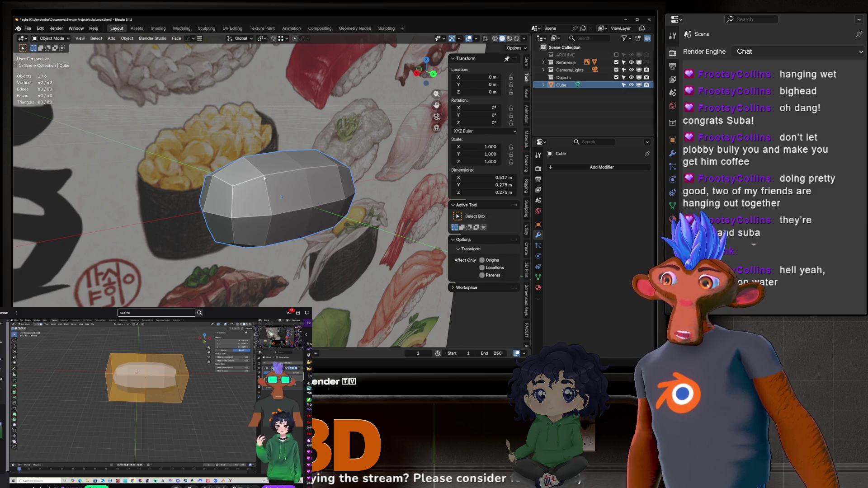
key("Tab")
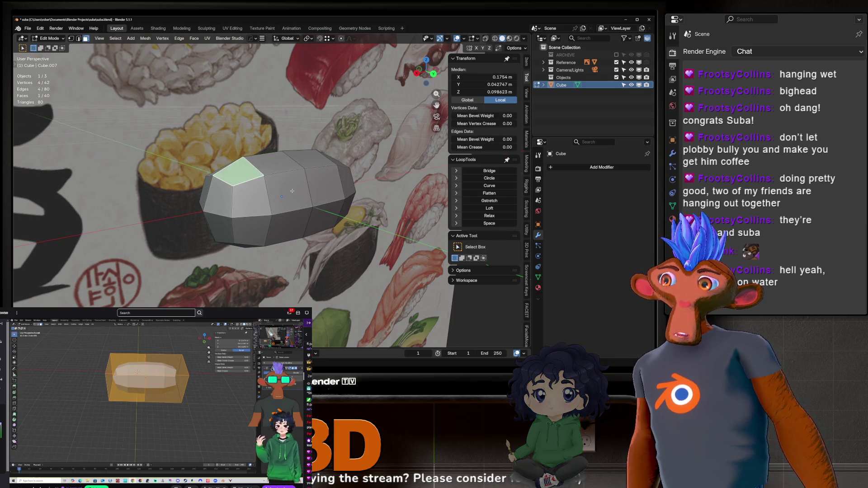
key("Tab")
key("ctrl+1")
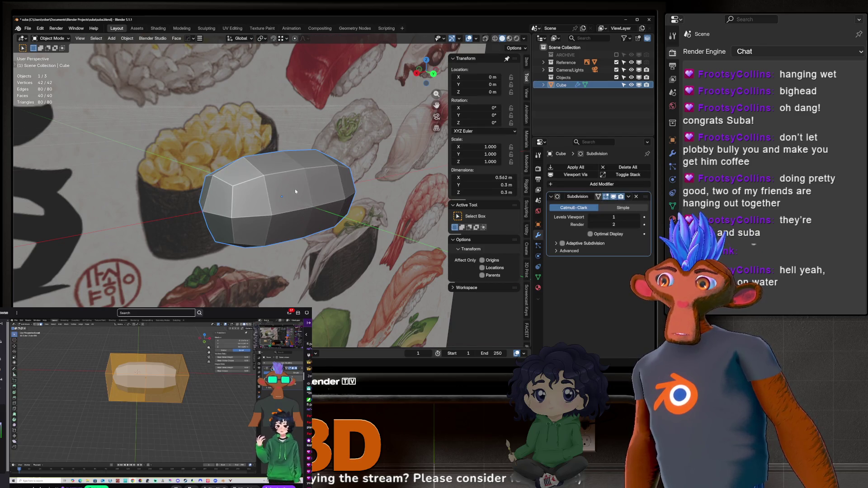
In Edit Mode, show the cage on the smoothed surface and select the top faces.
key("Tab")
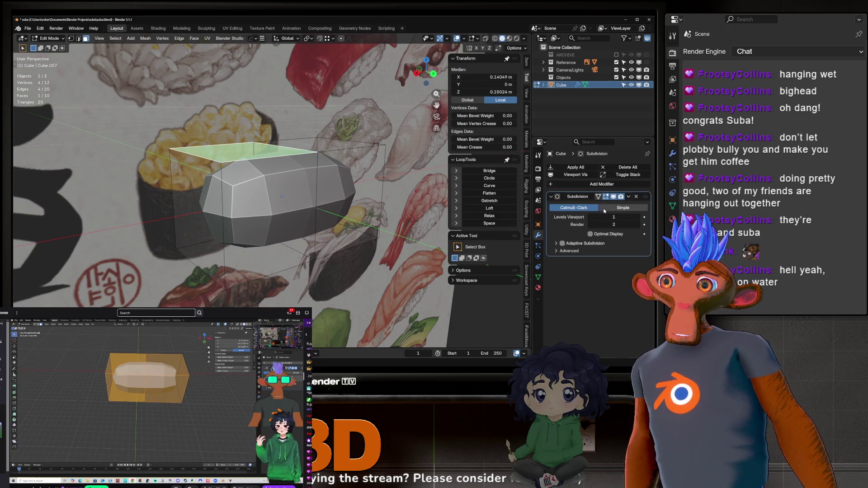
left_click(598, 196)
middle_click_drag(316, 194, 273, 179)
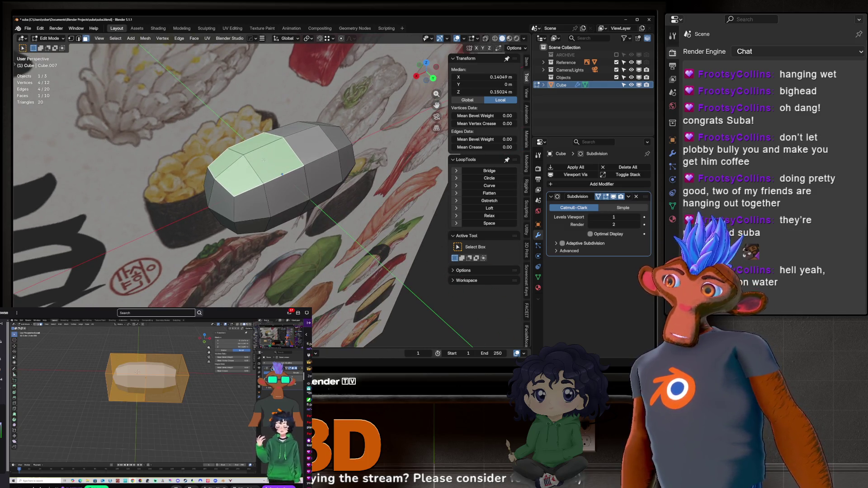
left_click(307, 140)
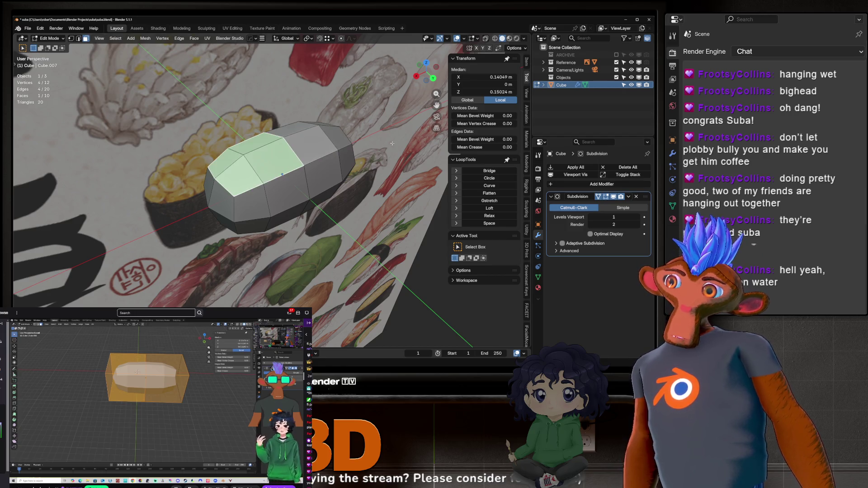
mouse_move(314, 167)
middle_mouse_down()
mouse_move(145, 145)
mouse_move(290, 156)
mouse_move(253, 149)
mouse_move(272, 145)
mouse_move(255, 181)
middle_mouse_up()
left_click(293, 156)
left_click(271, 144)
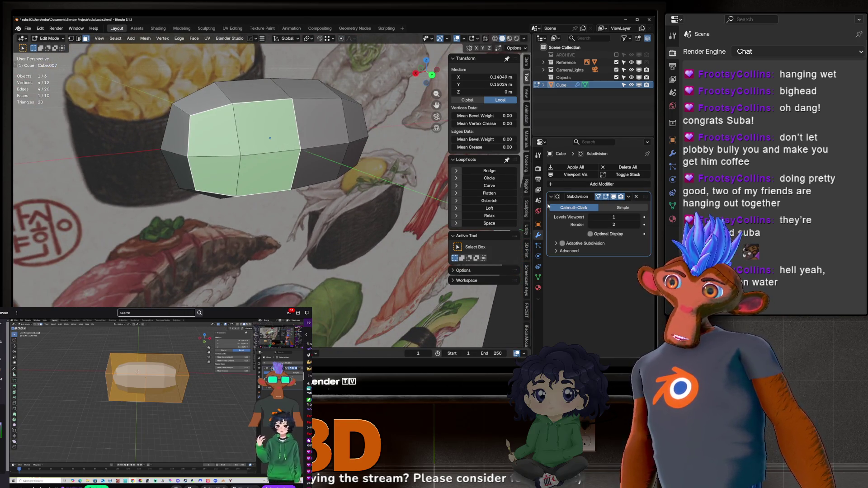
Show the unsmoothed cage over the subdivided mesh and select the right end face.
left_click(599, 198)
middle_click_drag(196, 108, 223, 201)
left_click(233, 168)
left_click(231, 164)
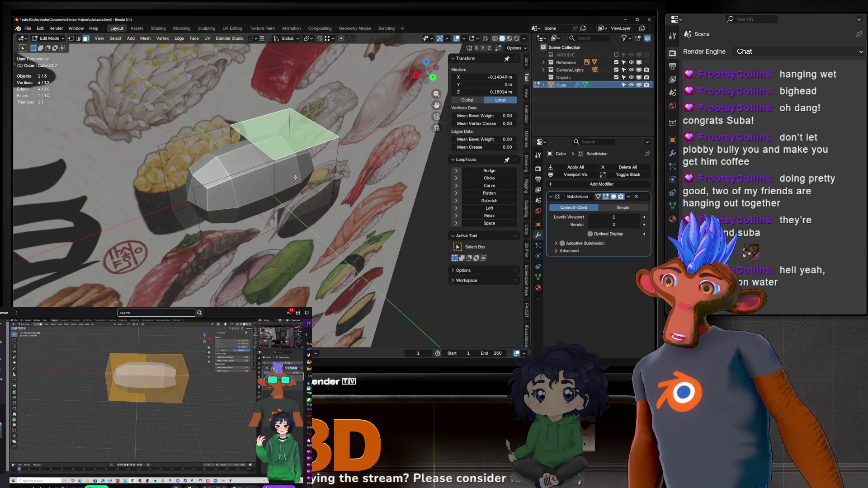
left_click(230, 160)
left_click(229, 157)
left_click(228, 155)
left_click(284, 136)
left_click(300, 182)
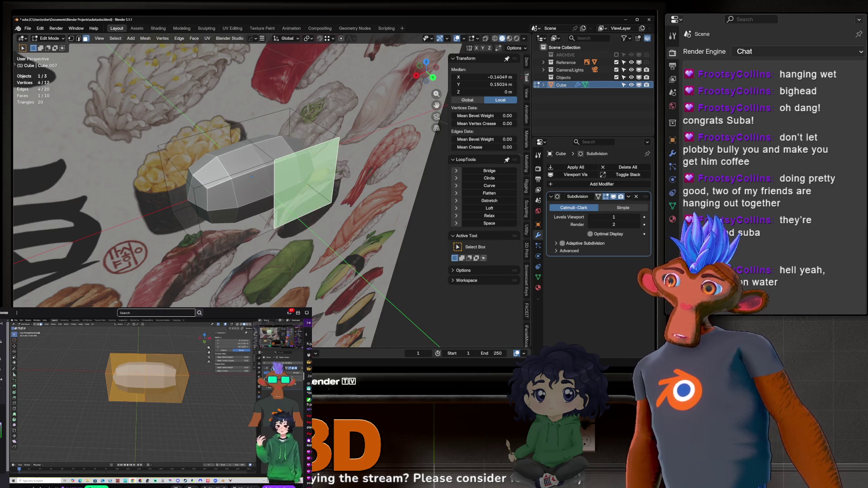
Pick a top edge in edge mode, cancel its move, and leave Edit Mode.
key("2")
left_click(260, 136)
key("g")
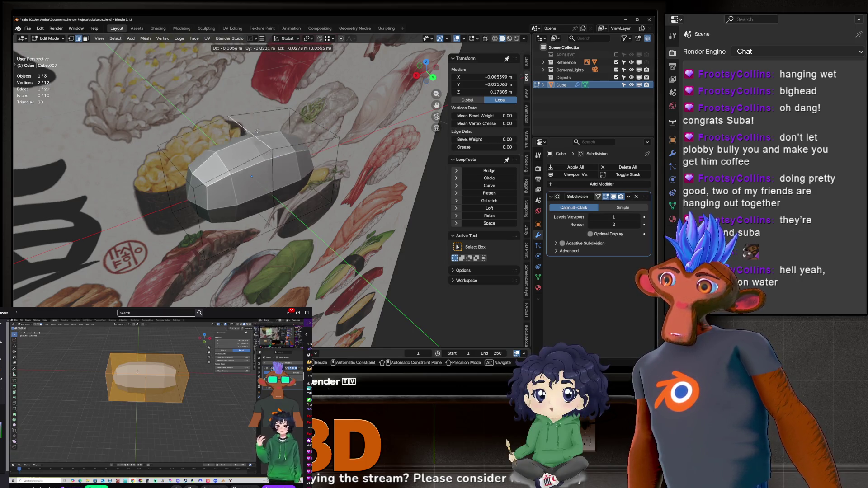
key("Escape")
middle_click_drag(266, 132, 221, 168)
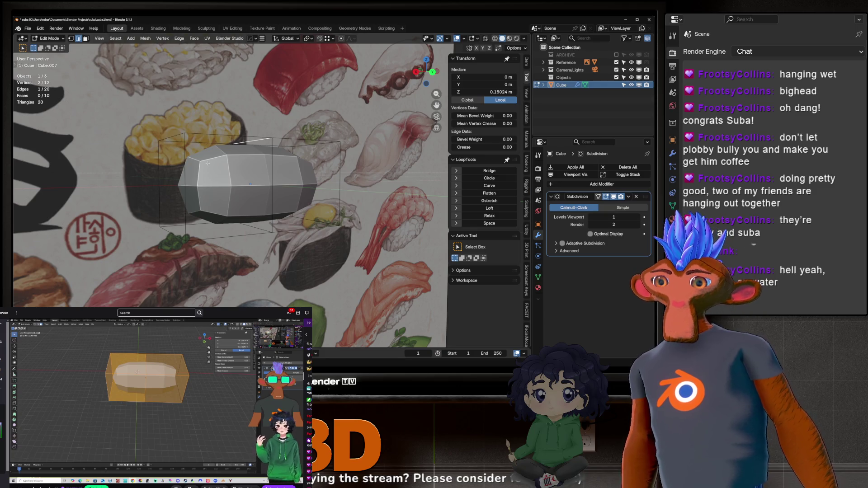
key("Tab")
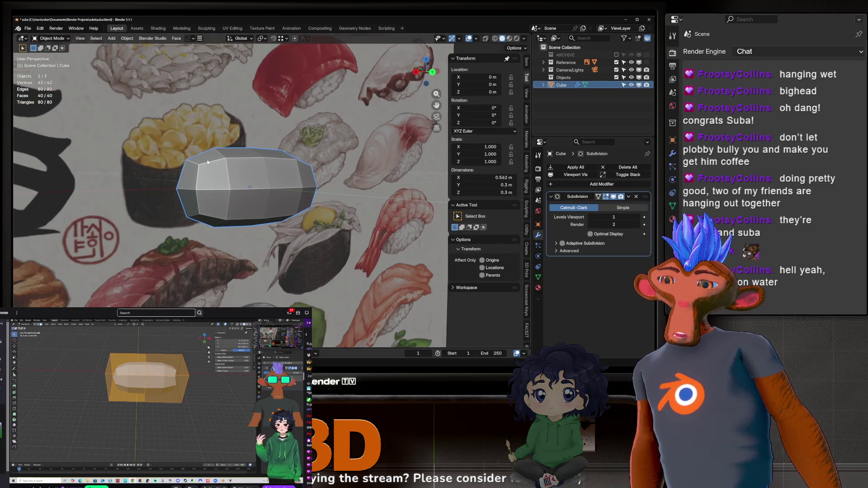
Re-enter Edit Mode and adjust the selection of the block's two end faces.
mouse_move(207, 162)
middle_mouse_down()
mouse_move(237, 170)
mouse_move(219, 185)
mouse_move(262, 178)
mouse_move(333, 194)
mouse_move(347, 182)
middle_mouse_up()
scroll(218, 184, "down", 2)
scroll(233, 174, "down", 3)
key("Tab")
left_click(333, 194, "shift")
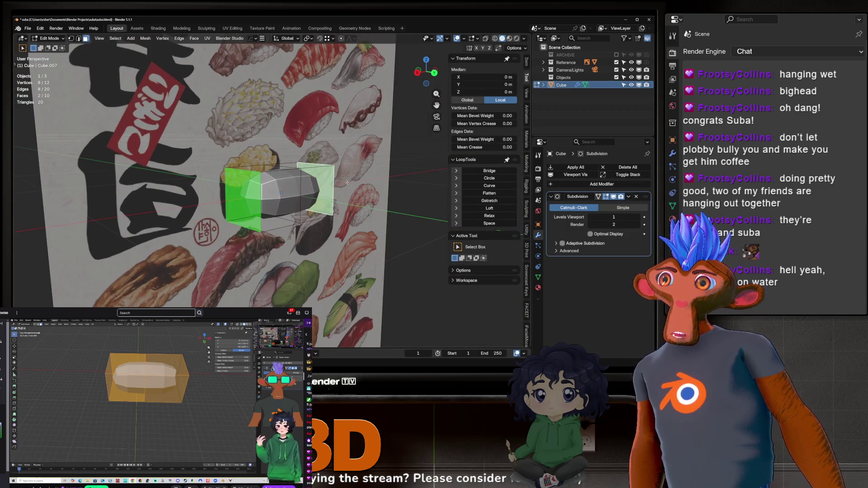
left_click(311, 39)
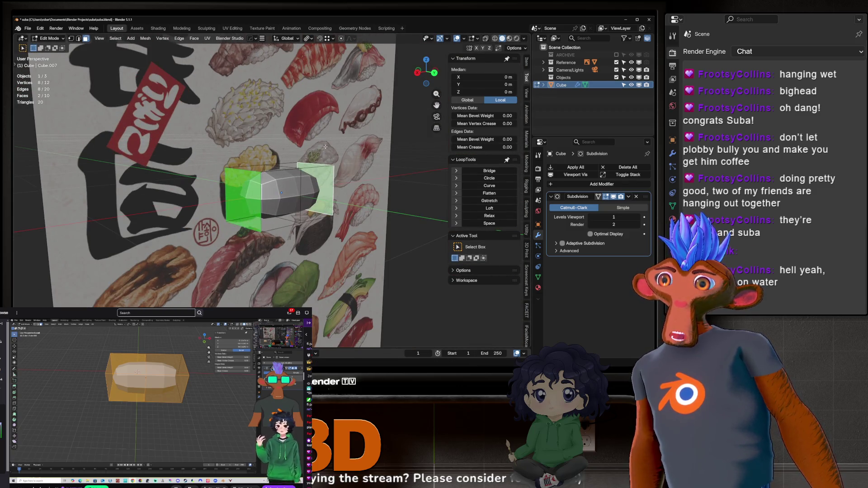
left_click(317, 185, "shift")
middle_click_drag(317, 185, 297, 173)
left_click(308, 39)
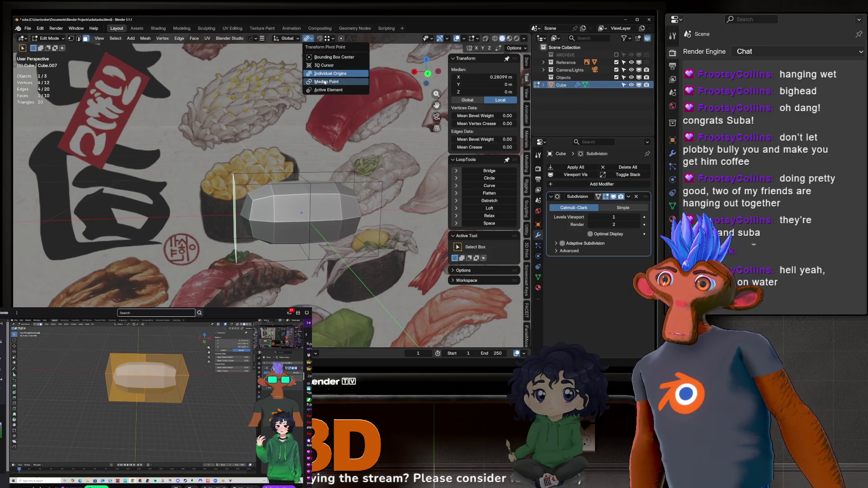
Set the transform pivot to Median Point and add the right end face to the selection.
left_click(326, 81)
middle_click_drag(346, 66, 329, 57, "shift")
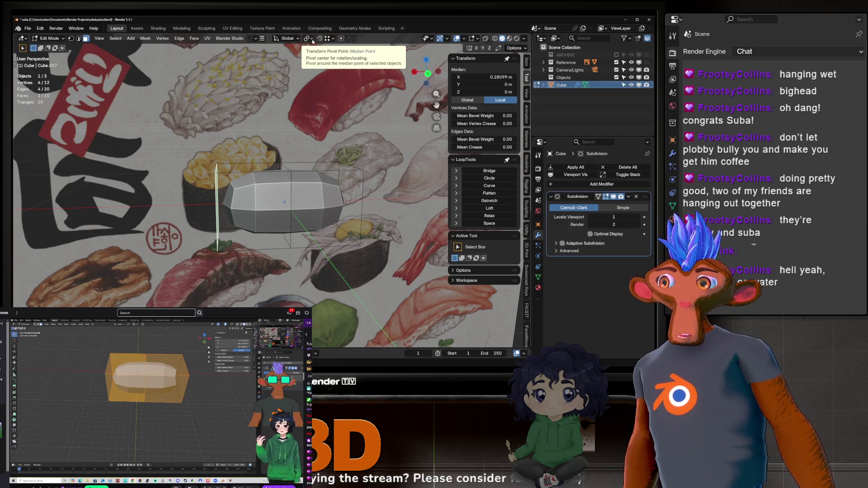
left_click(312, 40)
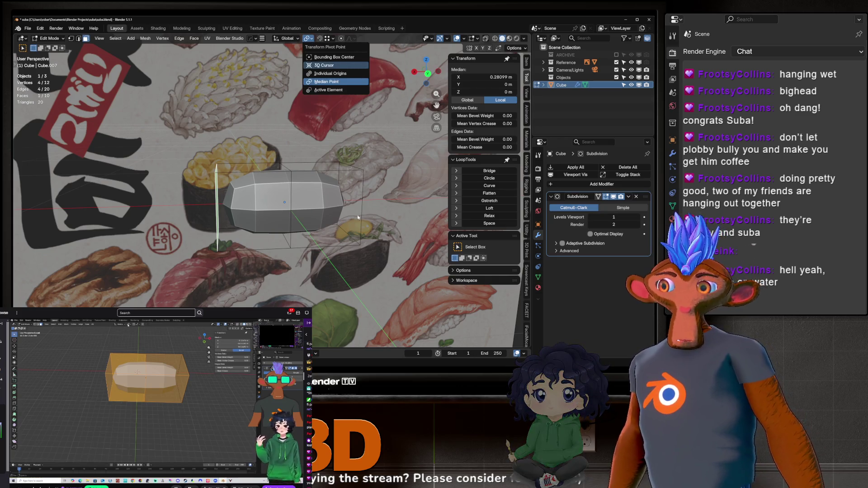
middle_click_drag(304, 198, 295, 183)
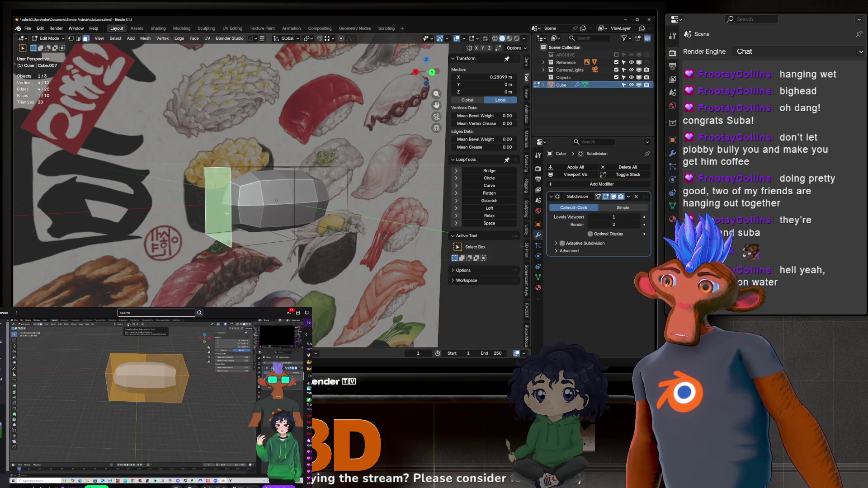
middle_click_drag(226, 213, 264, 224)
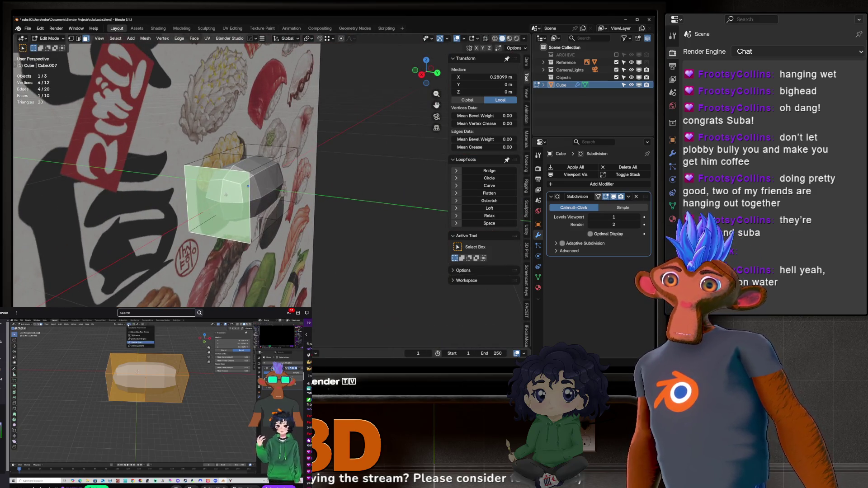
middle_click_drag(324, 192, 212, 188)
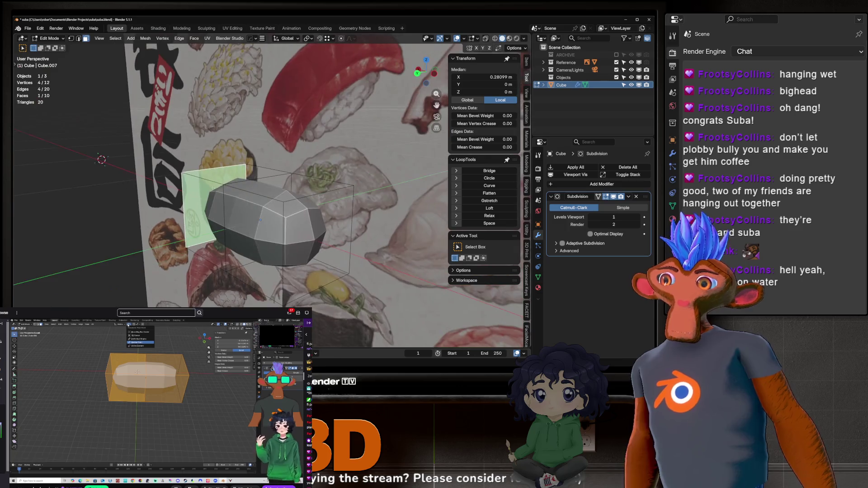
left_click(312, 228, "shift")
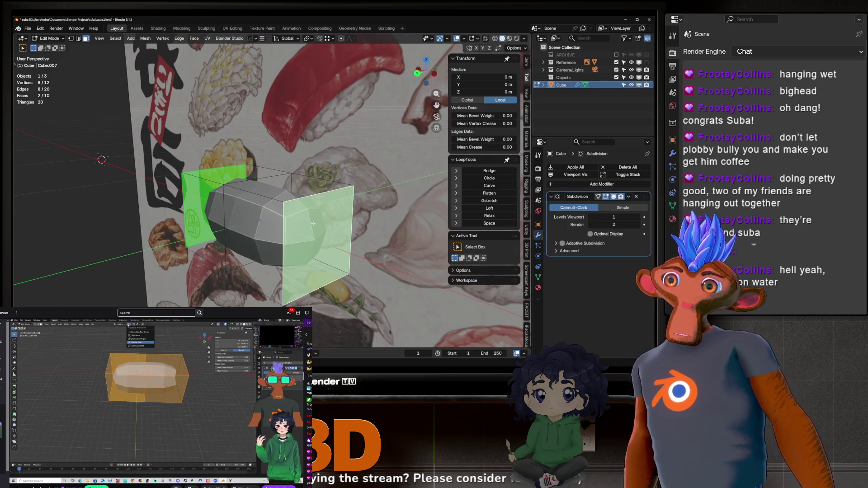
middle_click_drag(314, 222, 333, 193)
Scale the two end faces, then select the sushi reference image in Object Mode.
key("s")
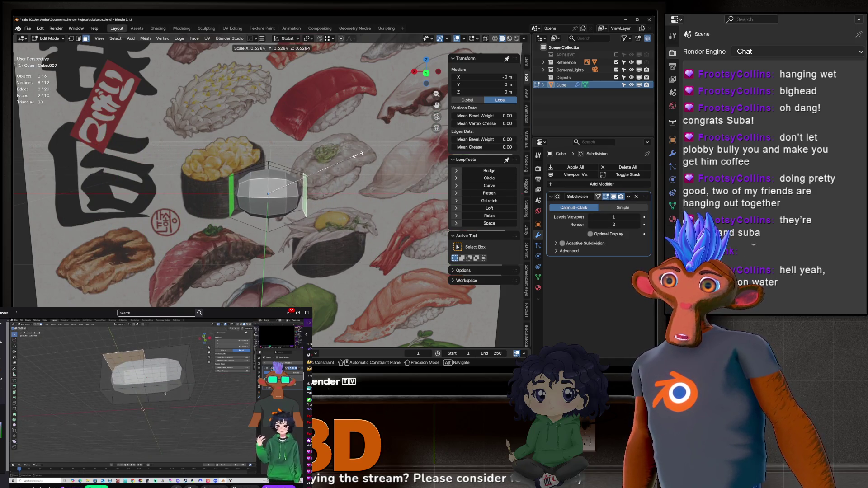
left_click(344, 156)
middle_click_drag(344, 156, 226, 172)
key("Tab")
left_click(343, 136)
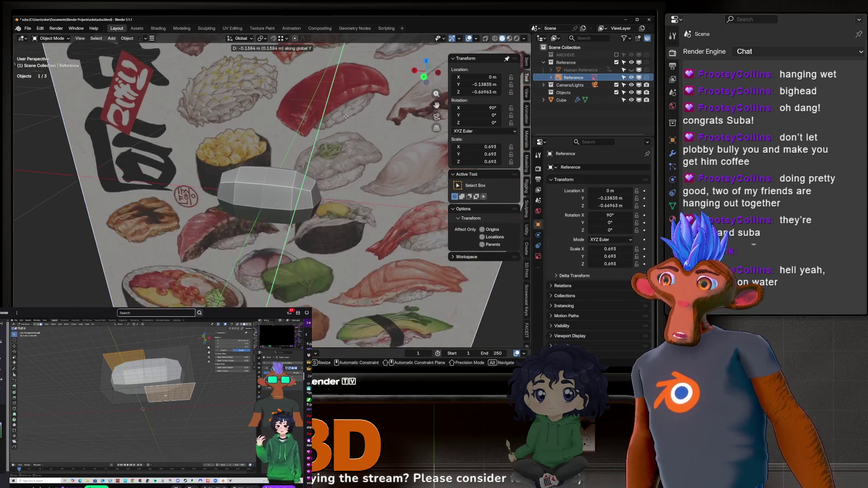
Move the sushi reference image along Y to about -3.79 m, behind the rice block.
key("g")
key("y")
left_click(461, 294)
middle_click_drag(461, 294, 343, 281)
Select the rice block, enter Edit Mode, and orbit until the reference stands behind it.
left_click(169, 98)
key("Tab")
scroll(169, 99, "up", 5)
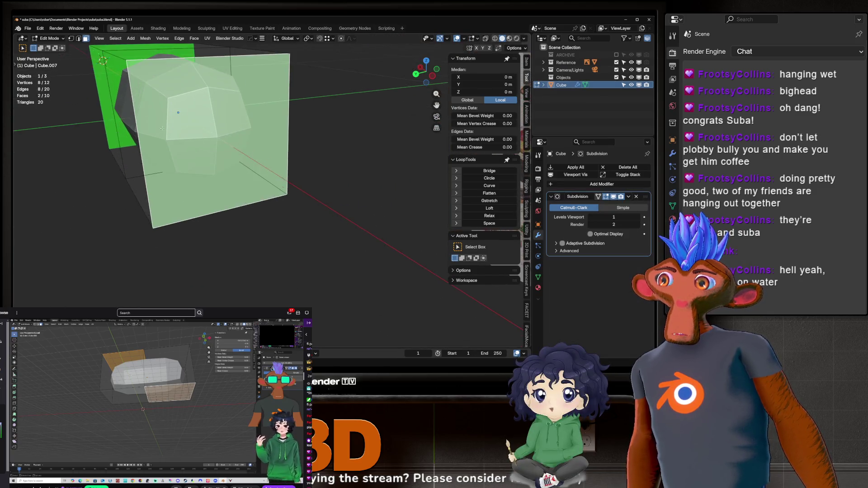
middle_click_drag(235, 172, 255, 182)
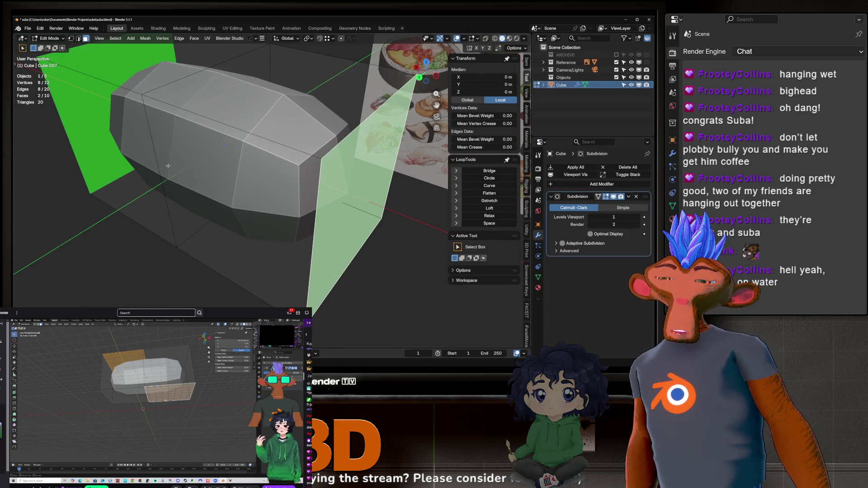
middle_click_drag(168, 161, 168, 158)
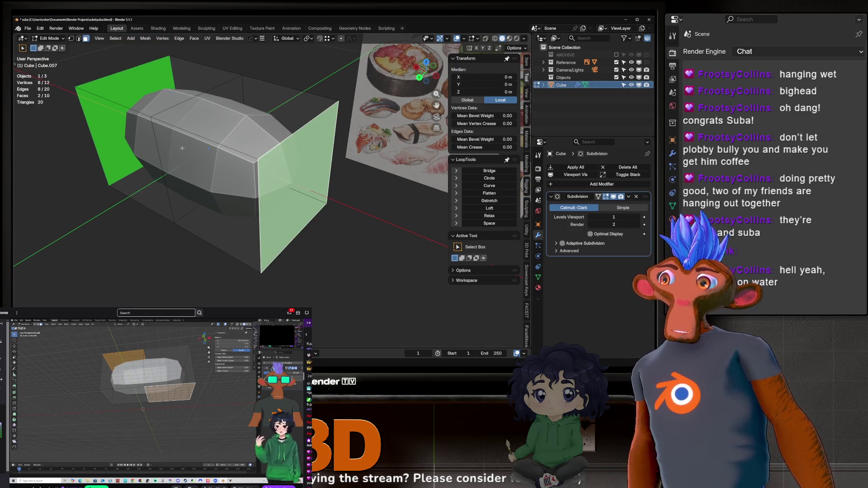
mouse_move(245, 126)
middle_mouse_down()
mouse_move(310, 131)
mouse_move(232, 128)
middle_mouse_up()
scroll(231, 127, "up", 4)
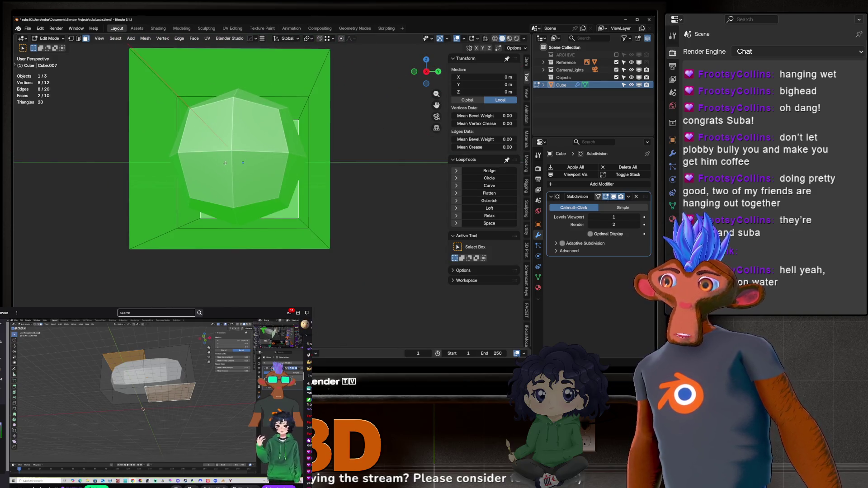
mouse_move(226, 161)
middle_mouse_down()
mouse_move(70, 161)
mouse_move(78, 197)
mouse_move(130, 165)
middle_mouse_up()
middle_click_drag(158, 128, 290, 233)
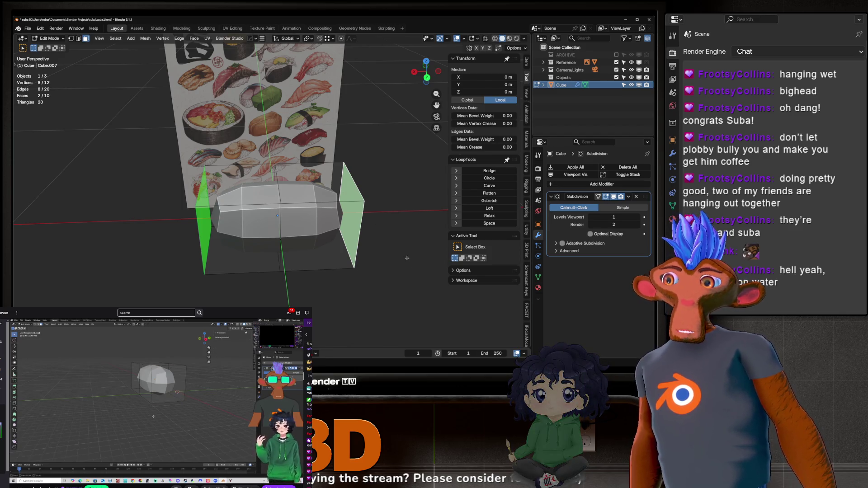
Turn the Subdivision modifier's Edit Mode display off, then back on.
left_click(605, 197)
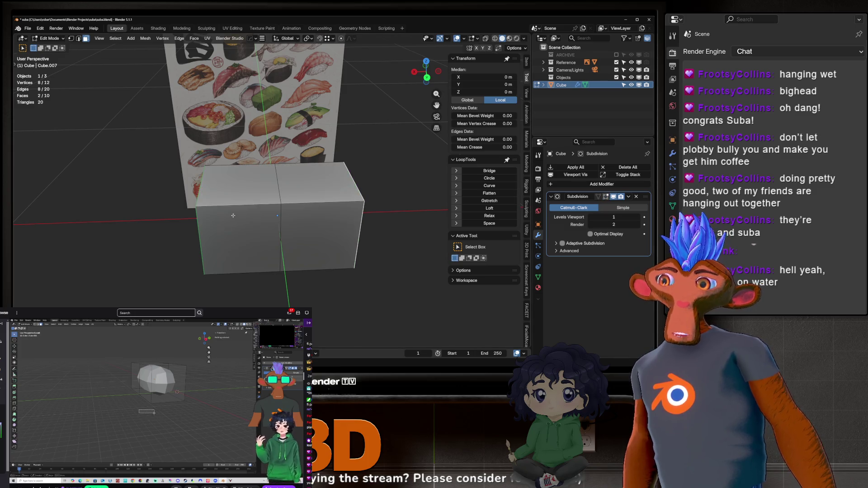
mouse_move(262, 186)
middle_mouse_down()
mouse_move(298, 190)
mouse_move(253, 195)
mouse_move(290, 176)
mouse_move(374, 248)
mouse_move(293, 237)
mouse_move(317, 235)
mouse_move(304, 250)
middle_mouse_up()
left_click(605, 198)
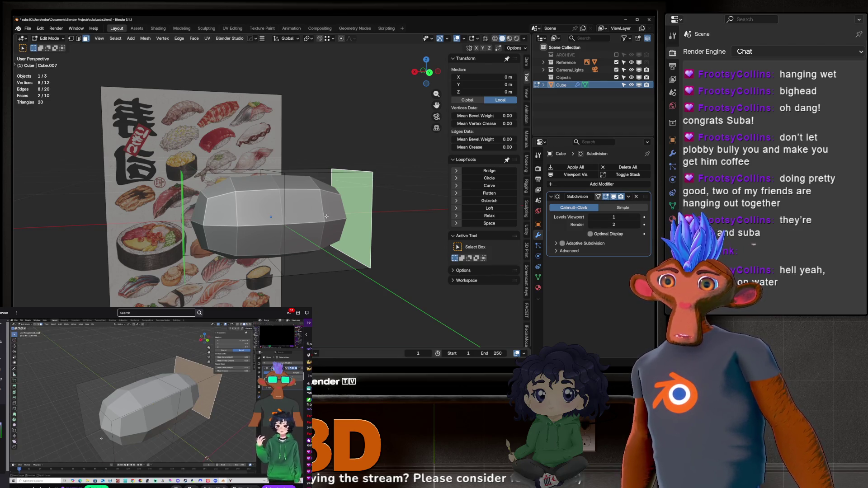
Scale the selected end faces of the rice block down to roughly 0.84.
middle_click_drag(290, 233, 281, 239)
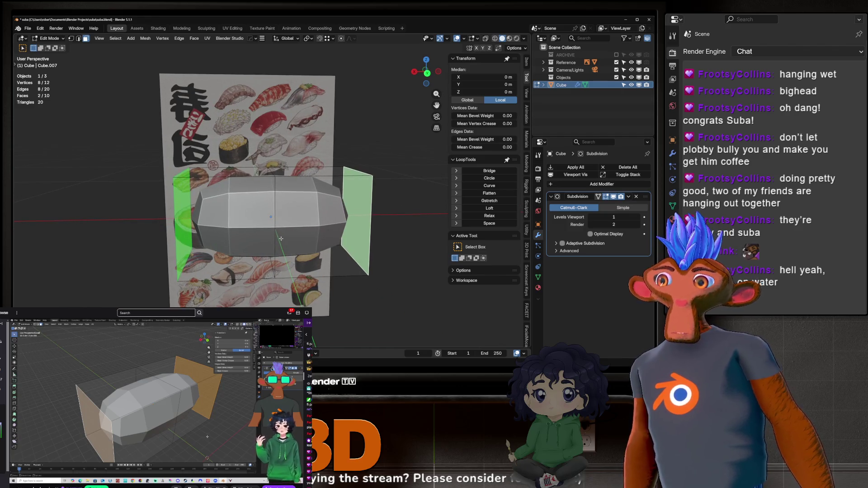
key("s")
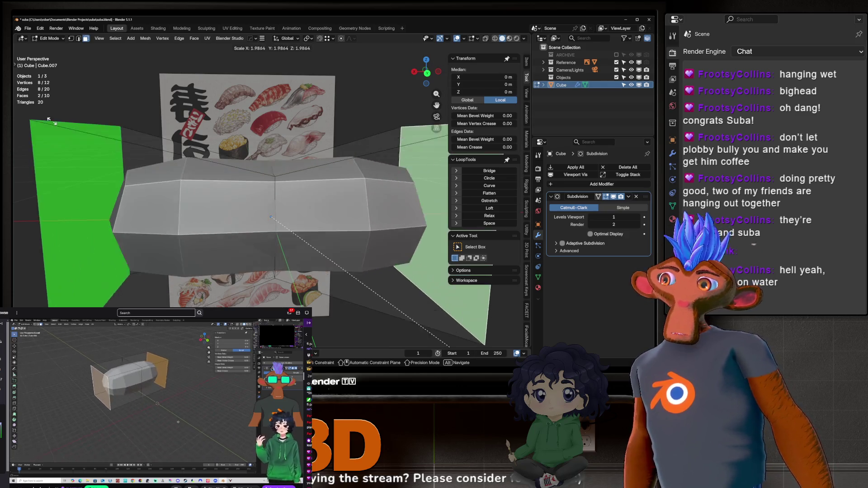
left_click(373, 45)
middle_click_drag(373, 45, 375, 237)
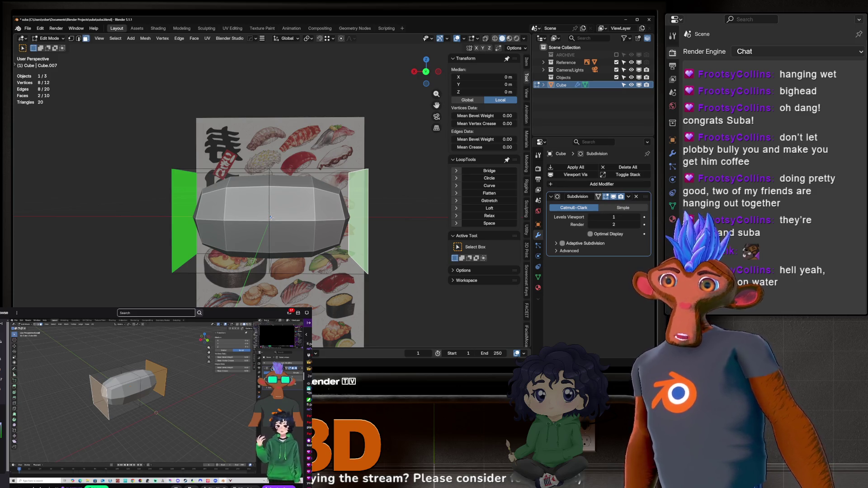
Keep Median Point as the pivot and try another end-face scale, cancelling it.
left_click(309, 39)
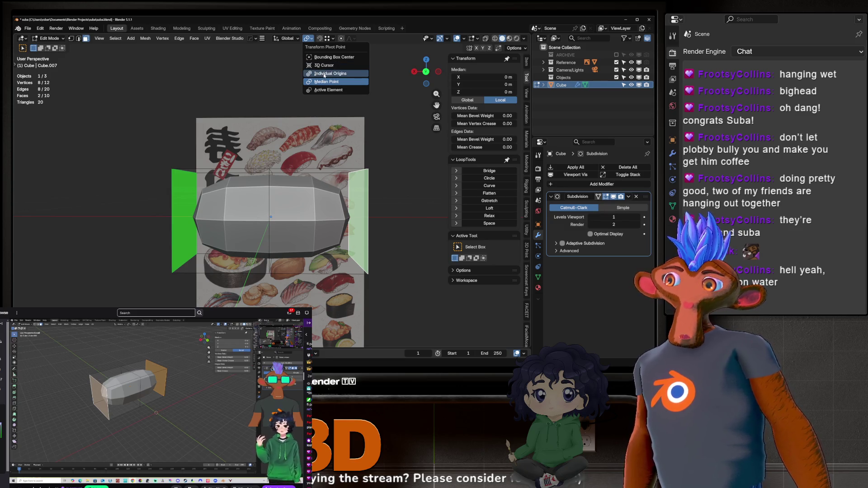
left_click(323, 81)
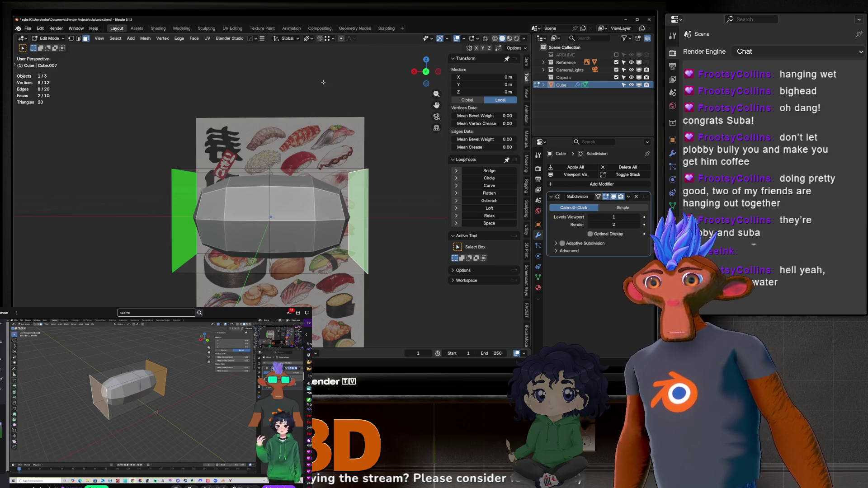
middle_click_drag(347, 191, 339, 208)
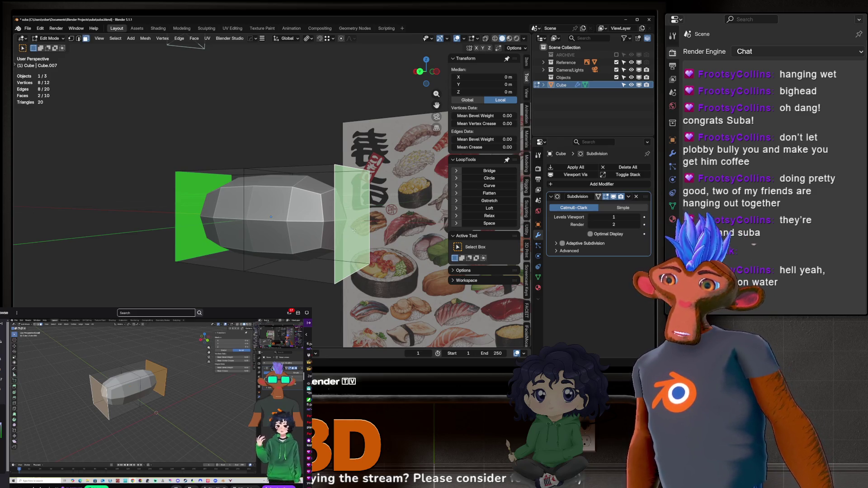
key("s")
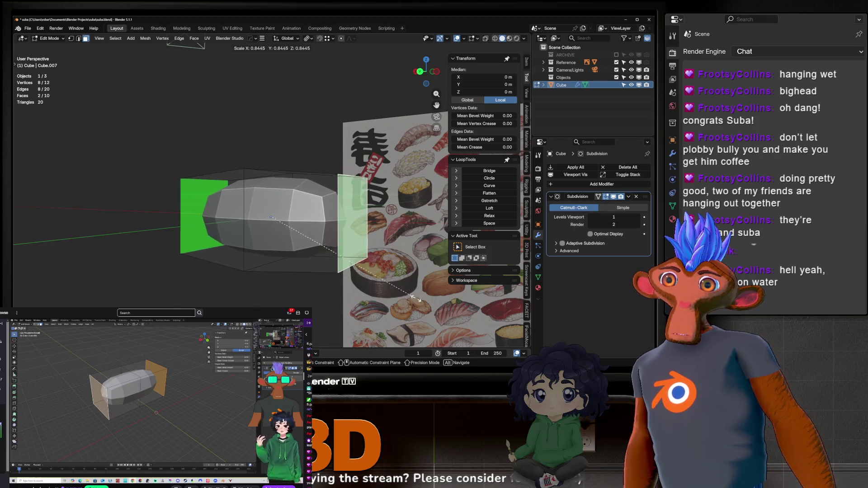
key("Escape")
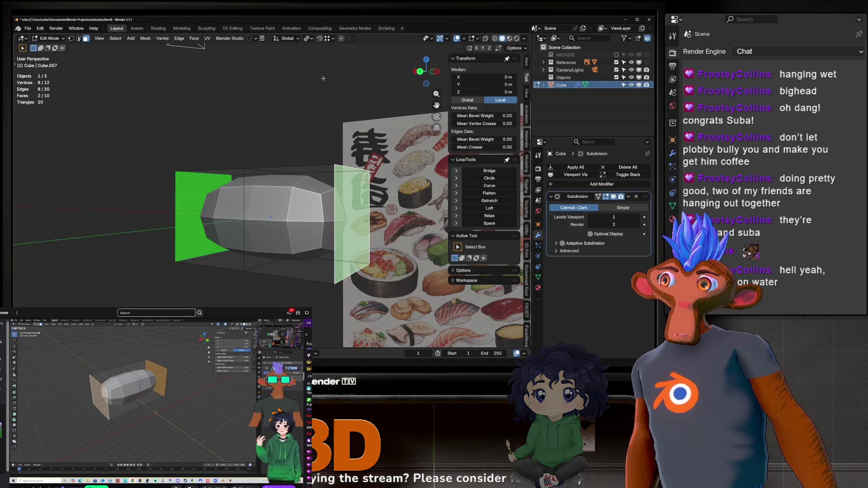
Recheck the pivot choices, cancel another shrink attempt, and reopen the pivot point menu.
left_click(308, 39)
left_click(325, 81)
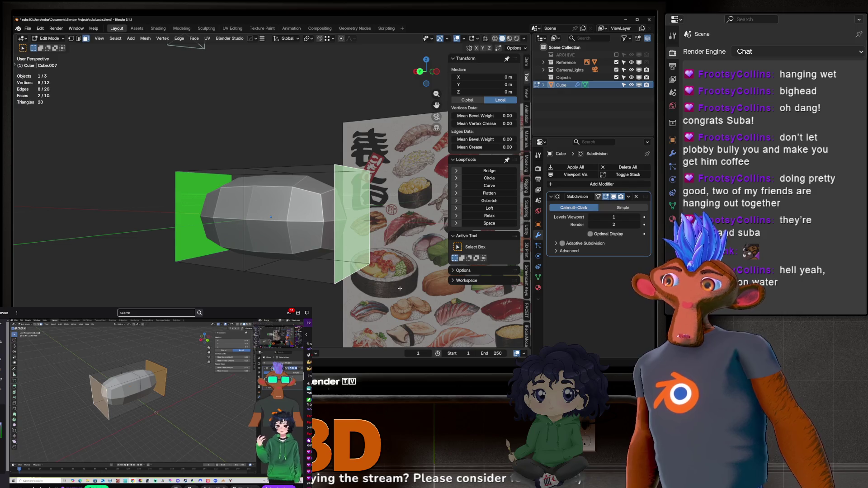
middle_click_drag(397, 242, 404, 259)
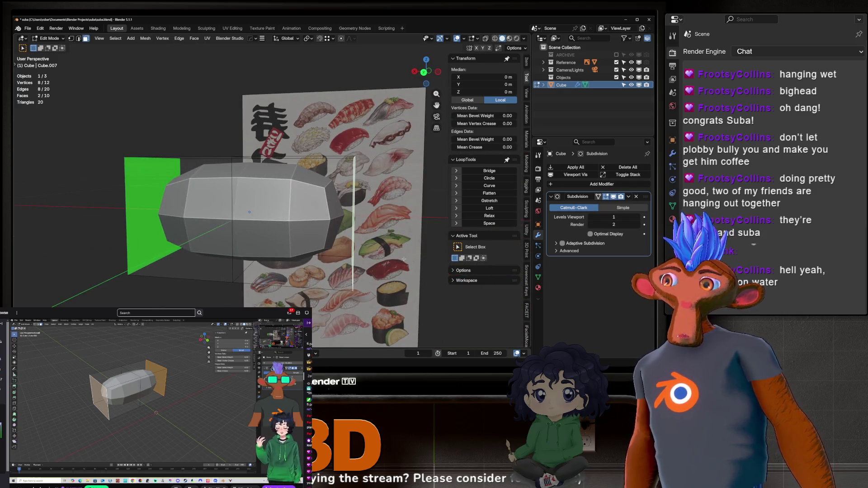
key("s")
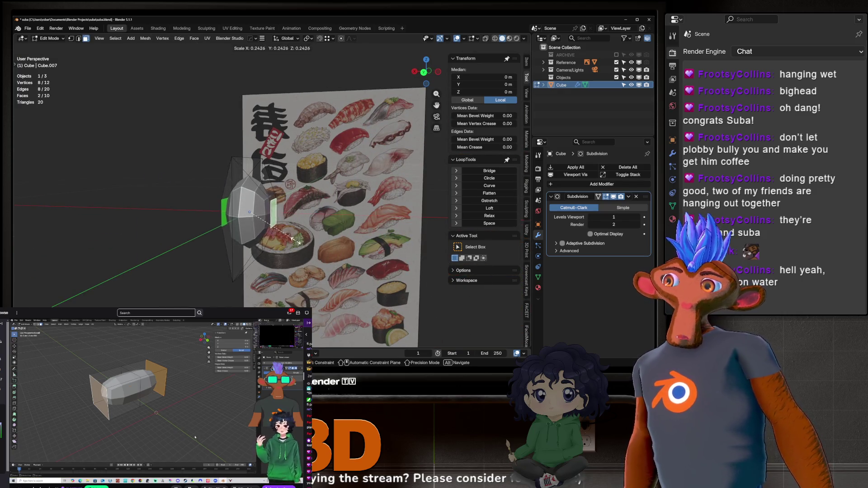
right_click(326, 205)
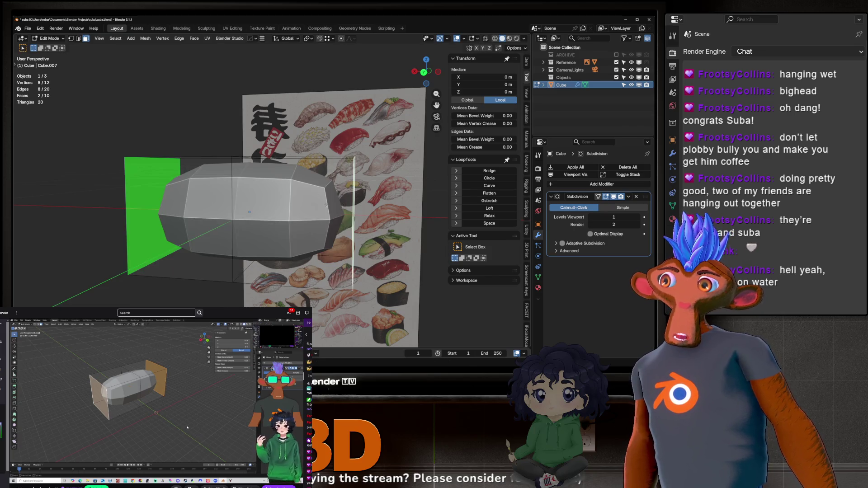
left_click(308, 38)
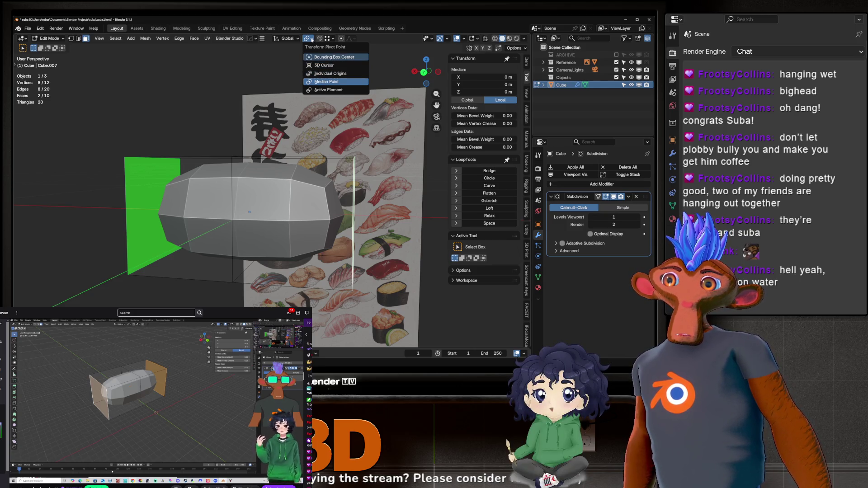
Set the pivot to Individual Origins and scale both end faces to about 0.72.
left_click(324, 73)
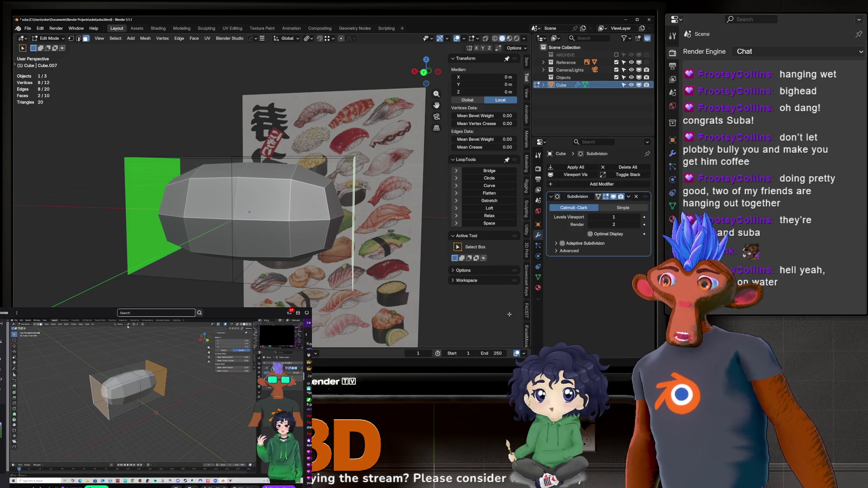
scroll(403, 281, "down", 3)
scroll(403, 281, "up", 4)
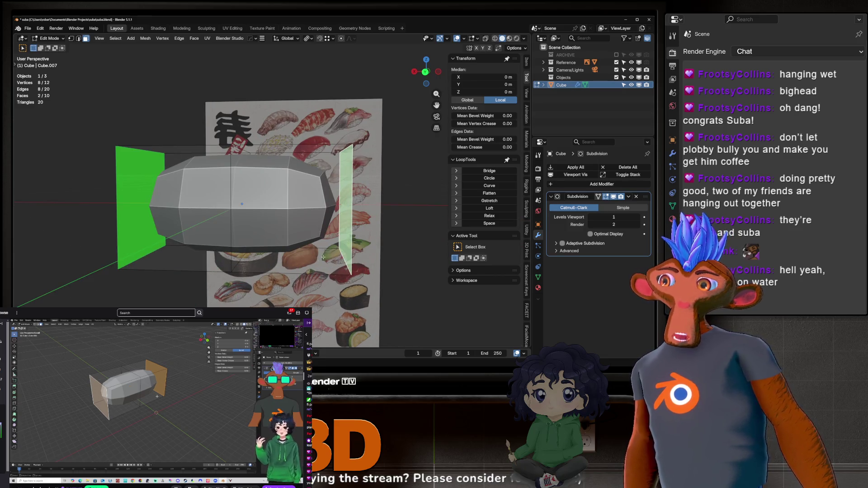
key("s")
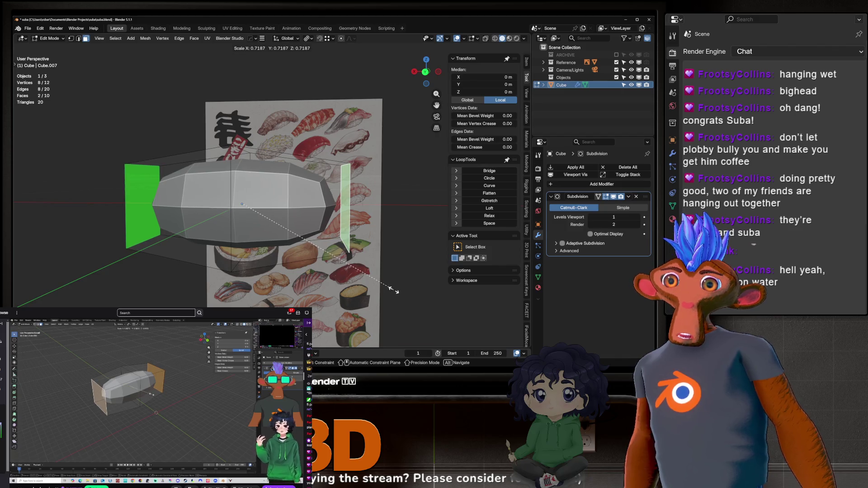
left_click(392, 289)
Inspect the tapered ends, then switch to Object Mode to view the smoothed block.
mouse_move(392, 289)
middle_mouse_down()
mouse_move(317, 231)
mouse_move(351, 247)
mouse_move(339, 179)
middle_mouse_up()
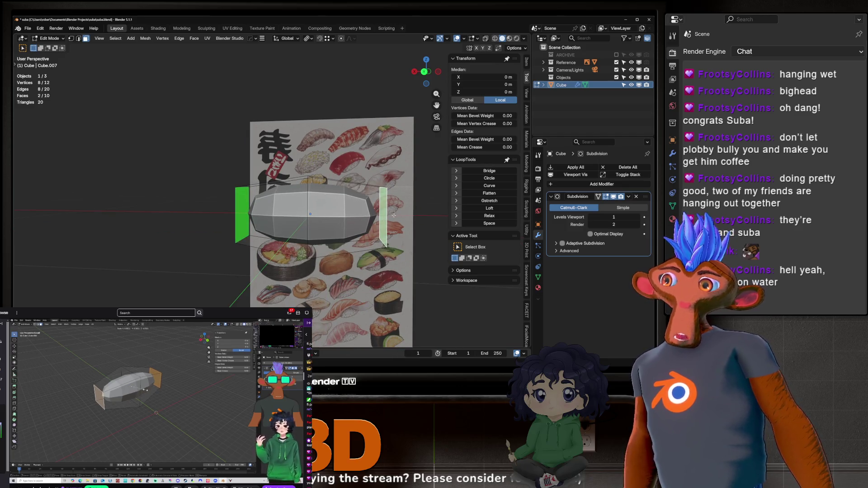
scroll(393, 215, "up", 6)
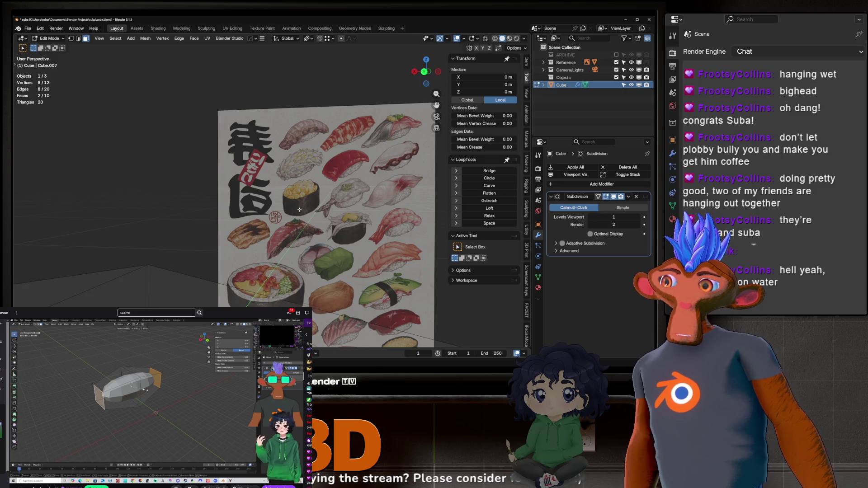
mouse_move(300, 209)
middle_mouse_down()
mouse_move(289, 233)
mouse_move(267, 244)
mouse_move(302, 240)
mouse_move(304, 225)
mouse_move(311, 242)
mouse_move(264, 237)
mouse_move(256, 246)
middle_mouse_up()
key("Tab")
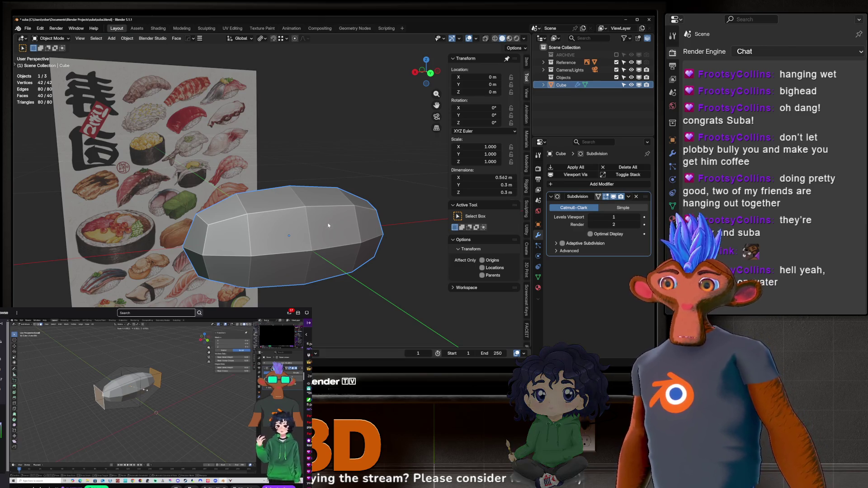
Orbit and zoom around the smoothed block to compare it with the sushi reference.
mouse_move(327, 226)
middle_mouse_down()
mouse_move(331, 248)
mouse_move(322, 228)
middle_mouse_up()
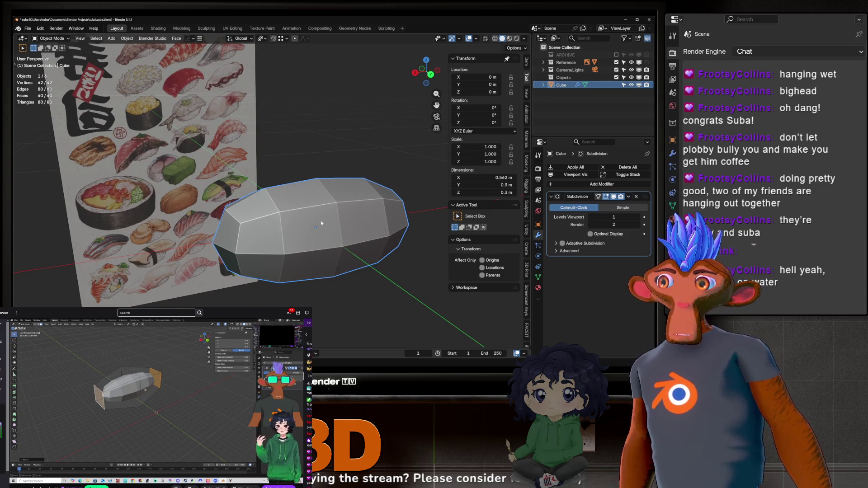
middle_click_drag(301, 224, 296, 205)
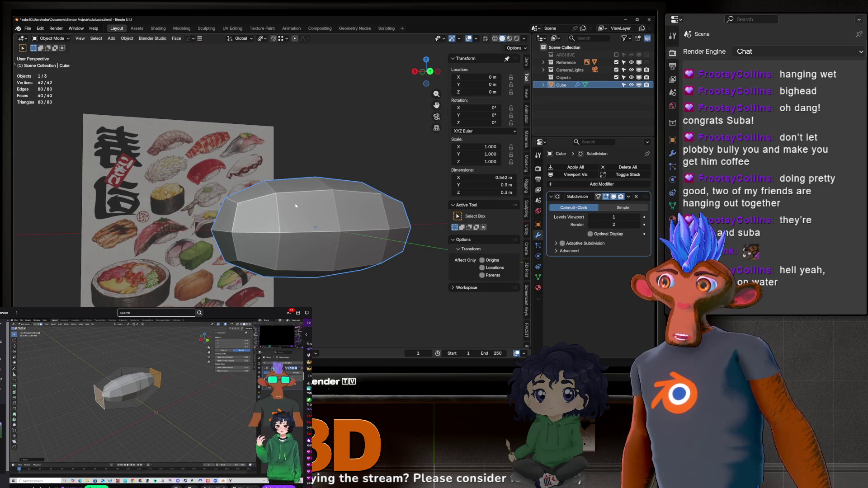
scroll(296, 205, "down", 4)
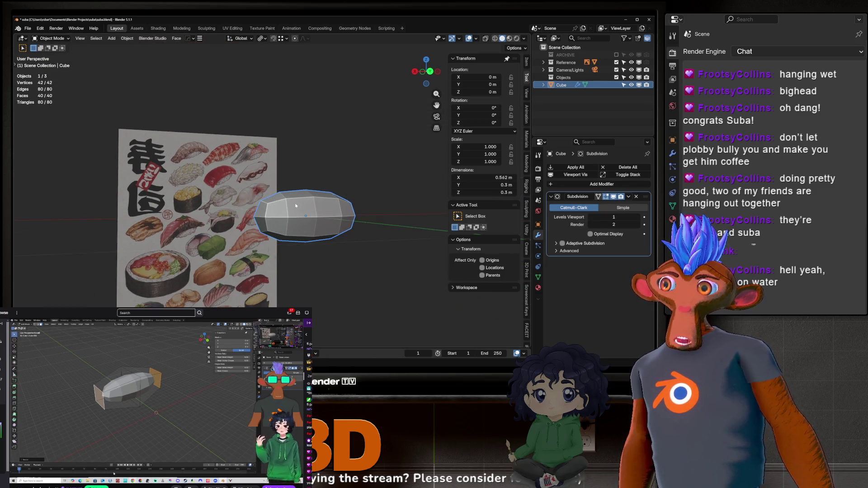
mouse_move(302, 211)
middle_mouse_down()
mouse_move(378, 215)
mouse_move(292, 216)
mouse_move(328, 208)
middle_mouse_up()
scroll(294, 206, "up", 3)
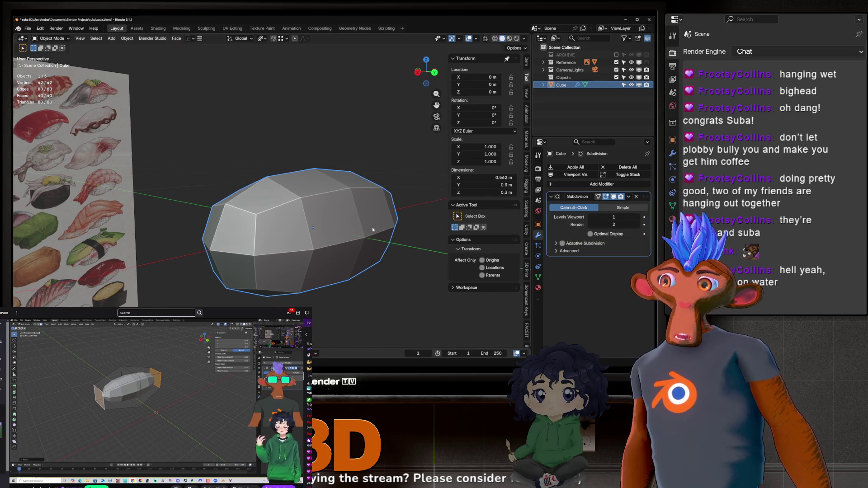
scroll(372, 230, "up", 4)
mouse_move(373, 230)
middle_mouse_down()
mouse_move(277, 213)
mouse_move(289, 169)
mouse_move(279, 221)
middle_mouse_up()
scroll(277, 213, "down", 5)
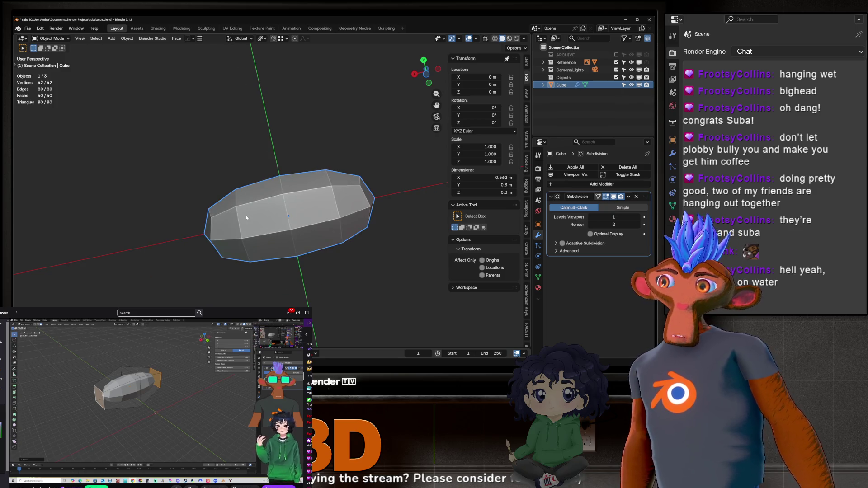
Return to Edit Mode on the block's unsmoothed low-poly mesh.
key("Tab")
key("Tab")
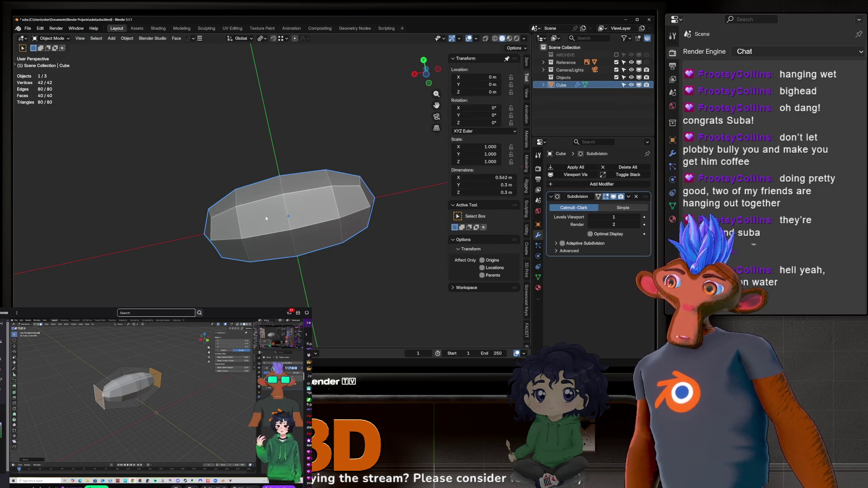
mouse_move(360, 205)
middle_mouse_down()
mouse_move(293, 216)
mouse_move(389, 213)
middle_mouse_up()
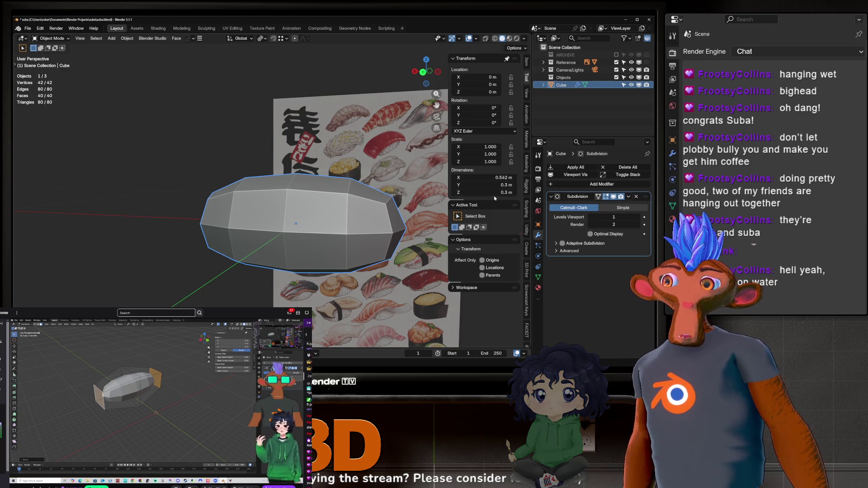
key("Tab")
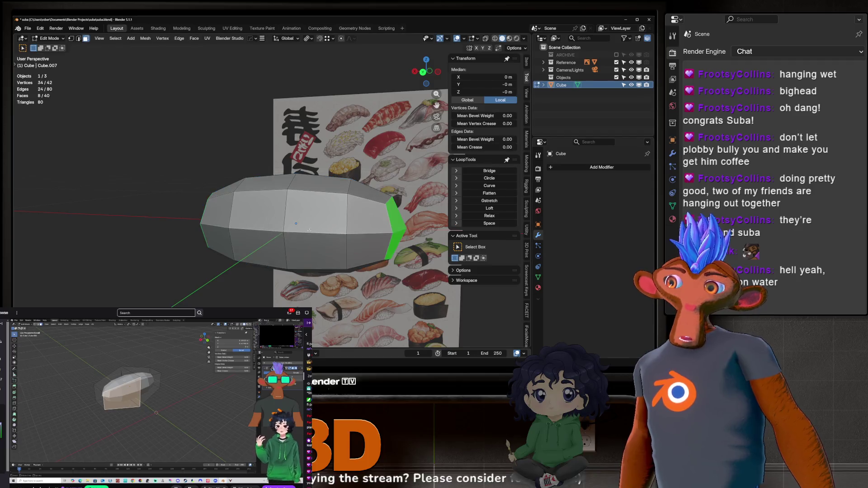
Leave Edit Mode and add a level-1 Subdivision modifier to the rice block with Ctrl+1.
mouse_move(382, 232)
middle_mouse_down()
mouse_move(421, 234)
mouse_move(297, 223)
mouse_move(305, 224)
middle_mouse_up()
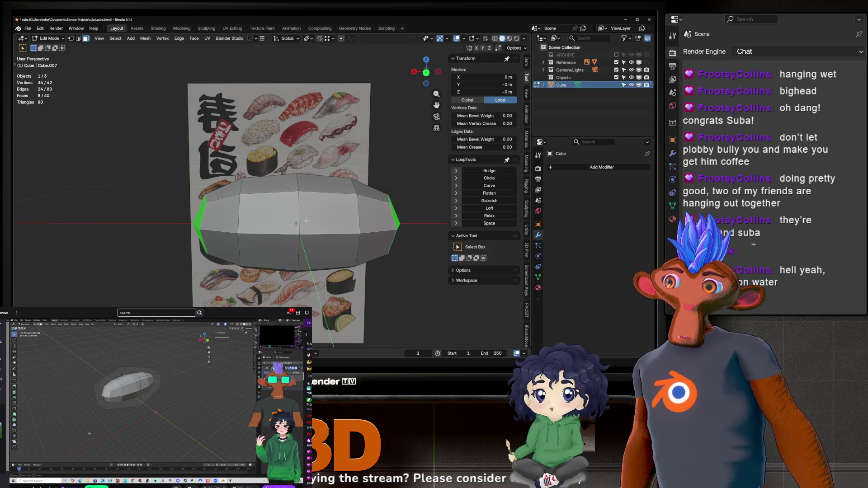
key("Tab")
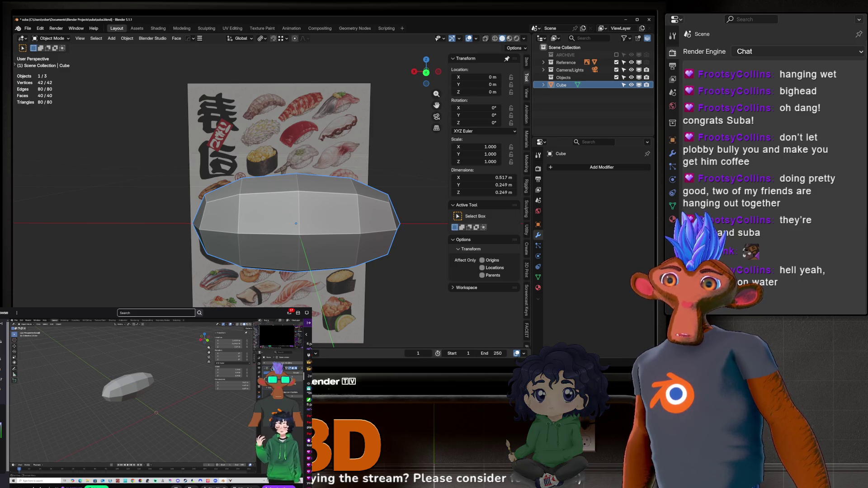
key("ctrl+1")
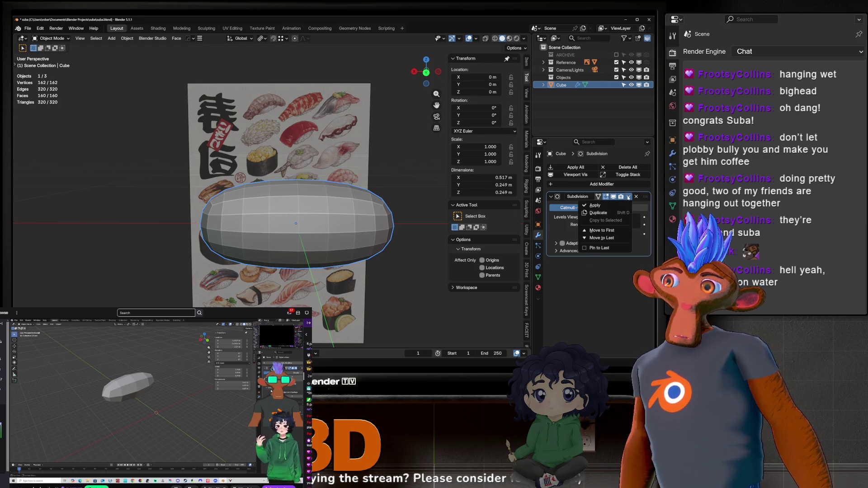
left_click(629, 198)
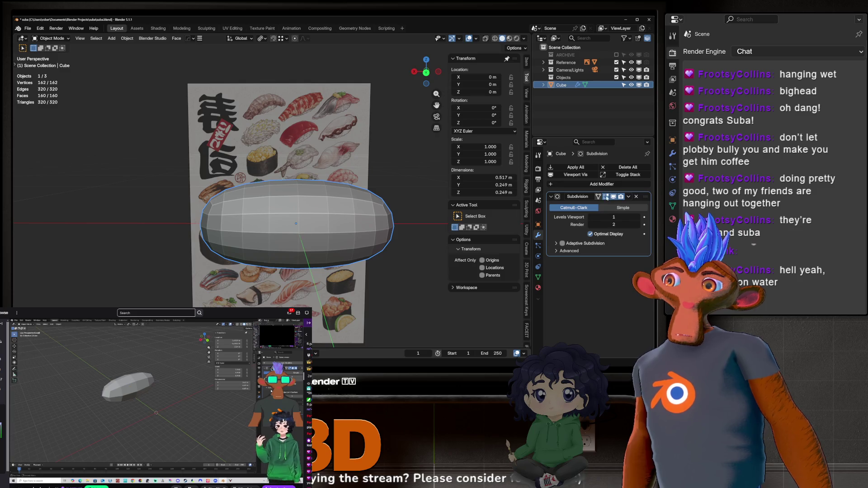
left_click(628, 197)
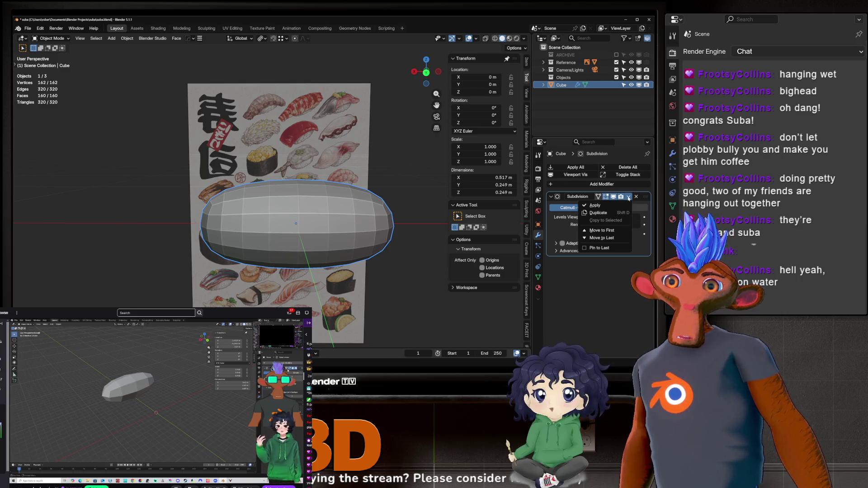
left_click(628, 197)
left_click(628, 197)
left_click(629, 197)
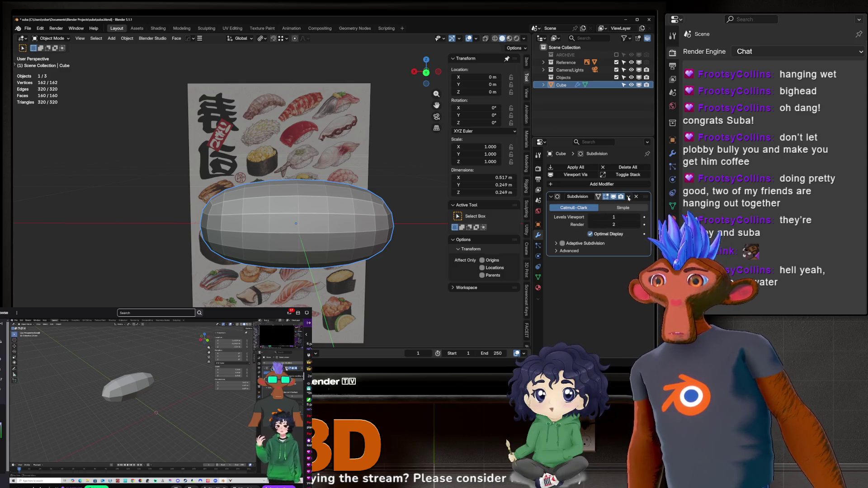
left_click(628, 197)
left_click(561, 209)
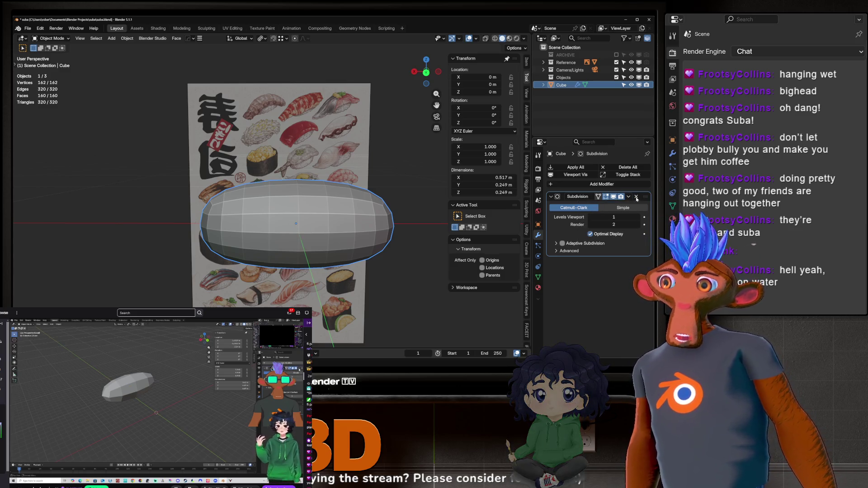
key("ctrl+x")
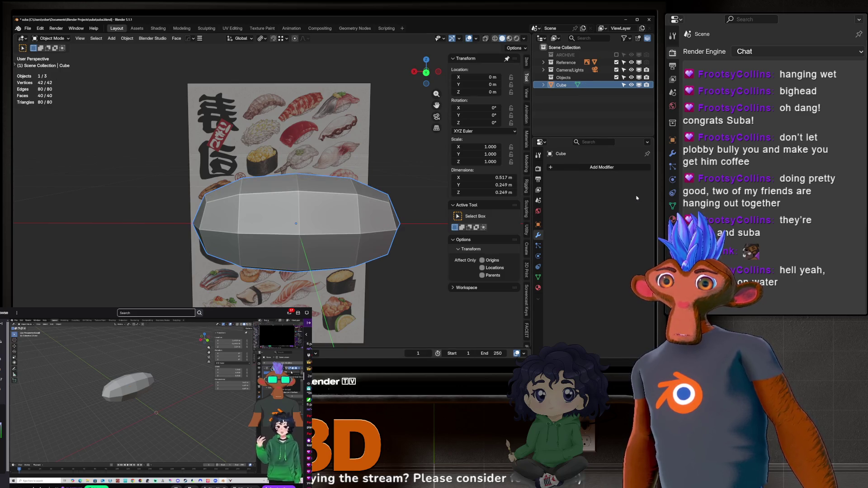
Enter Edit Mode on the low-poly block and orbit in toward its top.
key("Tab")
mouse_move(271, 226)
middle_mouse_down()
mouse_move(324, 248)
mouse_move(299, 234)
middle_mouse_up()
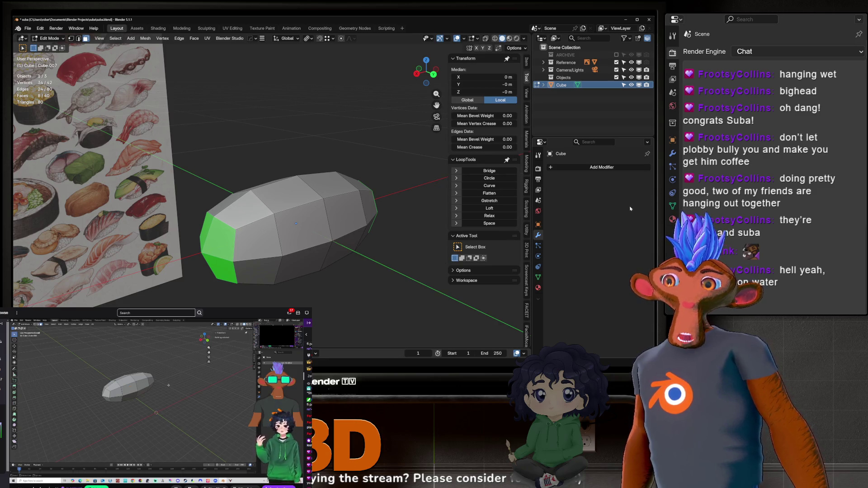
mouse_move(269, 215)
middle_mouse_down()
mouse_move(294, 239)
mouse_move(269, 201)
mouse_move(249, 222)
middle_mouse_up()
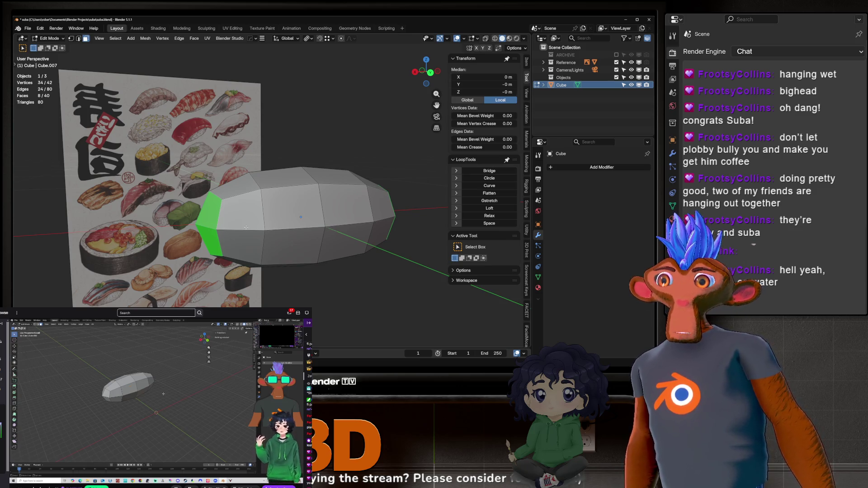
mouse_move(278, 286)
middle_mouse_down()
mouse_move(311, 245)
mouse_move(238, 231)
middle_mouse_up()
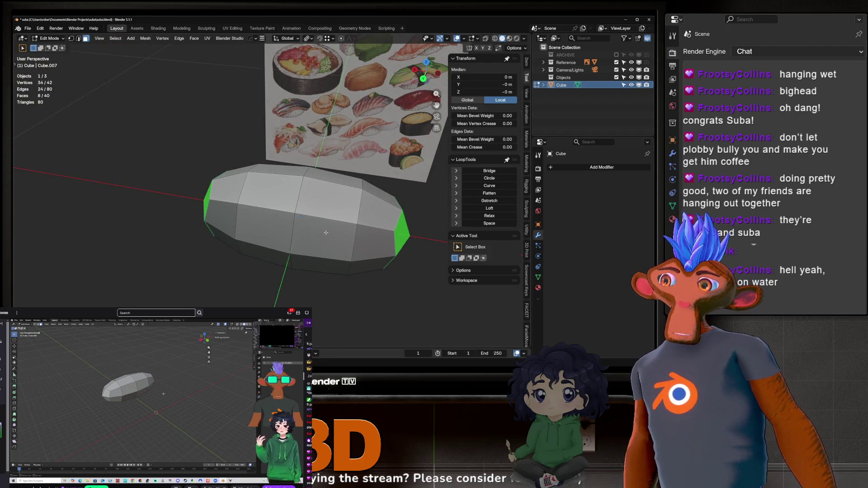
mouse_move(326, 232)
middle_mouse_down()
mouse_move(339, 199)
mouse_move(319, 197)
mouse_move(325, 95)
mouse_move(275, 165)
middle_mouse_up()
Try selecting a top face, an end face and the 8-face ring, then return to Object Mode.
left_click(342, 194)
left_click(324, 200)
left_click(332, 180, "alt")
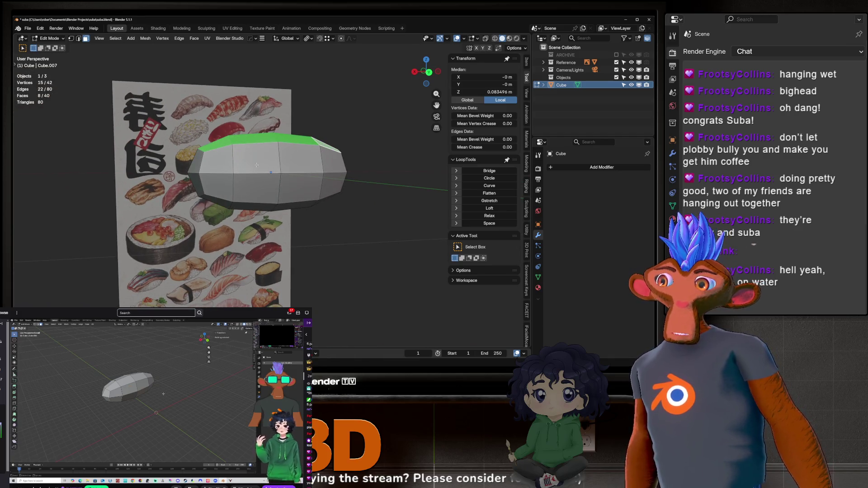
key("Tab")
scroll(256, 154, "up", 4)
scroll(181, 151, "down", 2)
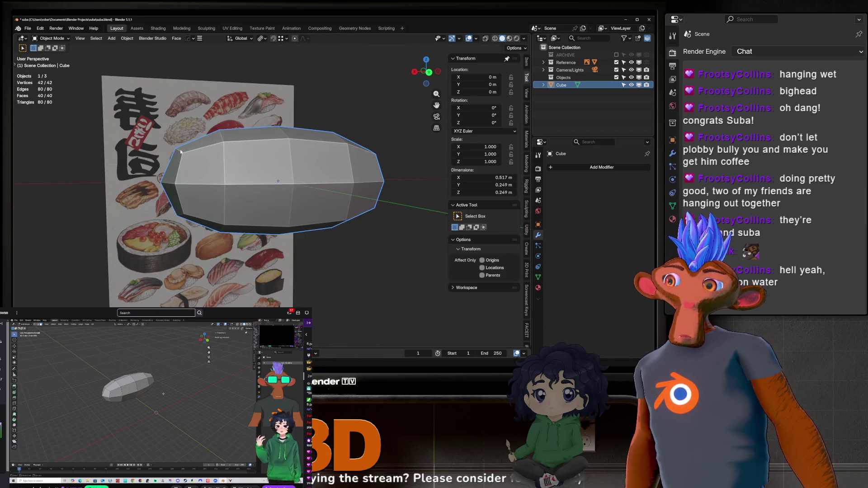
Test Subdivision levels 1, 2 and 3 on the rice block, then delete the modifier.
key("ctrl+2")
key("ctrl+3")
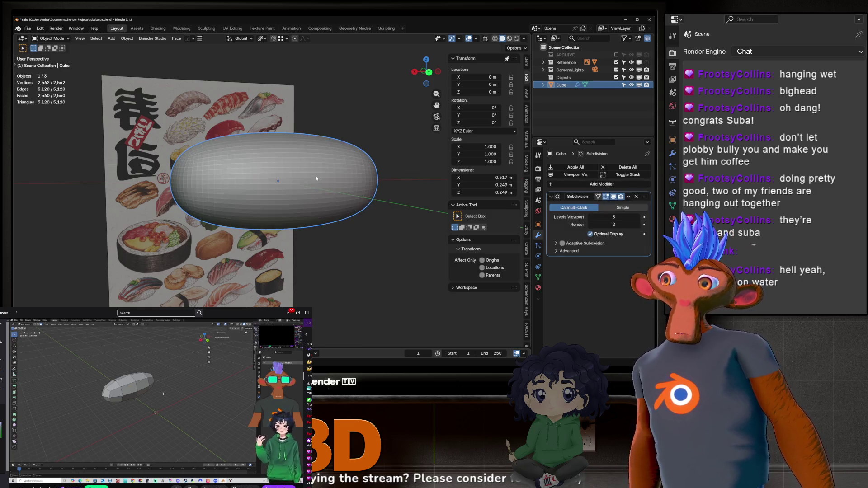
key("ctrl+1")
key("ctrl+2")
key("ctrl+3")
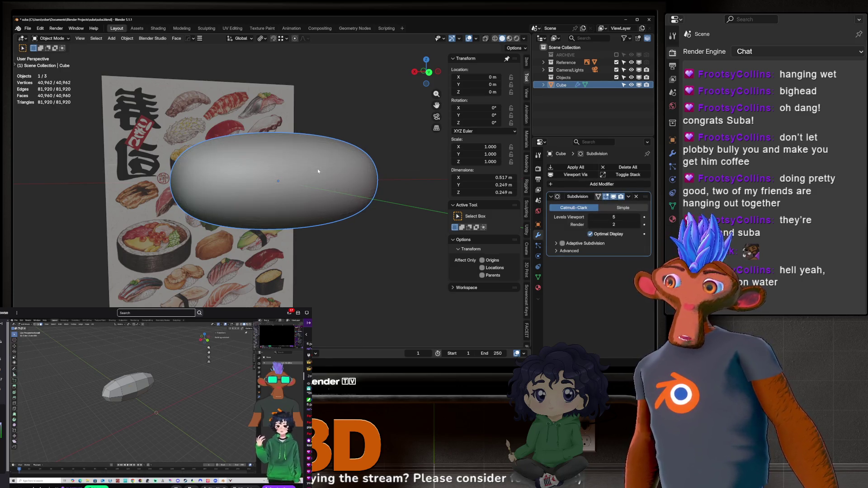
key("ctrl+1")
key("ctrl+2")
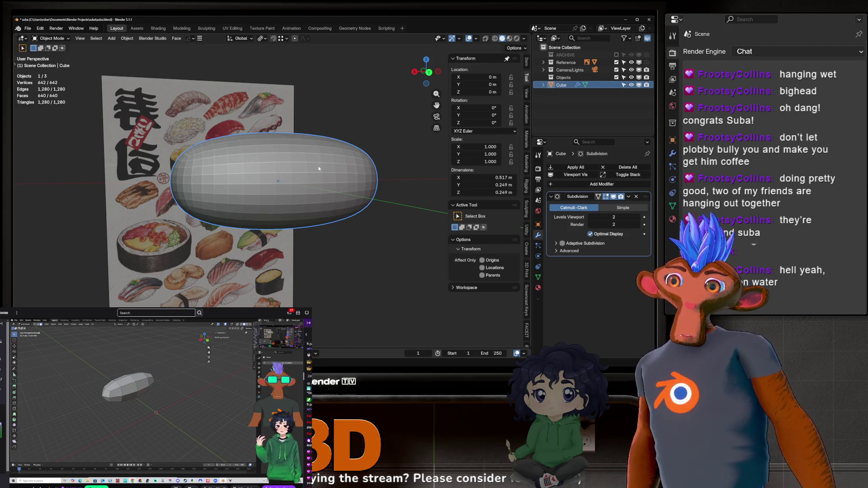
key("ctrl+1")
left_click(637, 197)
In Edit Mode, select a front face loop plus a top-left face, then return to Object Mode.
key("Tab")
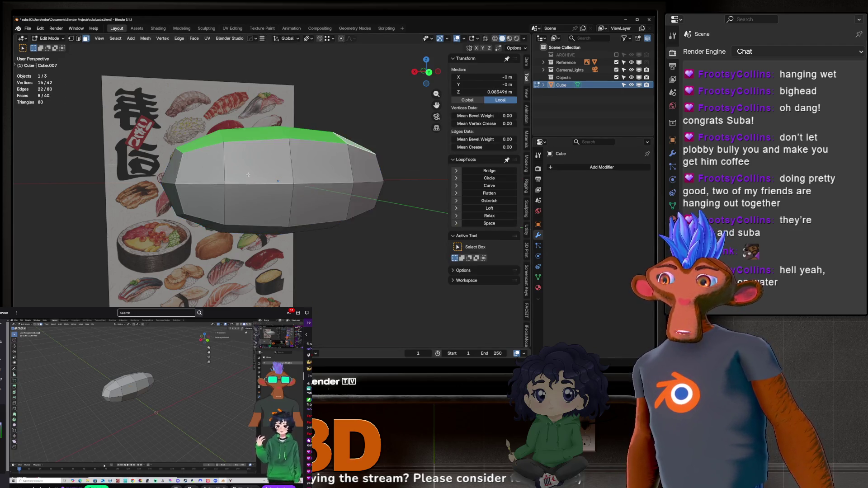
mouse_move(272, 190)
middle_mouse_down()
mouse_move(211, 191)
mouse_move(227, 187)
middle_mouse_up()
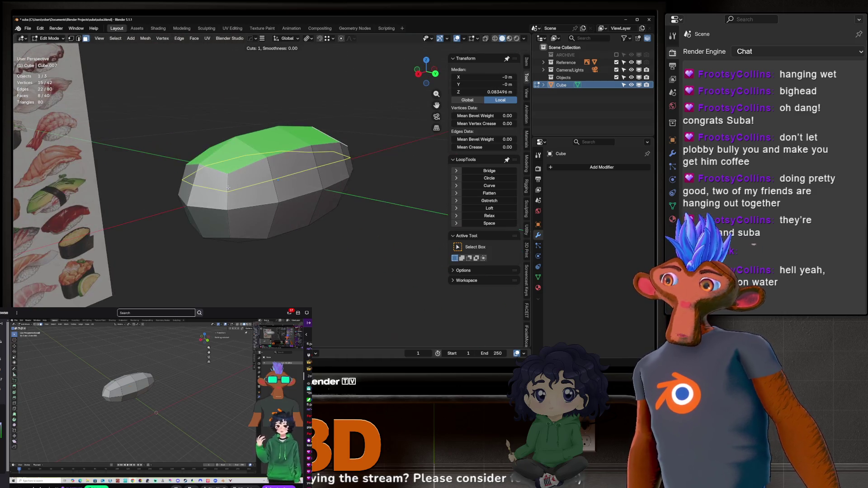
left_click(217, 187)
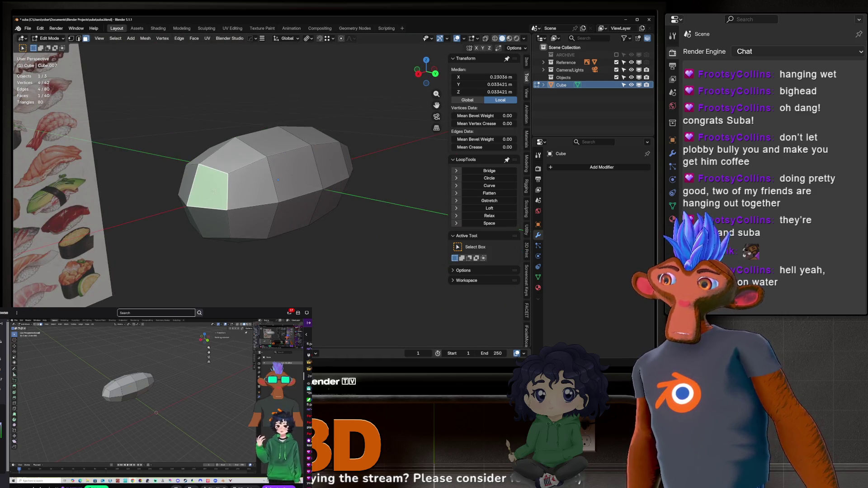
left_click(226, 187, "alt")
left_click(236, 160, "shift")
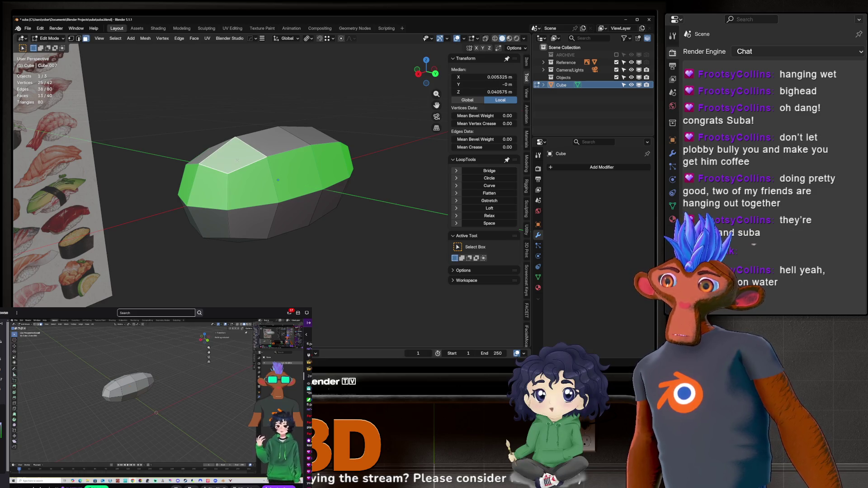
key("Tab")
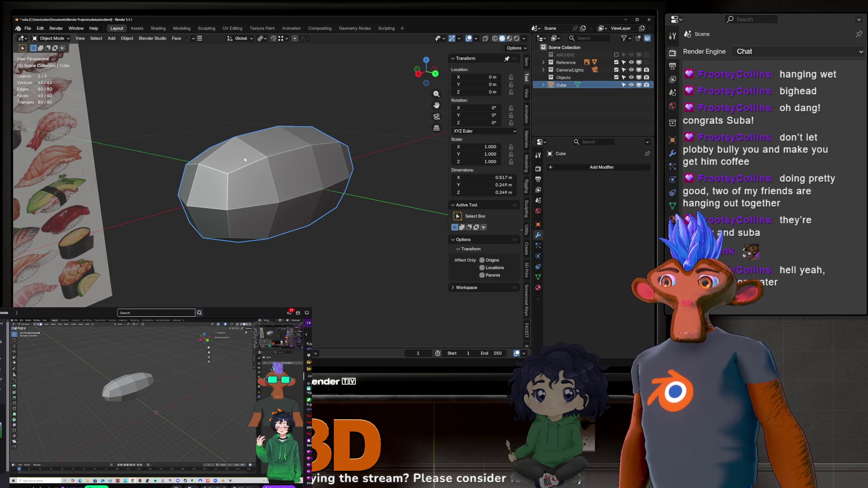
Re-add Subdivision, cycle through levels 3, 1 and 2, then undo back to the unsmoothed block.
key("Tab")
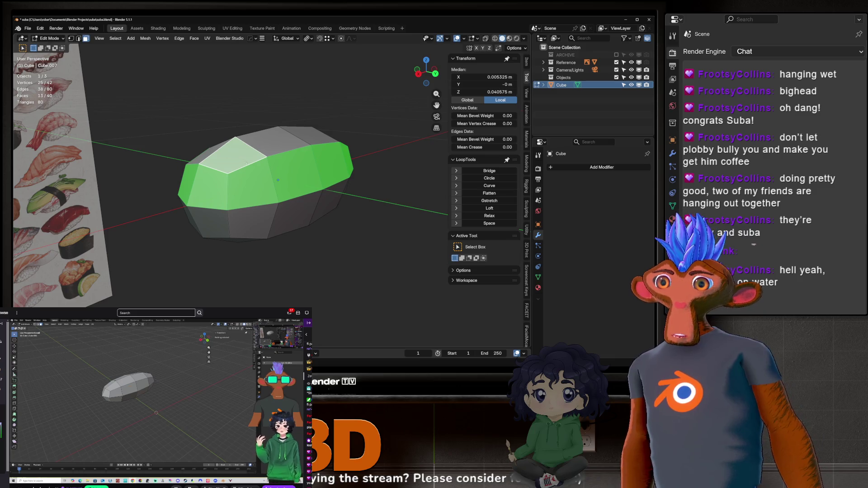
key("Tab")
key("ctrl+3")
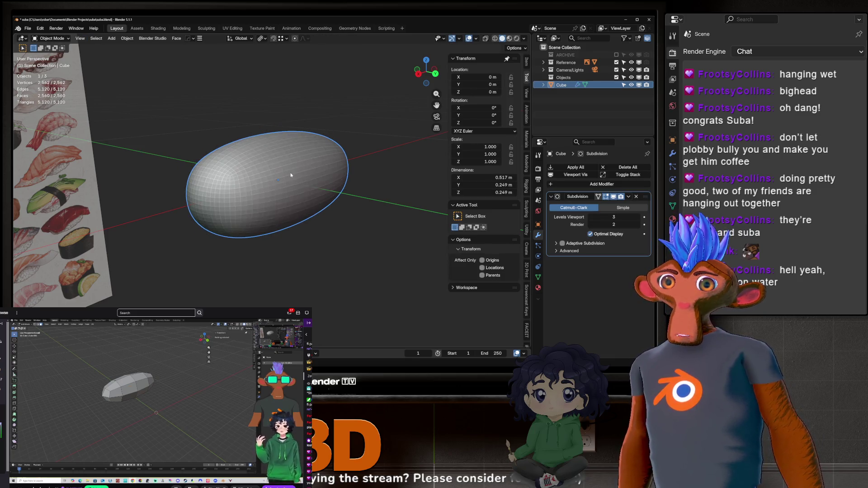
key("ctrl+1")
key("ctrl+3")
key("ctrl+2")
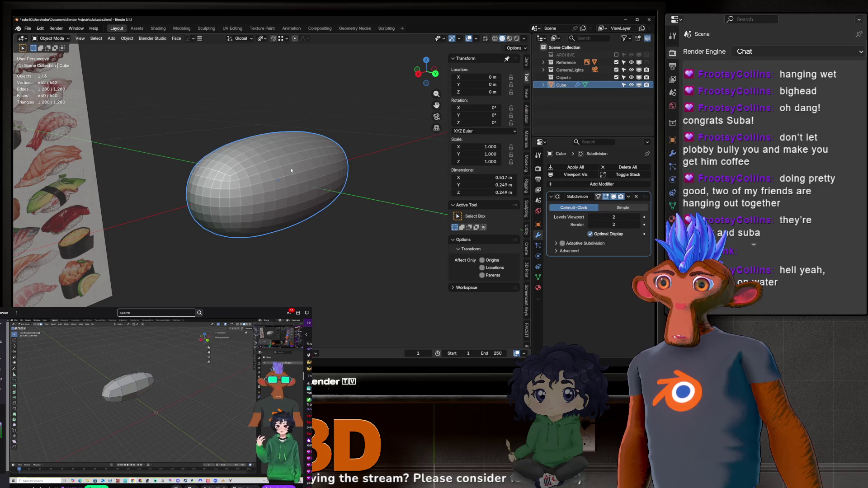
key("ctrl+z")
key("ctrl+z")
key("ctrl+z")
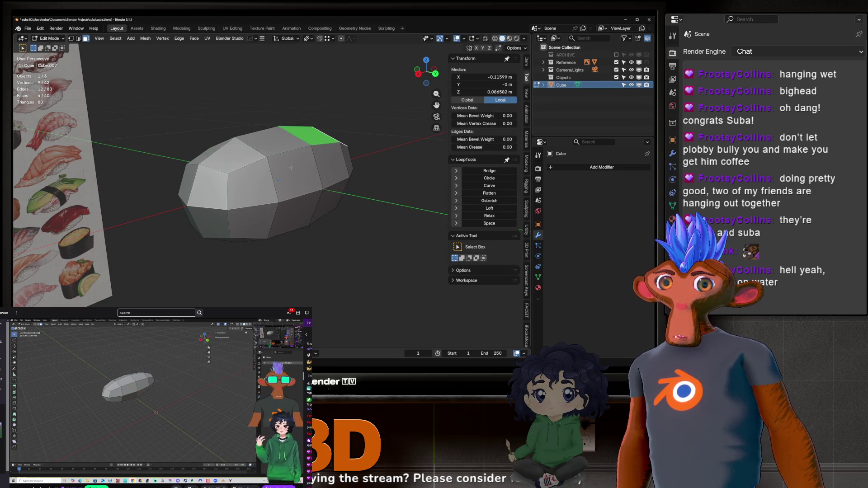
Add a level-1 Subdivision modifier and open the block's 12-vertex cage in Edit Mode.
key("Tab")
key("ctrl+1")
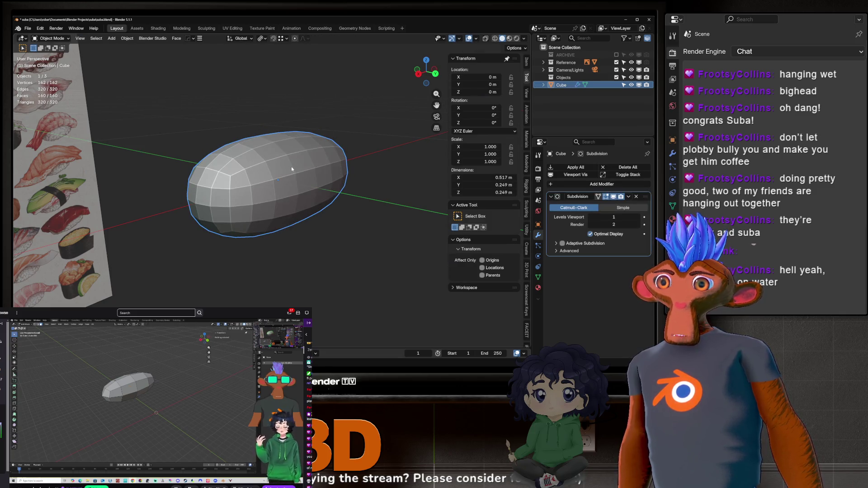
key("Tab")
key("Tab")
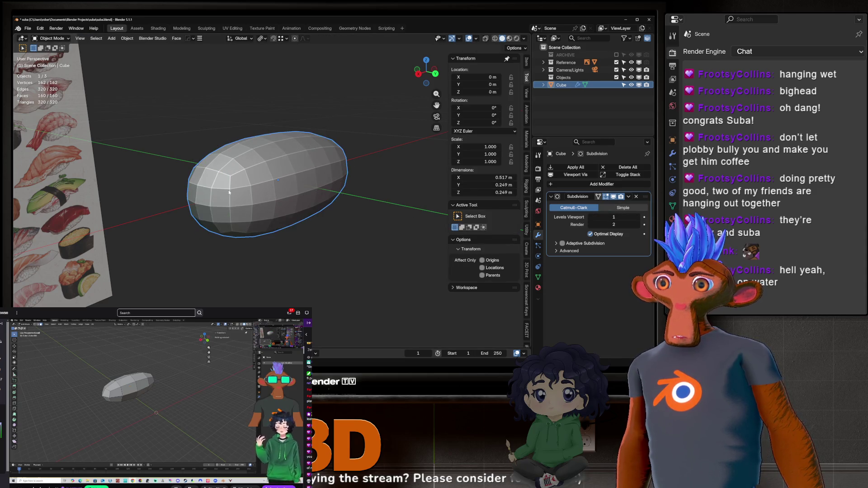
key("Tab")
key("Tab")
key("ctrl+z")
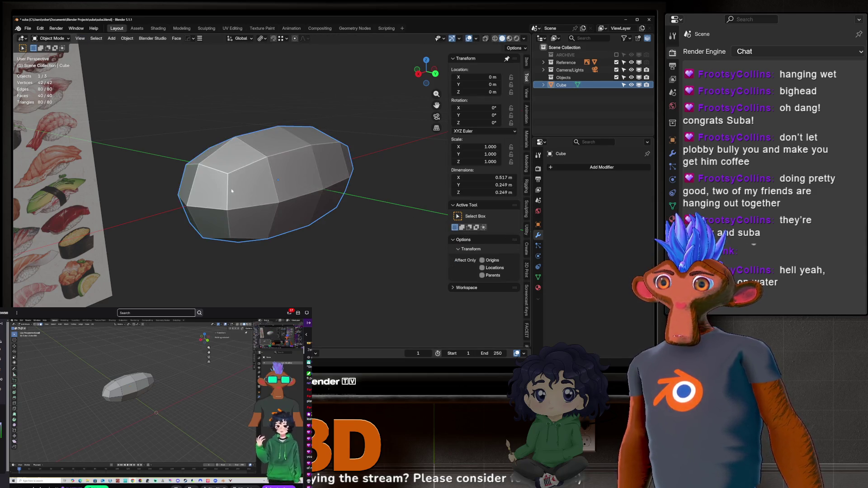
key("ctrl+shift+z")
key("ctrl+shift+z")
middle_click_drag(285, 207, 245, 152)
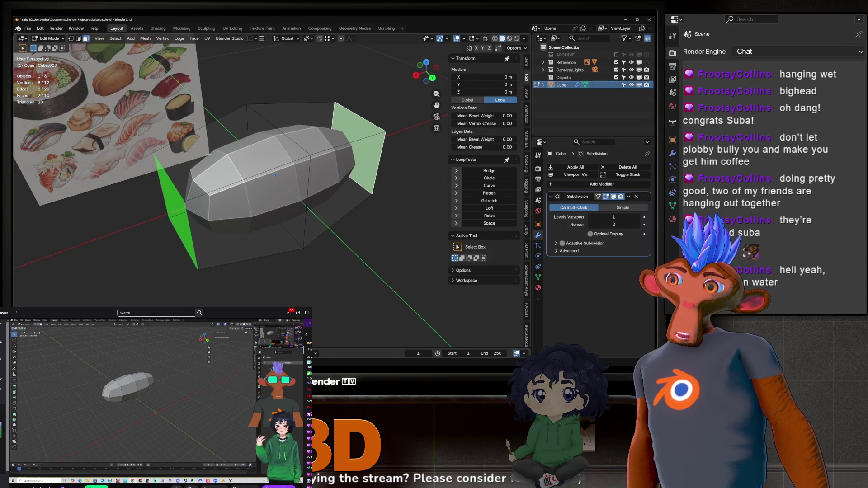
Enter Edit Mode on the rice block and select its two top faces.
middle_click_drag(307, 155, 270, 138)
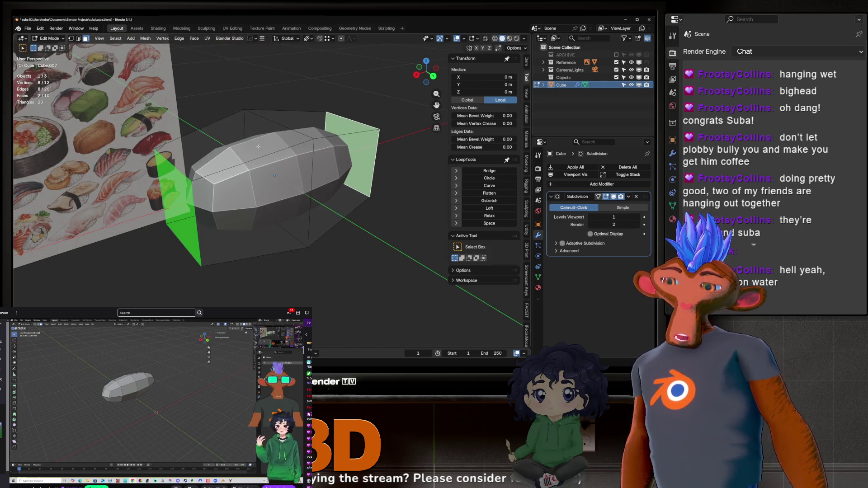
key("Tab")
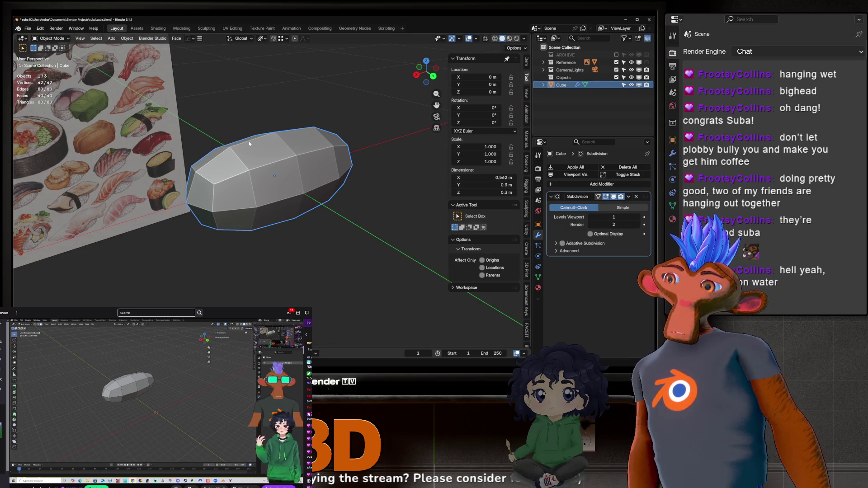
mouse_move(249, 141)
middle_mouse_down()
mouse_move(215, 92)
mouse_move(258, 161)
middle_mouse_up()
key("Tab")
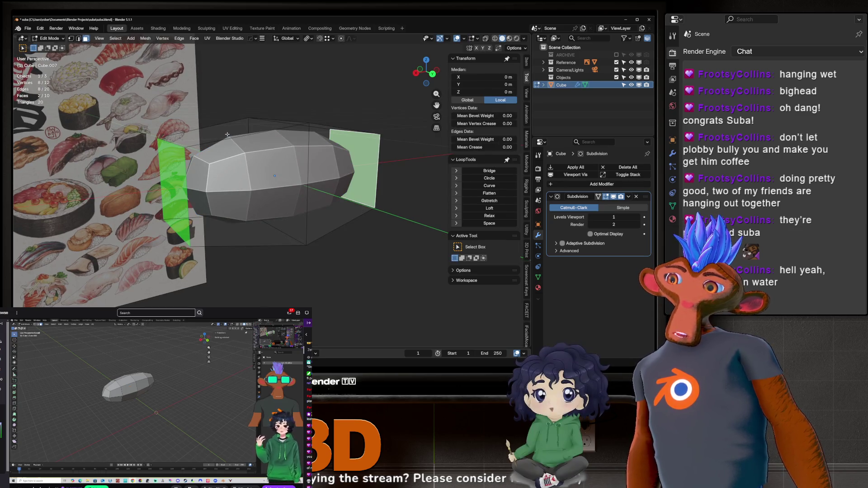
left_click(227, 132)
middle_click_drag(227, 131, 309, 147)
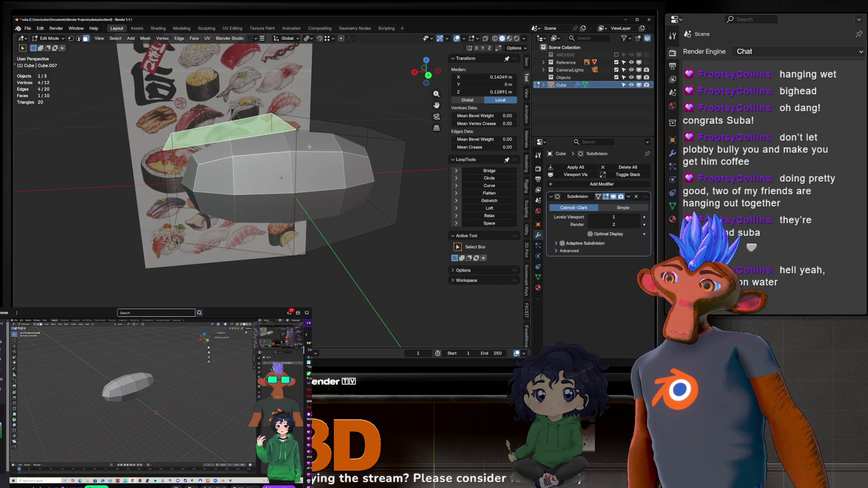
left_click(338, 131, "shift")
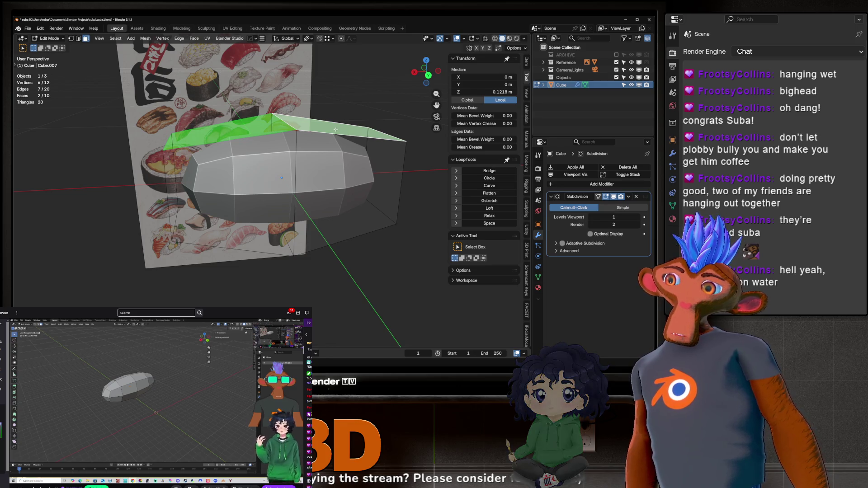
Extrude the two top faces straight up along Z and separate them as Cube.001.
key("e")
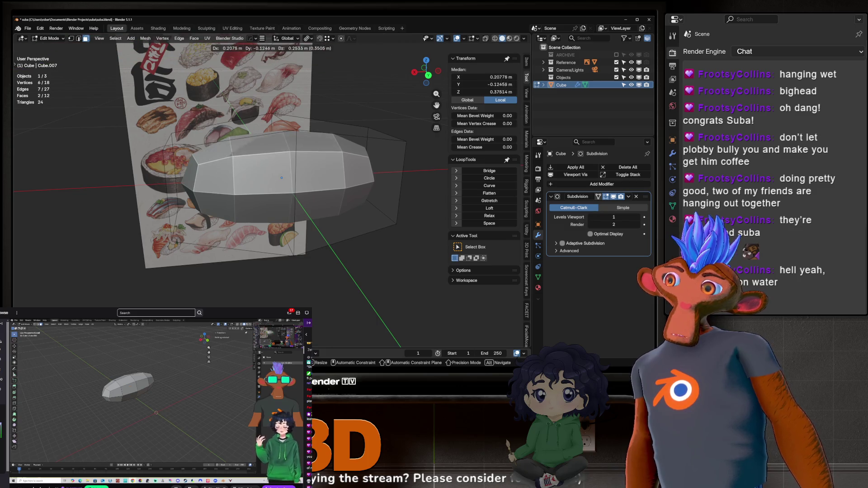
key("z")
left_click(295, 304)
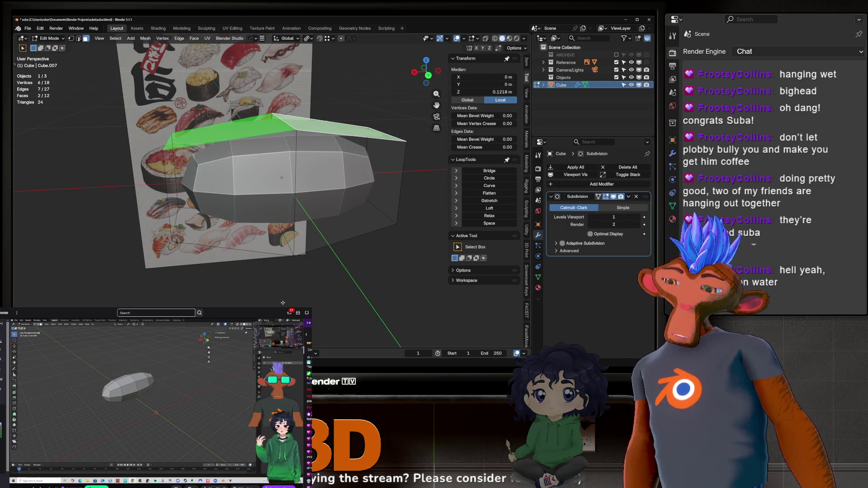
key("p")
left_click(279, 227)
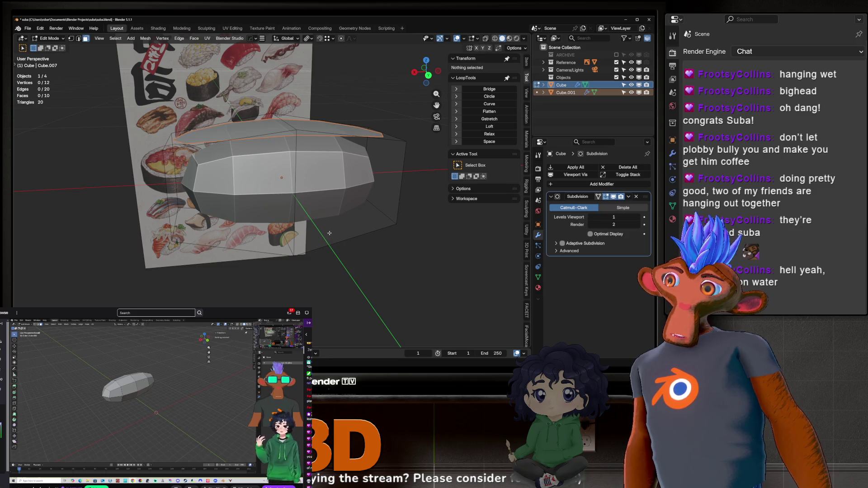
Select the separated slab Cube.001, look at its mesh, and view the add-modifier list.
key("Tab")
scroll(308, 186, "up", 3)
left_click(282, 114)
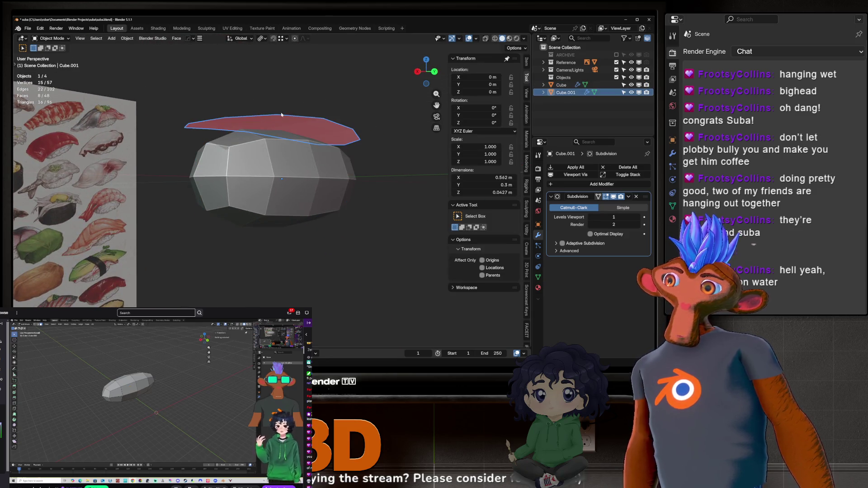
mouse_move(281, 114)
middle_mouse_down()
mouse_move(324, 134)
mouse_move(203, 126)
mouse_move(235, 119)
mouse_move(168, 126)
mouse_move(244, 127)
mouse_move(199, 142)
mouse_move(243, 184)
mouse_move(379, 206)
mouse_move(323, 156)
mouse_move(263, 159)
mouse_move(307, 166)
middle_mouse_up()
key("Tab")
scroll(224, 138, "down", 4)
key("Tab")
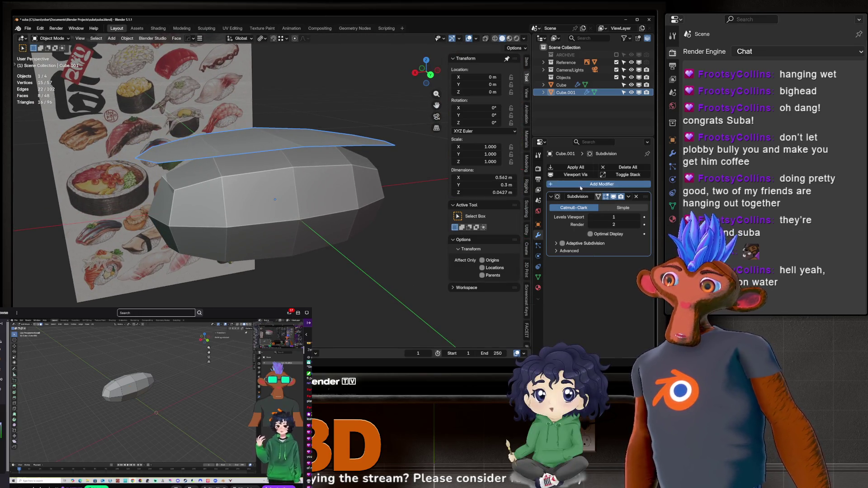
left_click(583, 185)
mouse_move(581, 187)
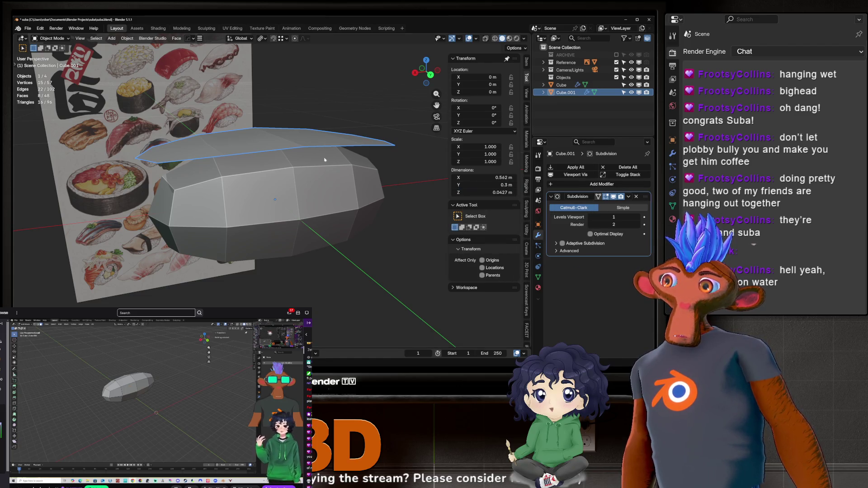
Extrude the slab's faces for thickness, then delete Cube.001 from the scene.
key("Tab")
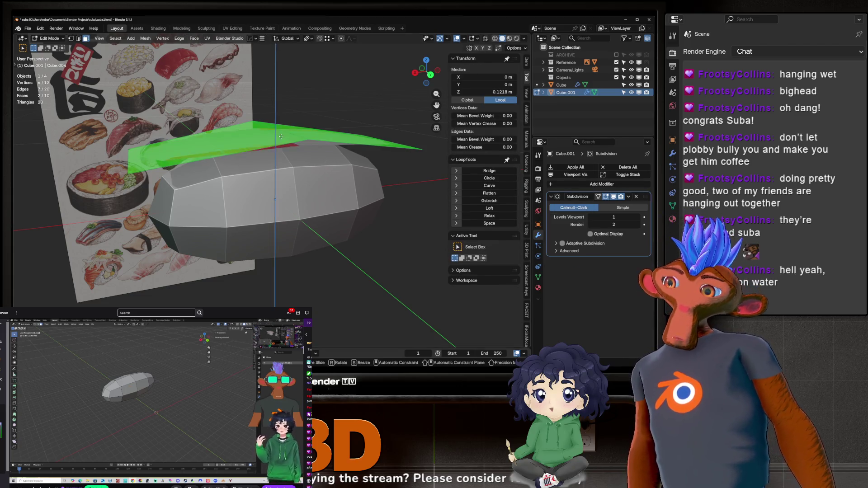
key("e")
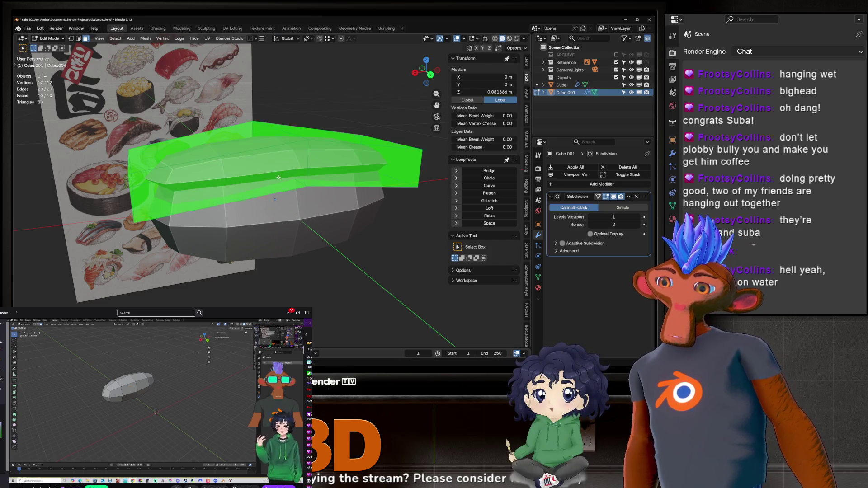
left_click(290, 186)
key("Tab")
scroll(291, 187, "up", 2)
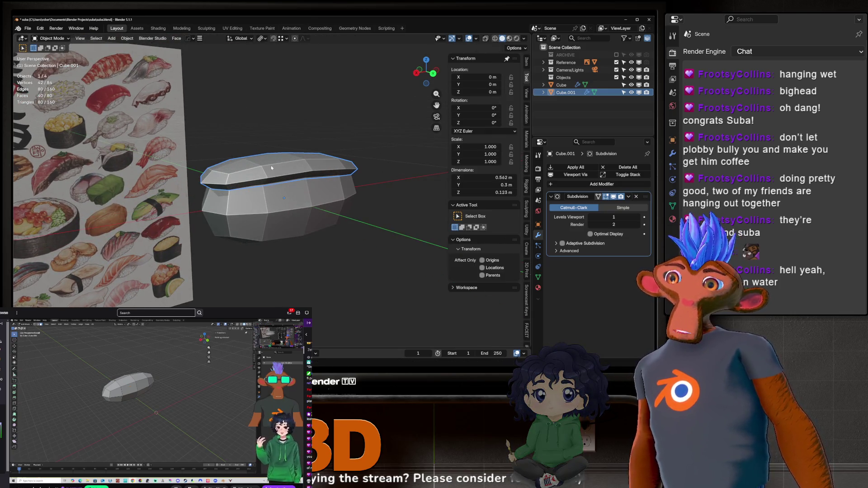
key("Delete")
left_click(255, 181)
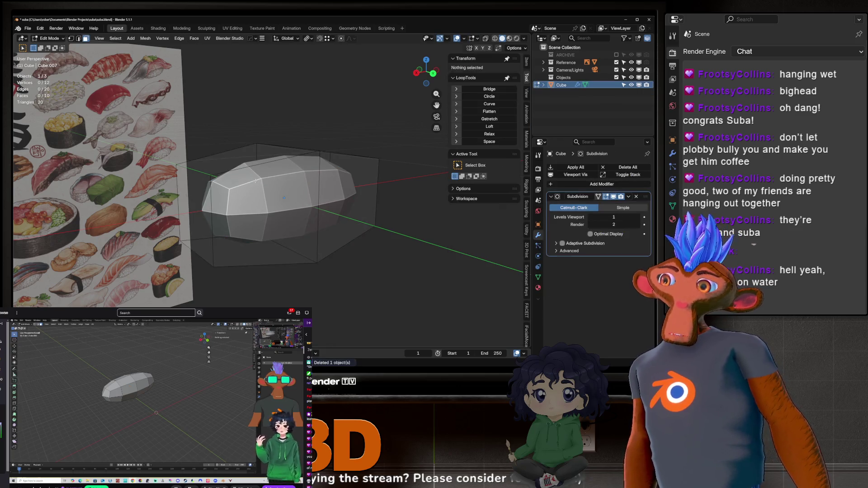
Apply the rice block's subdivision and separate its top faces into a new object.
key("ctrl+a")
key("Tab")
middle_click_drag(316, 181, 339, 109)
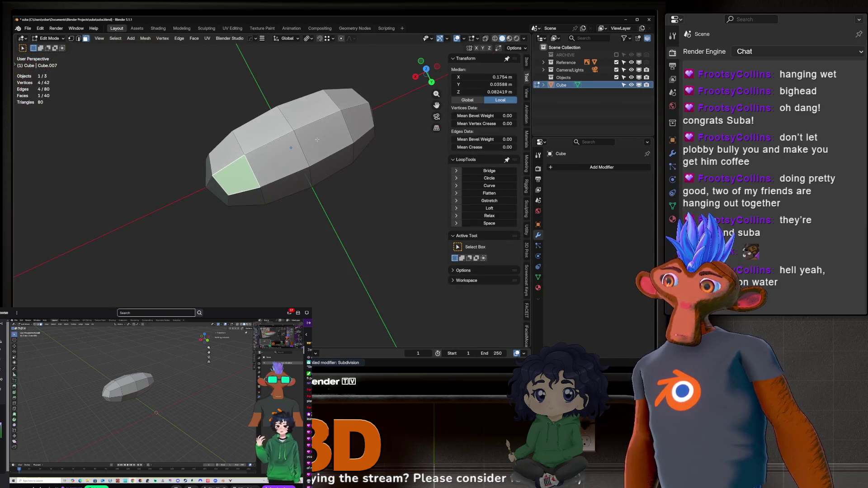
left_click(342, 92, "ctrl")
key("p")
left_click(285, 95)
key("Tab")
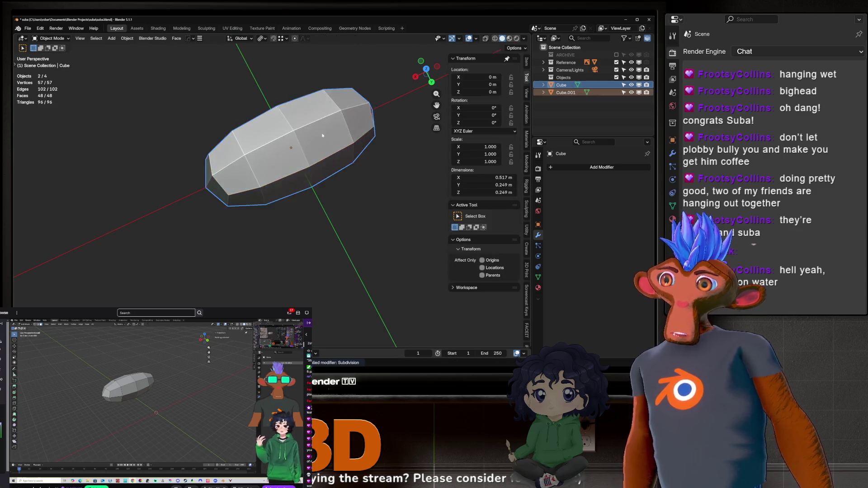
left_click(281, 98)
Extrude the separated Cube.001 faces into a slab and add a level-1 Subdivision modifier.
left_click(287, 120)
key("Tab")
key("alt+a")
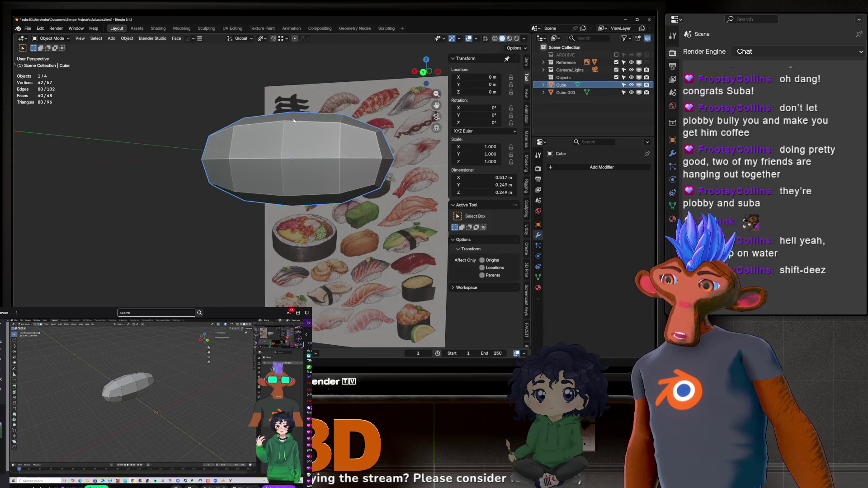
key("a")
middle_click_drag(293, 127, 298, 90)
key("e")
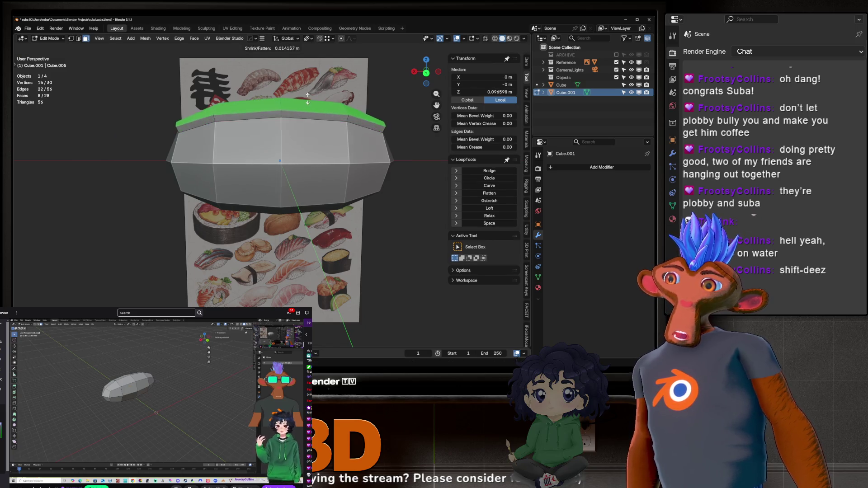
left_click(355, 155)
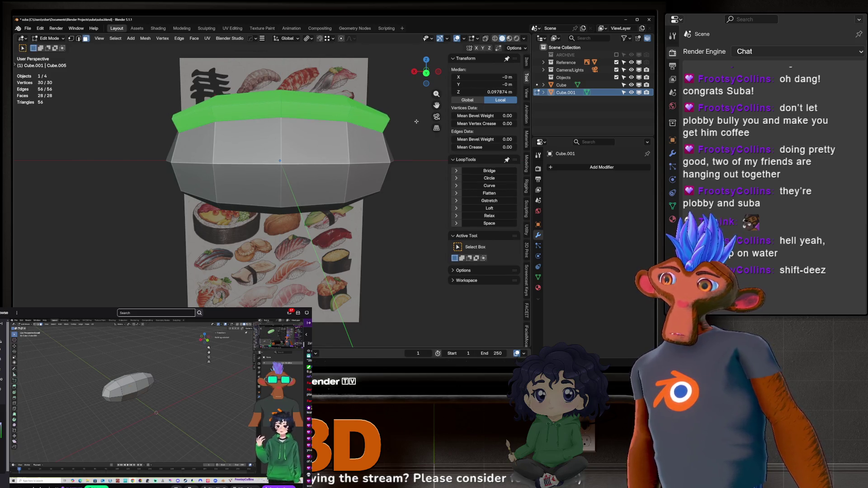
key("Tab")
key("ctrl+1")
Shrink/fatten the slab to 0.14 m thick and check it against the sushi reference.
middle_click_drag(354, 155, 409, 161)
key("Tab")
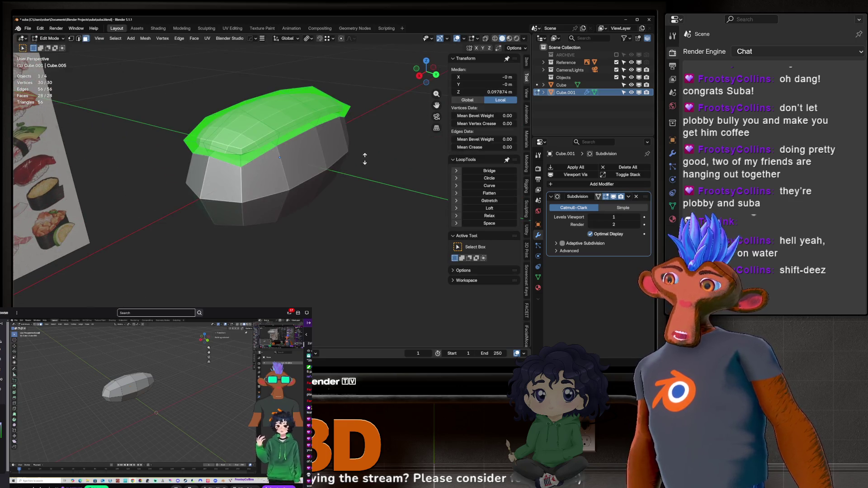
key("alt+s")
left_click(397, 102)
key("Tab")
middle_click_drag(358, 134, 271, 128)
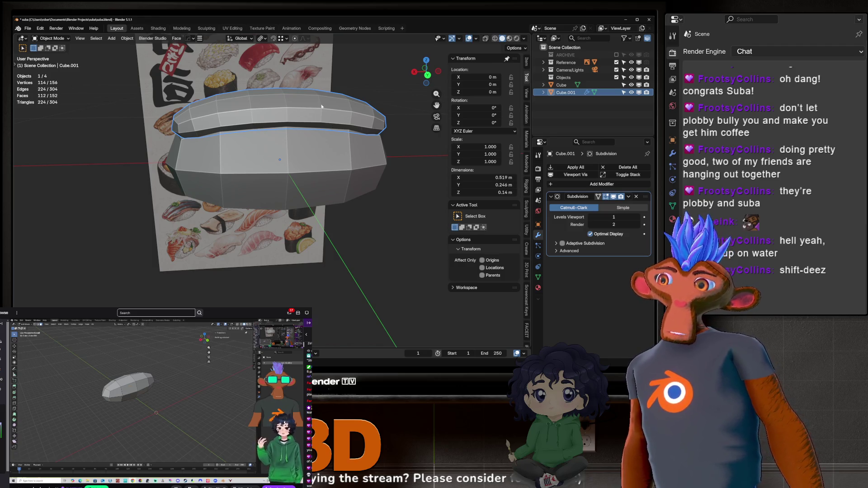
Remove Cube.001's Subdivision modifier and delete the topping slab.
key("Tab")
middle_click_drag(322, 107, 353, 139)
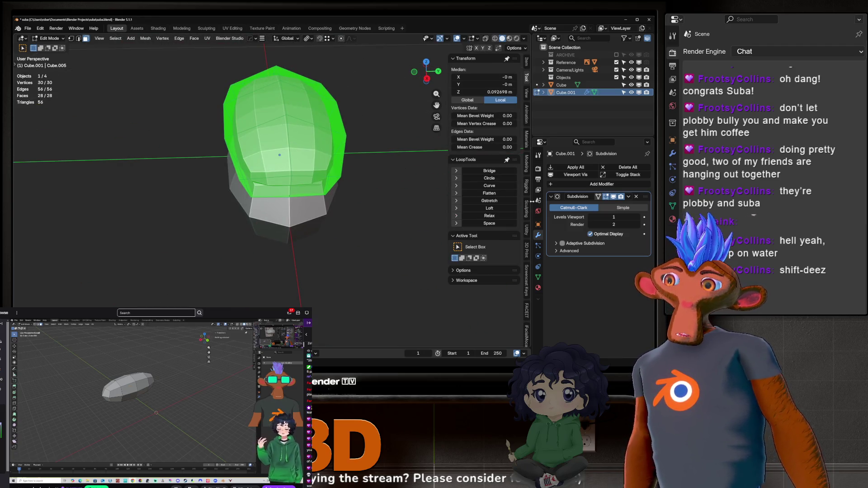
left_click(636, 196)
key("Tab")
middle_click_drag(290, 154, 236, 138)
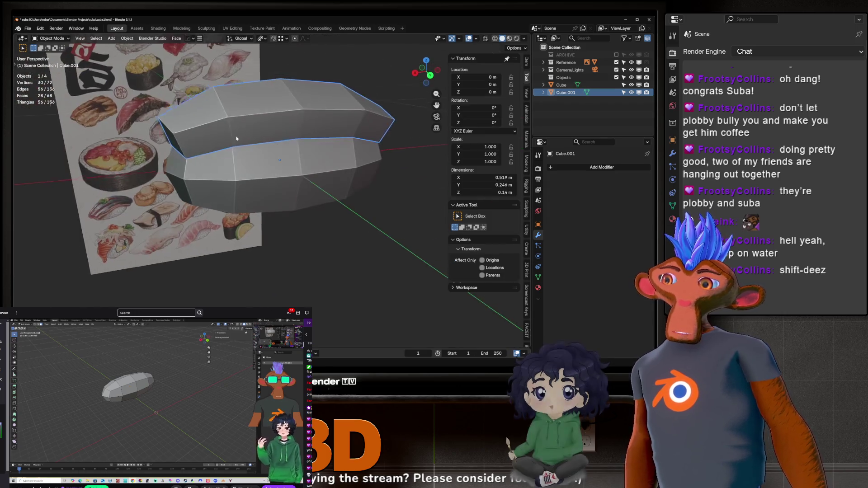
key("Delete")
left_click(272, 171)
Undo back until the rice block regains its unapplied level-1 Subdivision modifier.
key("Tab")
middle_click_drag(253, 172, 288, 195)
middle_click_drag(270, 166, 291, 225)
key("Tab")
key("Tab")
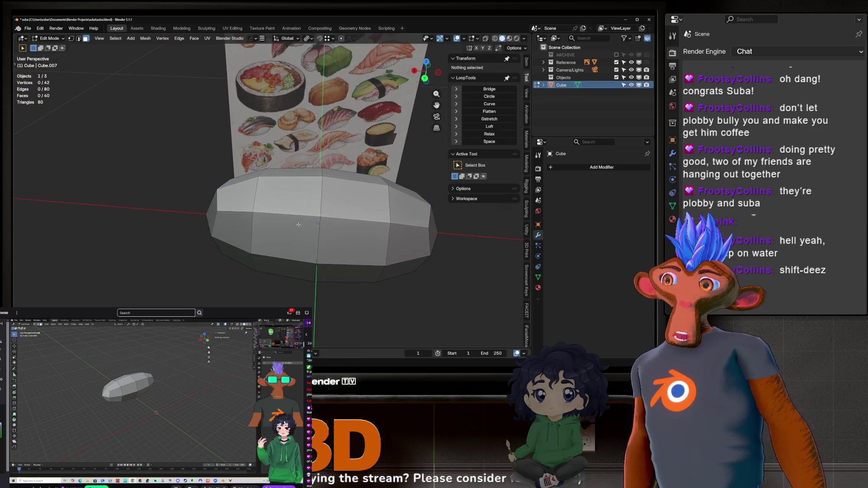
key("Tab")
key("ctrl+a")
key("Return")
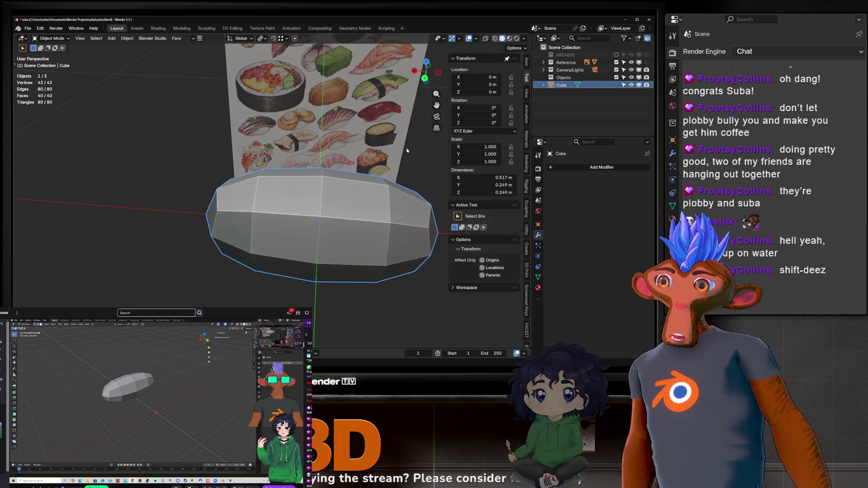
key("Tab")
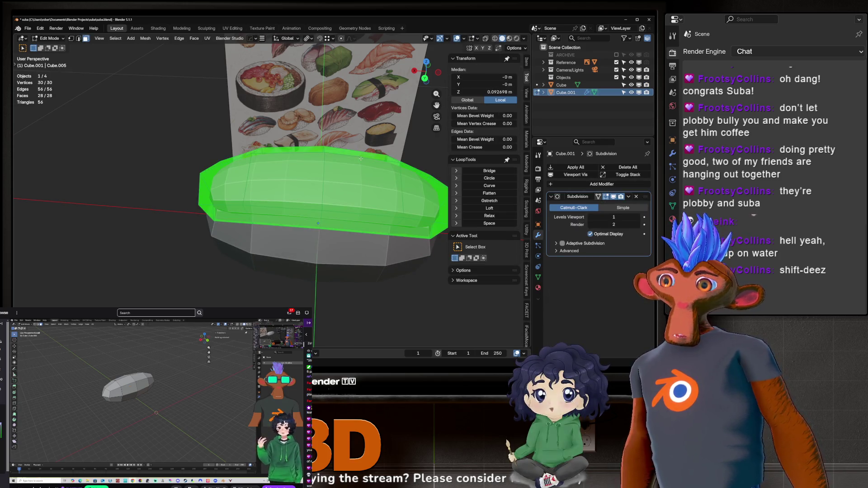
key("Tab")
key("Tab")
key("ctrl+z")
key("ctrl+z")
key("ctrl+z")
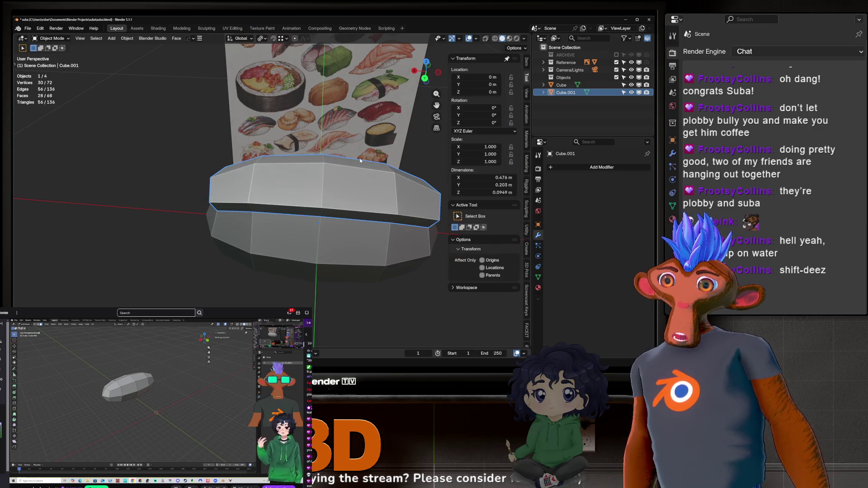
key("ctrl+z")
key("ctrl+z")
key("ctrl+z")
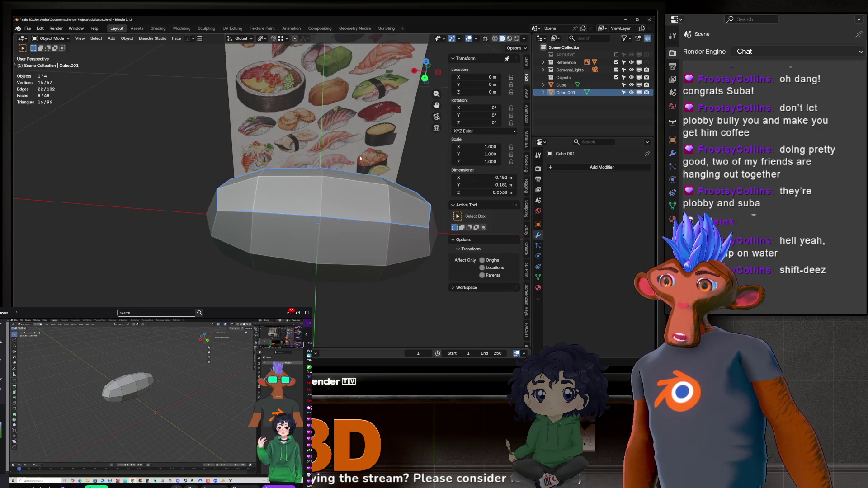
key("ctrl+z")
key("ctrl+z")
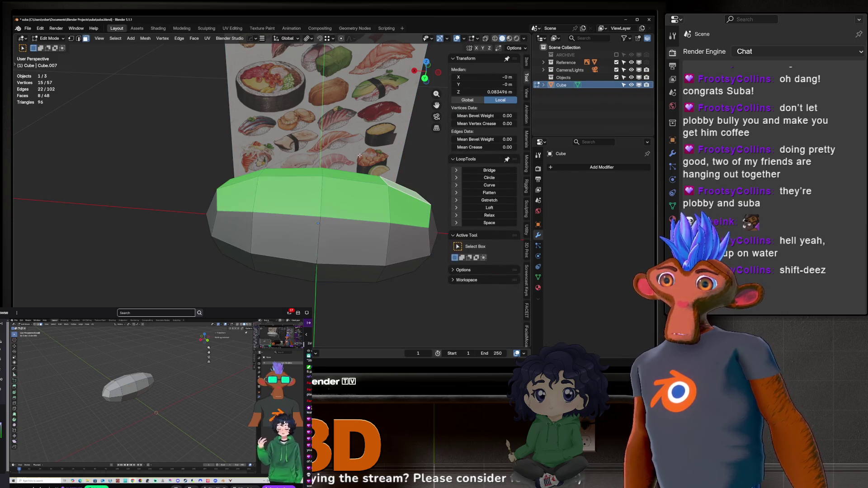
key("ctrl+z")
key("ctrl+z")
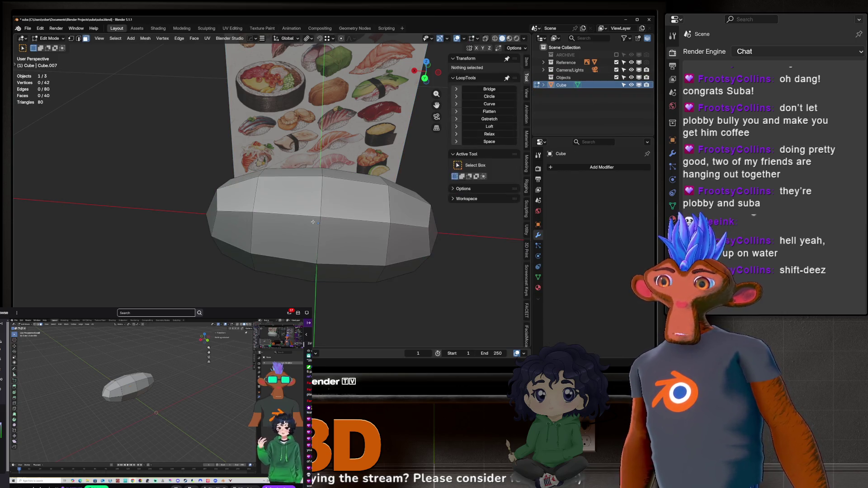
mouse_move(322, 237)
middle_mouse_down()
mouse_move(280, 202)
mouse_move(302, 227)
mouse_move(281, 256)
mouse_move(265, 238)
mouse_move(270, 225)
middle_mouse_up()
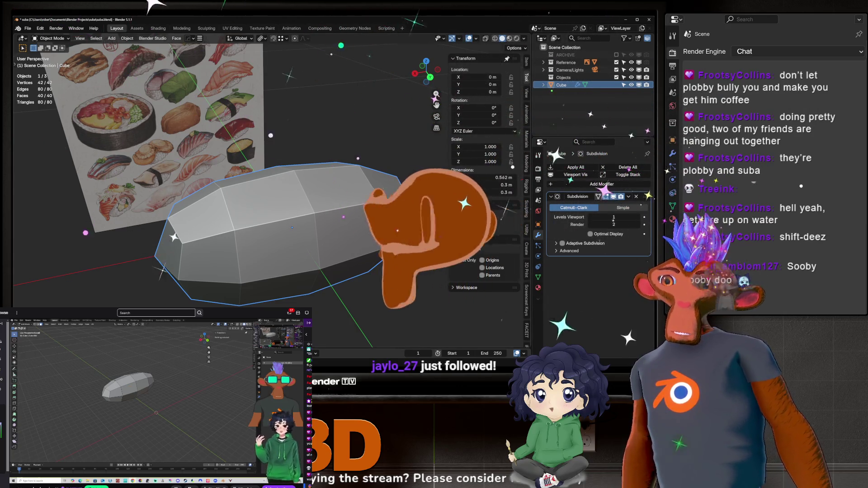
Apply the rice block's Subdivision, baking it into a 42-vertex, 40-face mesh.
key("ctrl+a")
middle_click_drag(289, 212, 240, 244)
key("Tab")
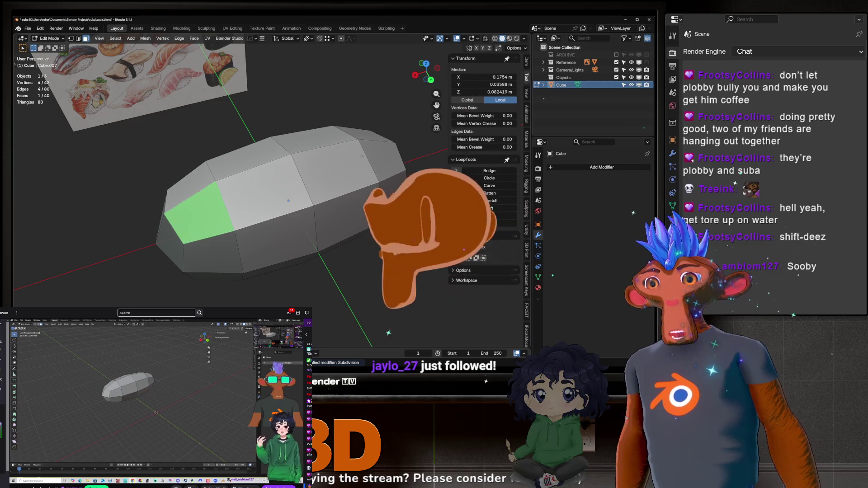
key("Tab")
key("Tab")
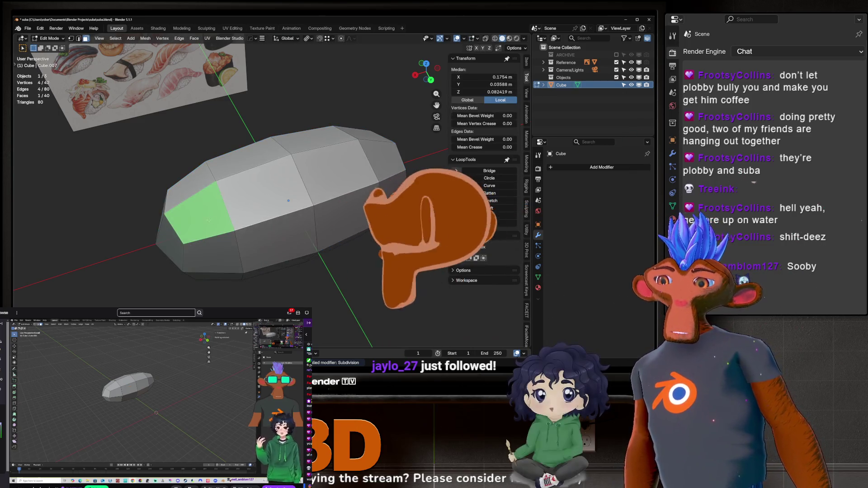
mouse_move(328, 239)
middle_mouse_down()
mouse_move(286, 229)
mouse_move(345, 242)
mouse_move(278, 186)
middle_mouse_up()
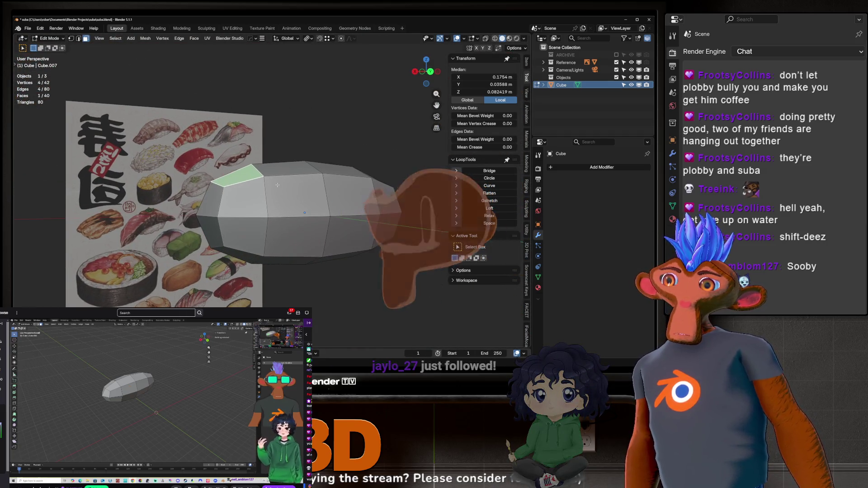
Preview a loop cut, cancel it, and orbit to a straight-on front view.
key("ctrl+r")
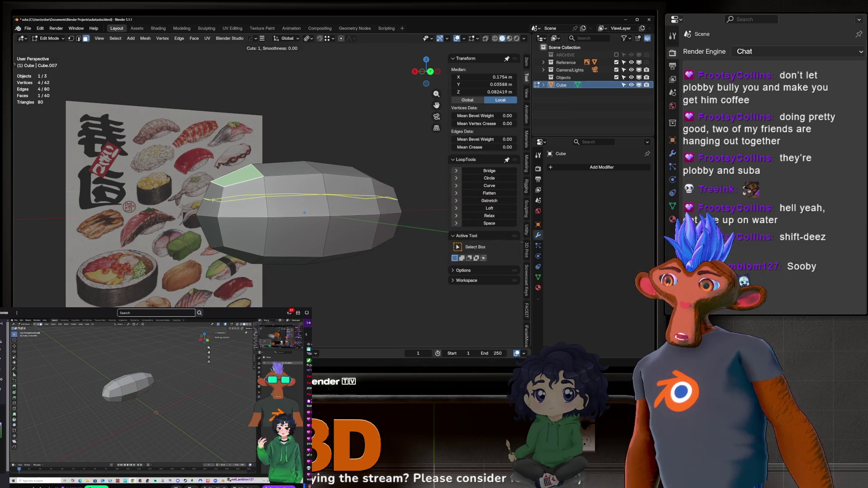
key("Escape")
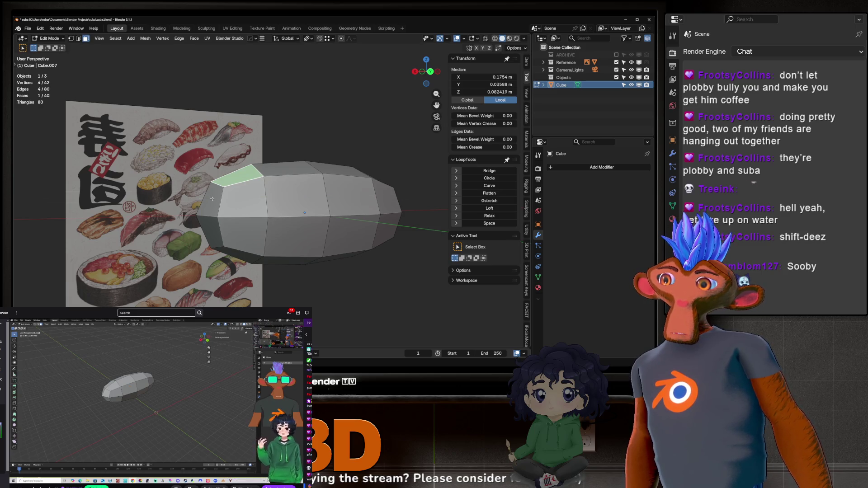
middle_click_drag(309, 179, 381, 154)
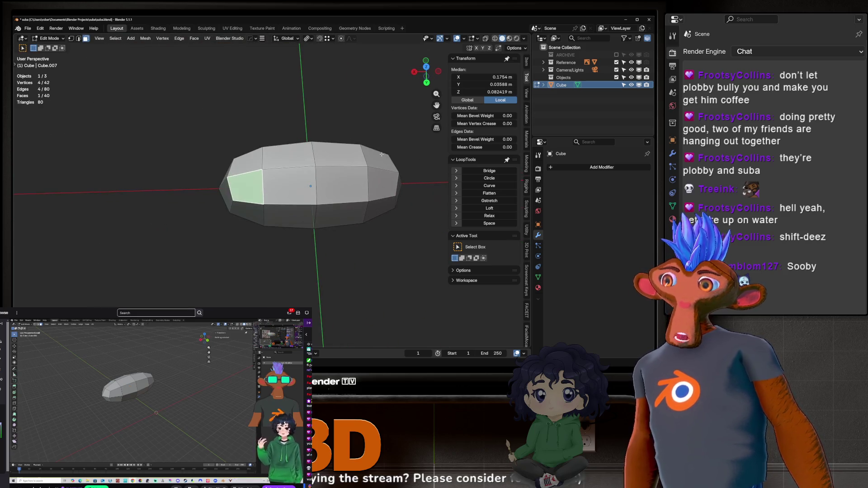
middle_click_drag(251, 180, 249, 182)
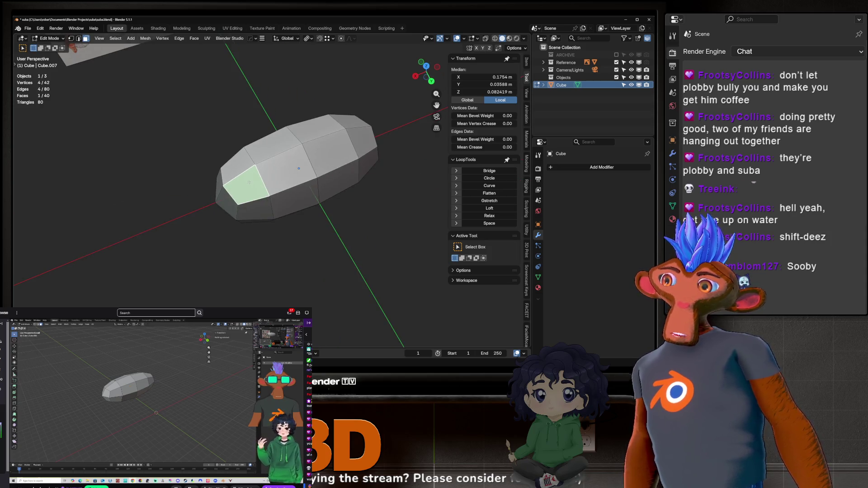
scroll(249, 180, "up", 3)
middle_click_drag(248, 183, 294, 240)
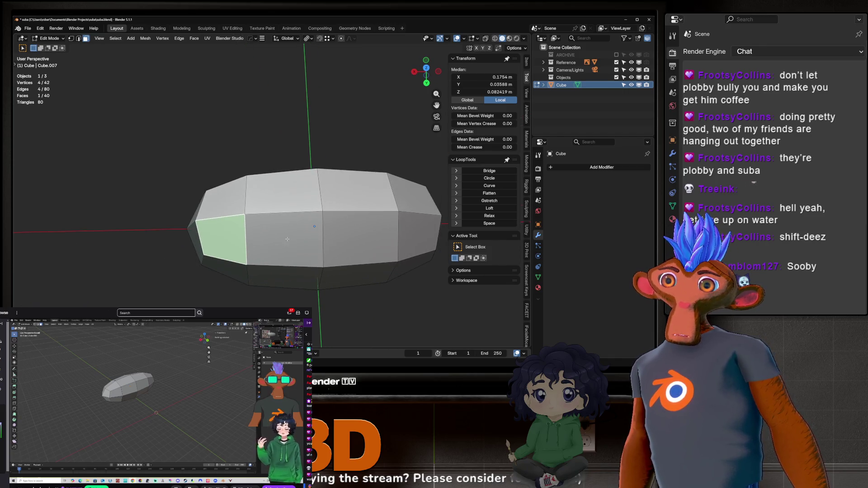
Try selecting rows and loops of front faces, undoing back to a single left face.
left_click(410, 241, "ctrl")
key("ctrl+z")
left_click(401, 220, "ctrl")
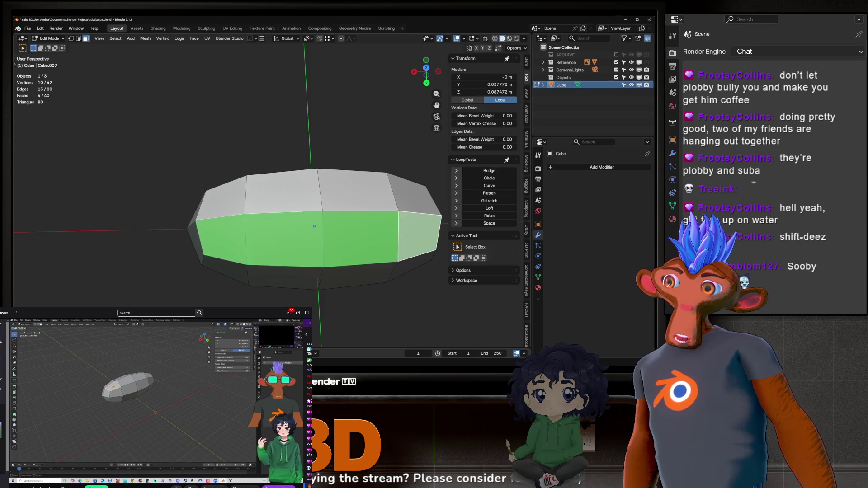
key("ctrl+z")
left_click(405, 196, "ctrl")
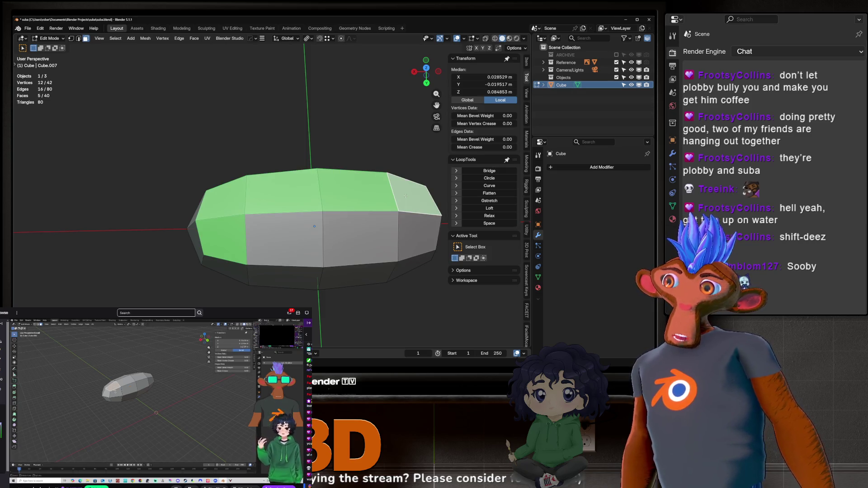
key("ctrl+z")
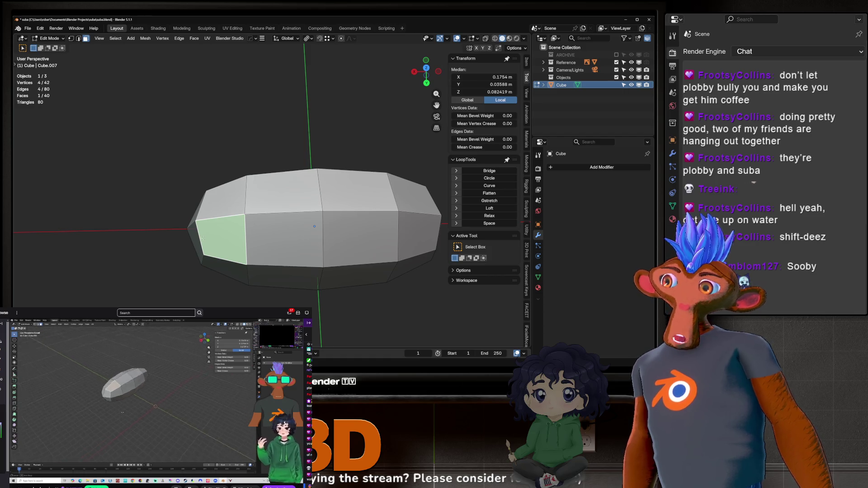
left_click(248, 234, "alt")
mouse_move(248, 235)
middle_mouse_down()
mouse_move(332, 125)
mouse_move(351, 234)
mouse_move(208, 266)
mouse_move(263, 294)
mouse_move(235, 264)
middle_mouse_up()
left_click(343, 181, "alt")
left_click(208, 267)
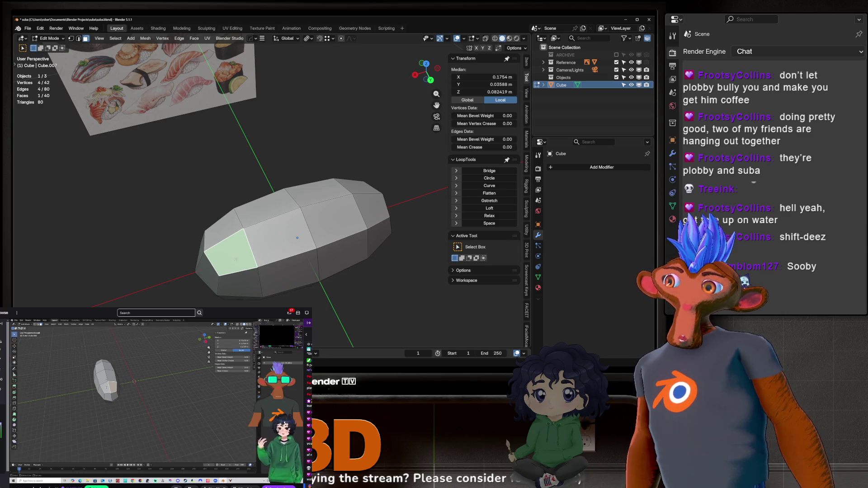
Shortest-path select a face strip over the top starting from a left face.
left_click(378, 206, "ctrl")
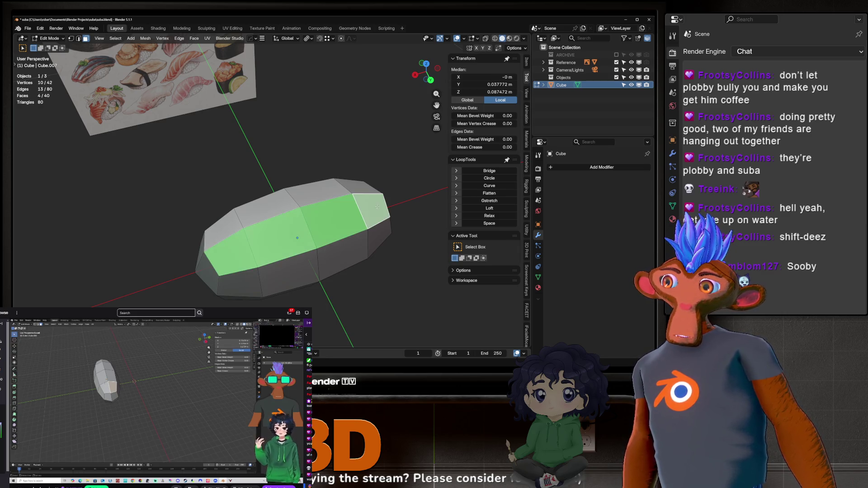
left_click(220, 257)
left_click(356, 184, "ctrl")
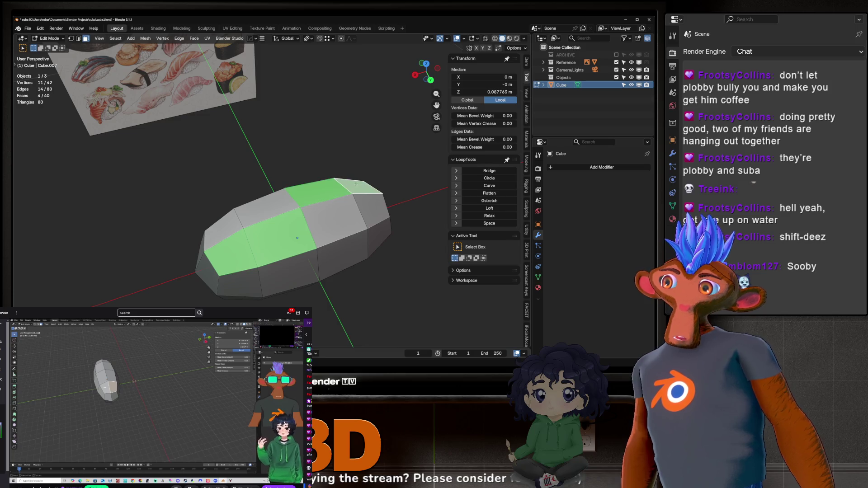
left_click(230, 264)
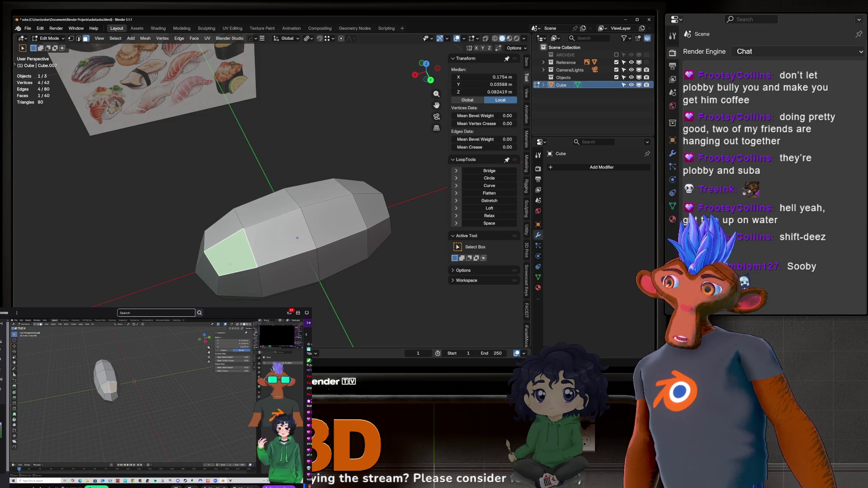
left_click(358, 187, "ctrl")
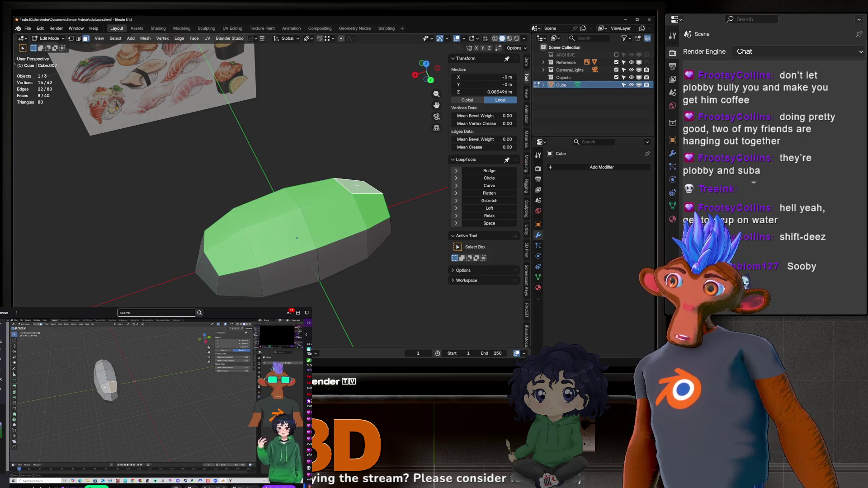
middle_click_drag(357, 186, 292, 263)
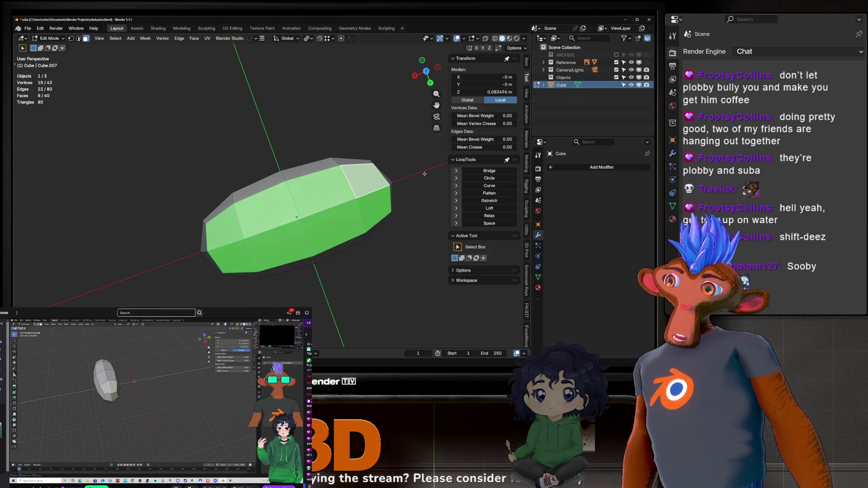
mouse_move(329, 224)
middle_mouse_down()
mouse_move(361, 271)
mouse_move(353, 256)
mouse_move(286, 218)
middle_mouse_up()
key("ctrl+z")
Settle on the 8-face strip along the block's top and start extruding it.
left_click(388, 275, "ctrl")
left_click(285, 217)
left_click(329, 188, "ctrl")
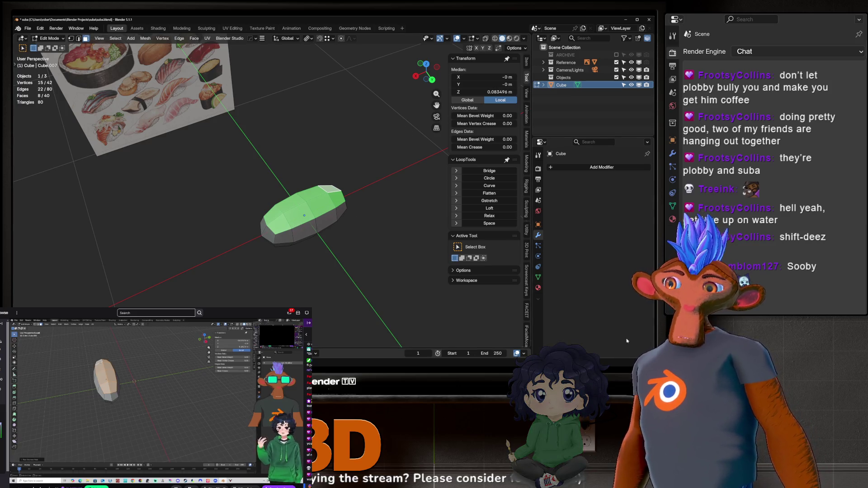
scroll(313, 193, "up", 5)
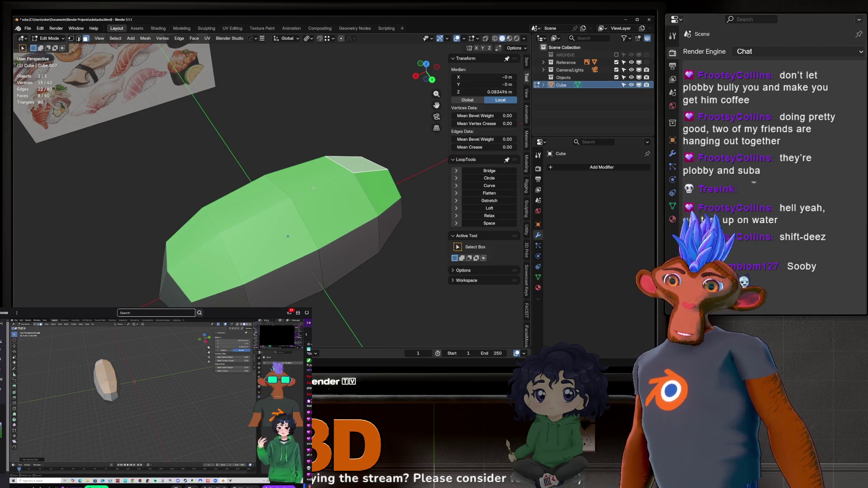
mouse_move(251, 181)
middle_mouse_down()
mouse_move(272, 260)
mouse_move(271, 204)
middle_mouse_up()
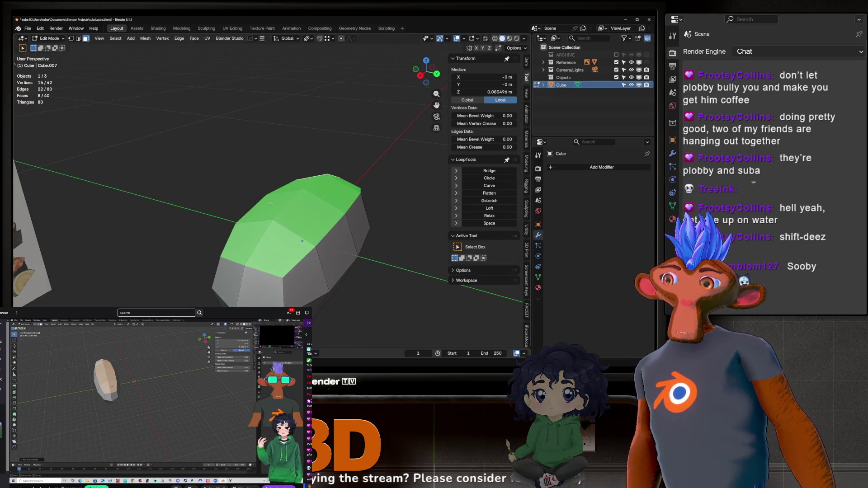
middle_click_drag(214, 232, 283, 189)
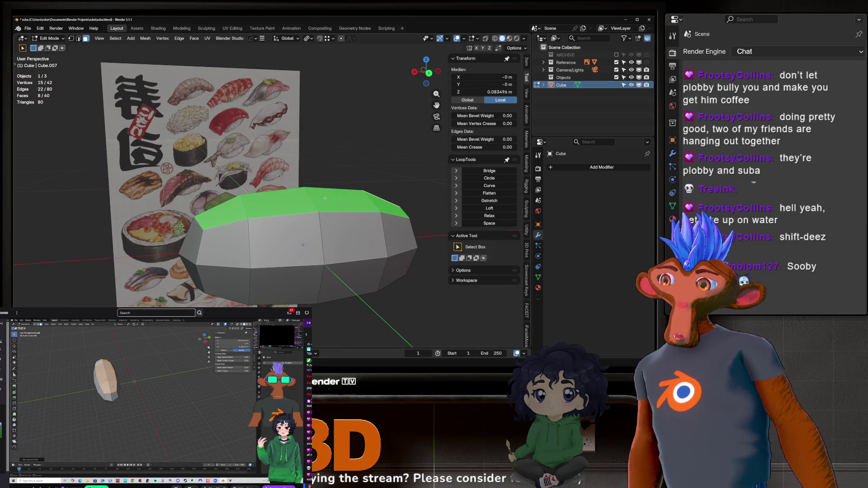
key("e")
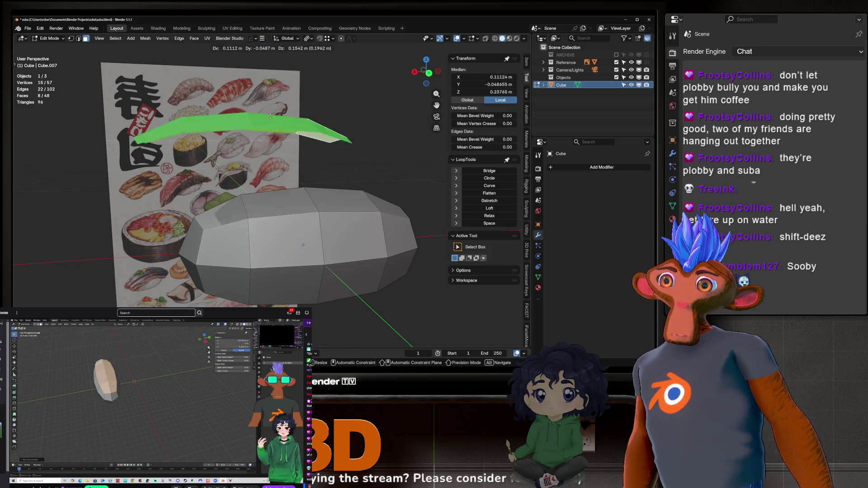
Cancel the extrusion, leaving the duplicated top strip, then open the Separate menu.
key("Escape")
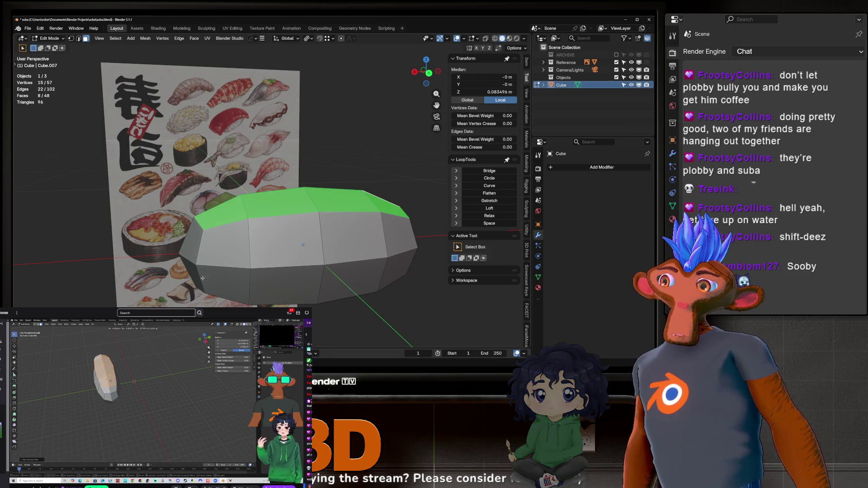
scroll(206, 217, "up", 3)
scroll(205, 217, "up", 3)
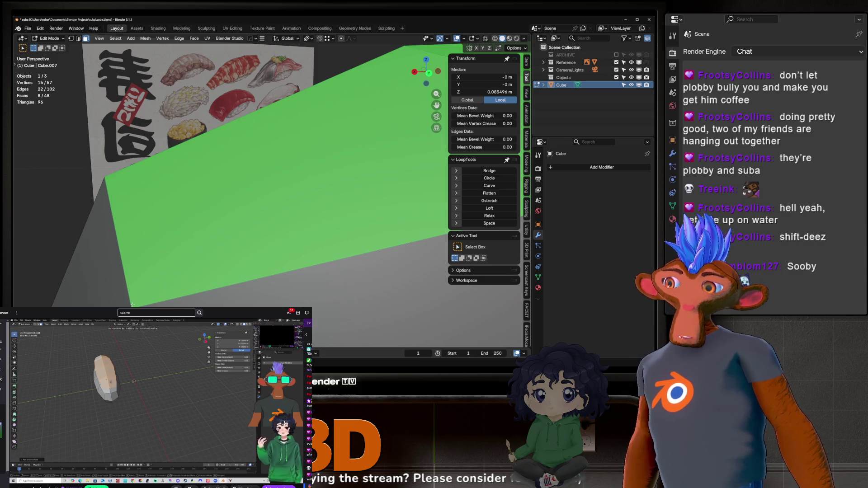
mouse_move(132, 305)
middle_mouse_down()
mouse_move(271, 203)
mouse_move(314, 187)
middle_mouse_up()
scroll(161, 281, "down", 3)
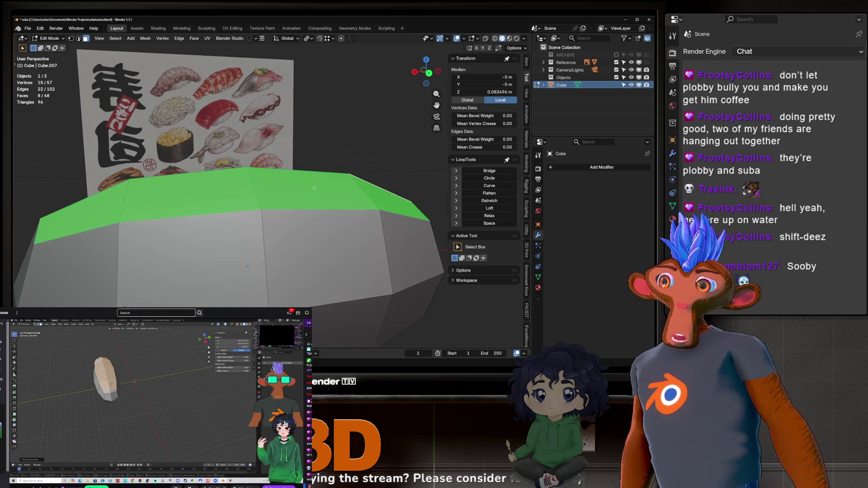
scroll(311, 189, "down", 2)
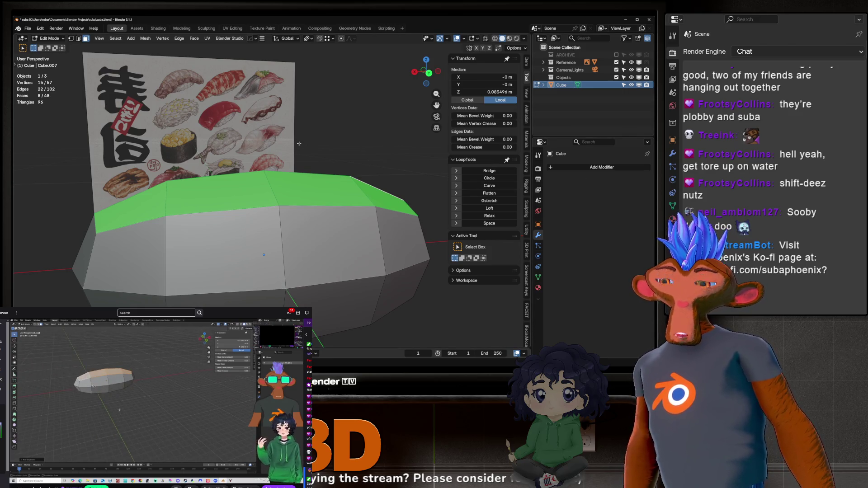
key("p")
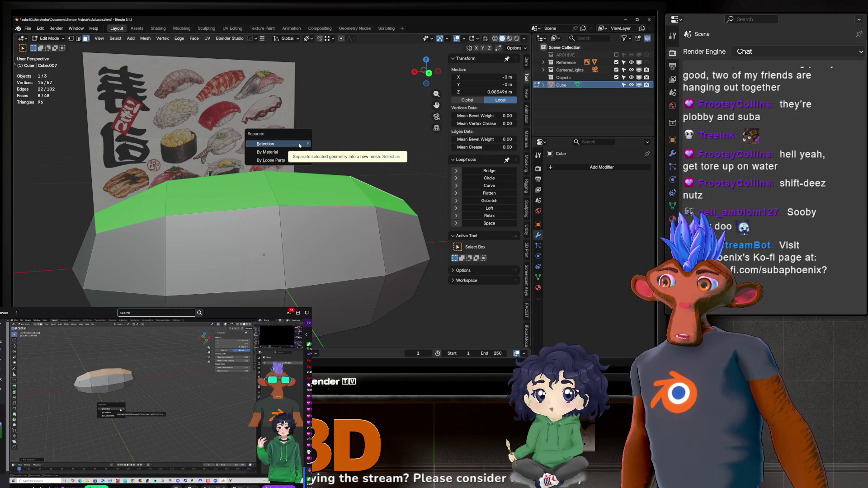
Separate the selection into Cube.001, return to Object Mode, and select the Cube block.
left_click(300, 144)
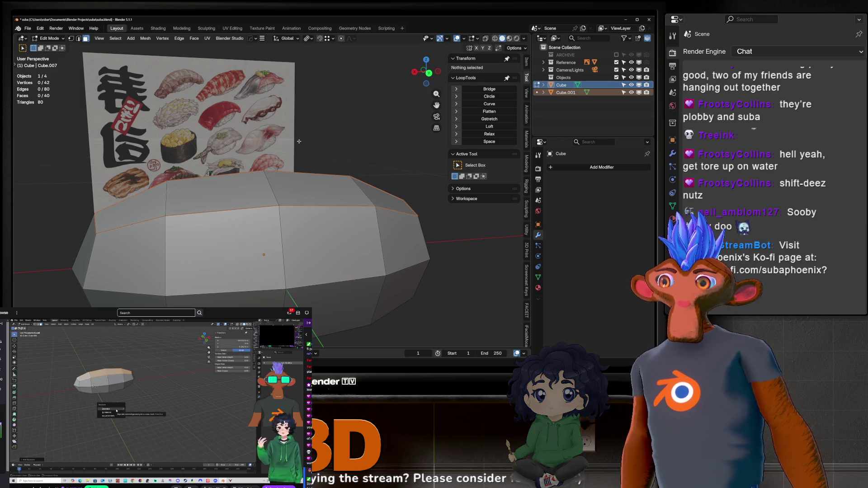
key("Tab")
middle_click_drag(299, 141, 301, 199)
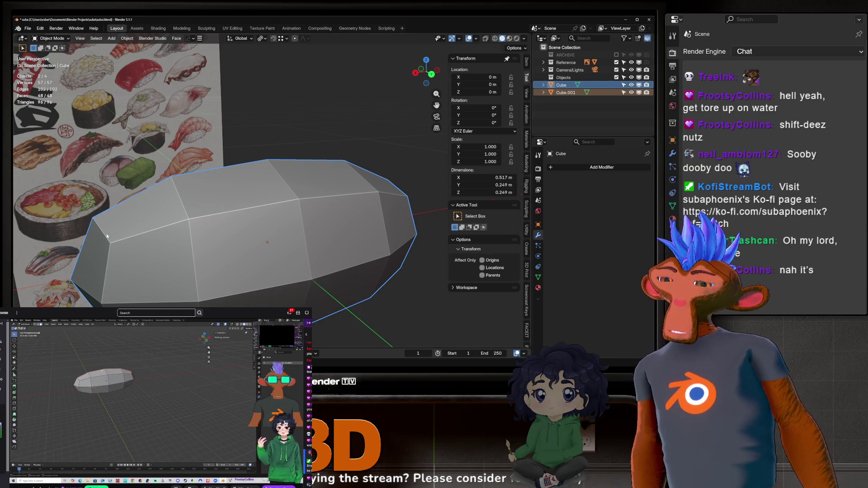
middle_click_drag(106, 236, 344, 172)
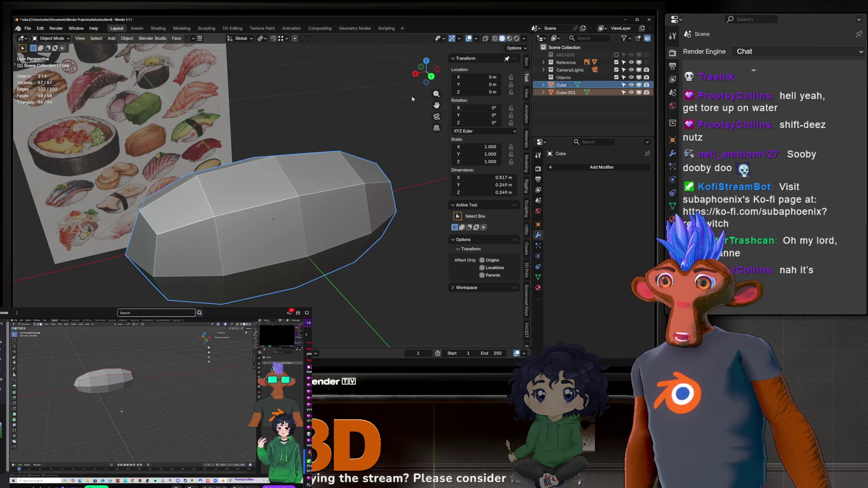
left_click(560, 85)
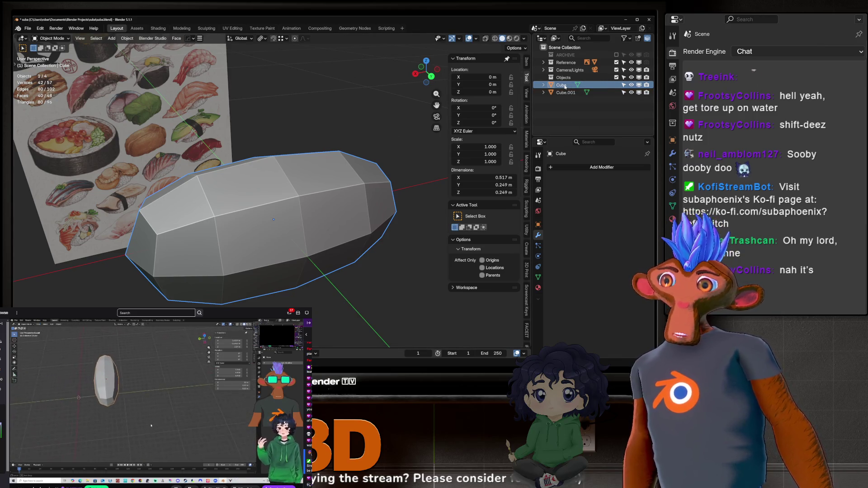
Rename Cube to 'riceball' in the Outliner and hide it.
double_click(583, 85)
type("ric")
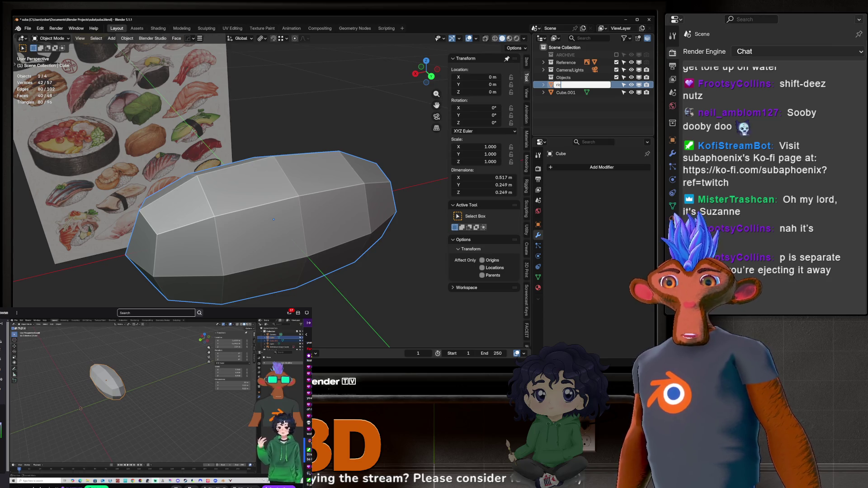
type("e")
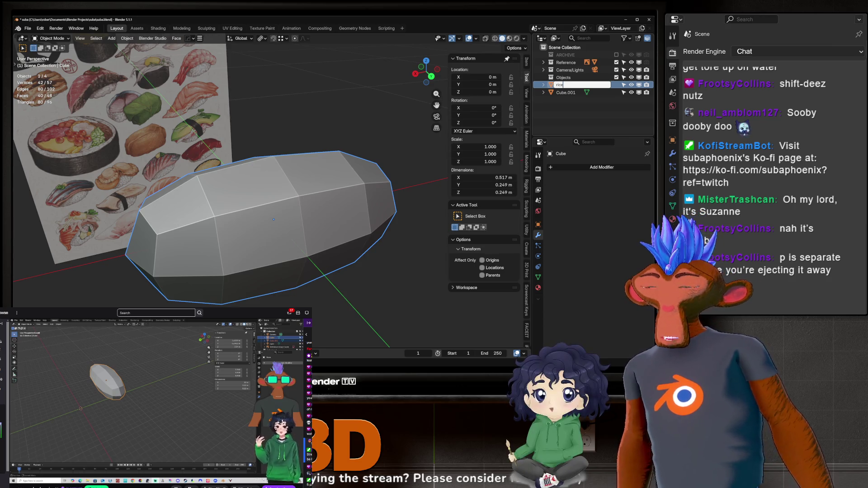
type("ball")
key("Return")
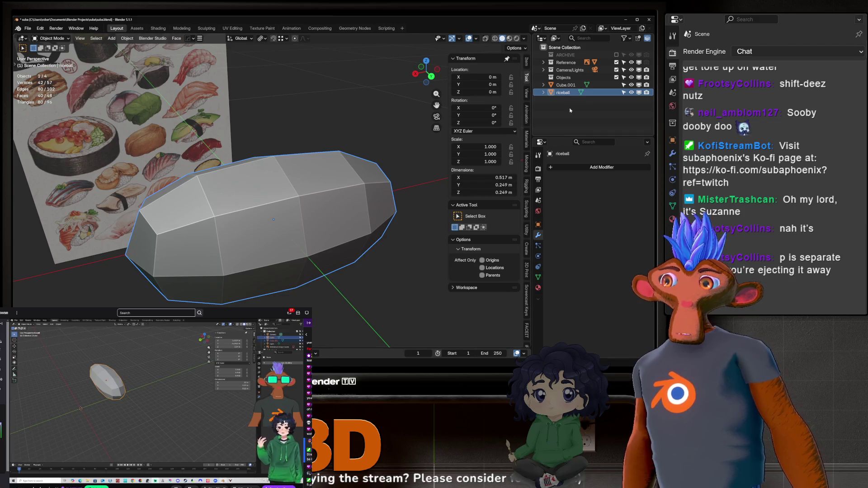
left_click(632, 93)
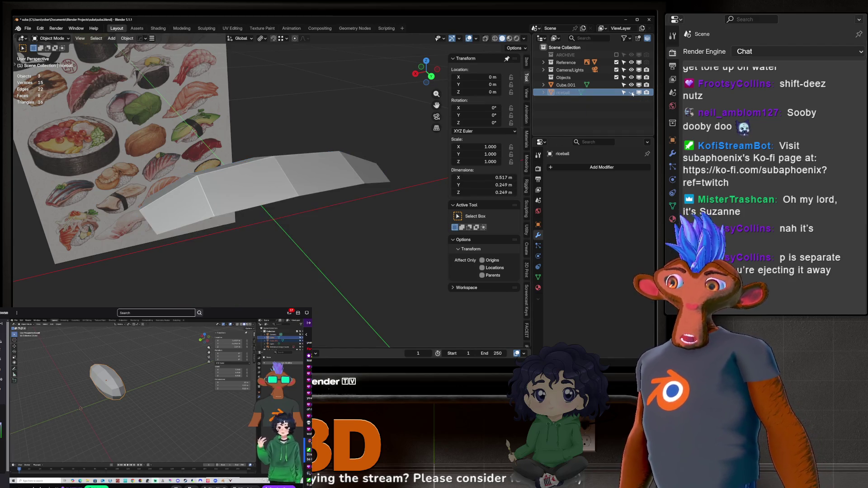
Unhide riceball and rename the Cube.001 top strip to 'fish' in the Outliner.
mouse_move(271, 190)
middle_mouse_down()
mouse_move(297, 181)
mouse_move(276, 181)
mouse_move(290, 194)
mouse_move(237, 221)
mouse_move(271, 131)
mouse_move(278, 156)
mouse_move(362, 194)
mouse_move(248, 204)
mouse_move(317, 189)
mouse_move(280, 193)
middle_mouse_up()
left_click(271, 131)
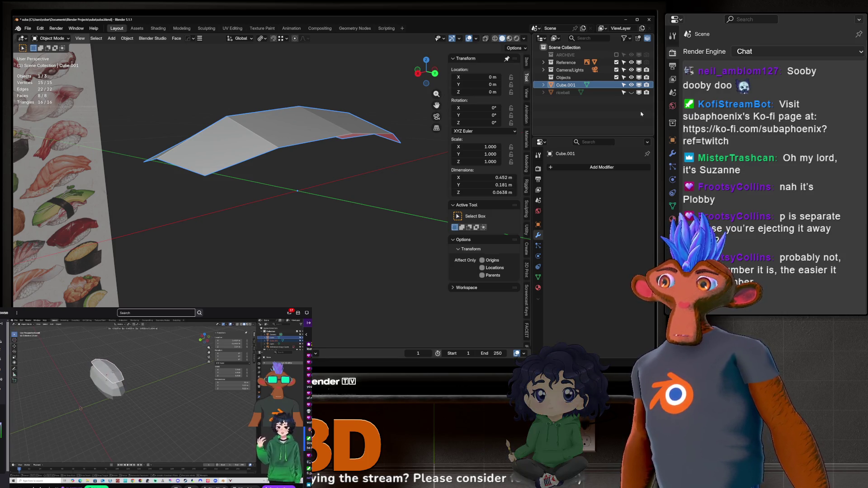
left_click(565, 93)
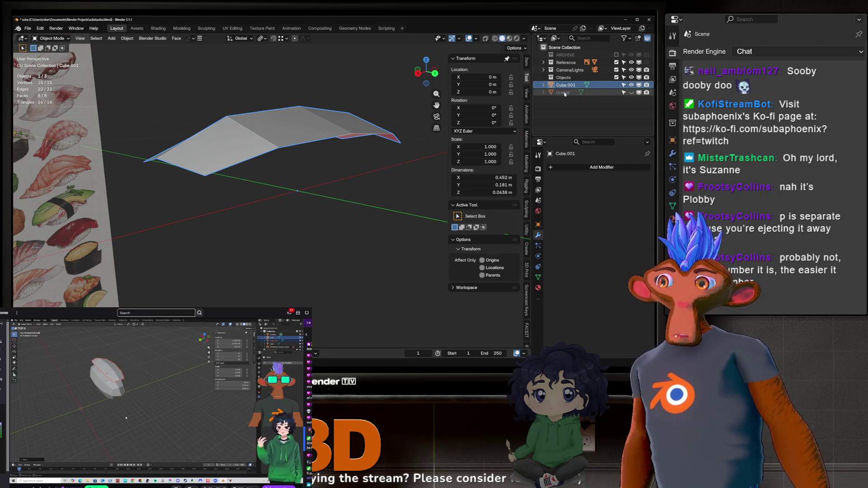
key("alt+h")
left_click(562, 93)
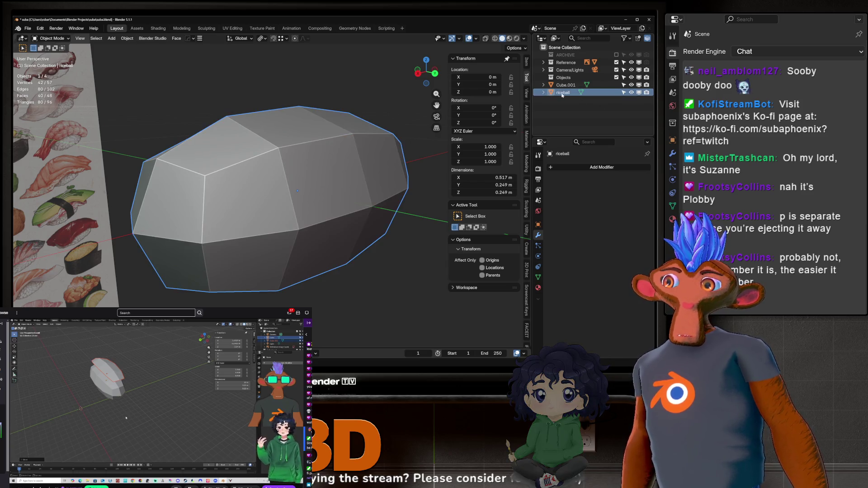
double_click(565, 85)
type("fis")
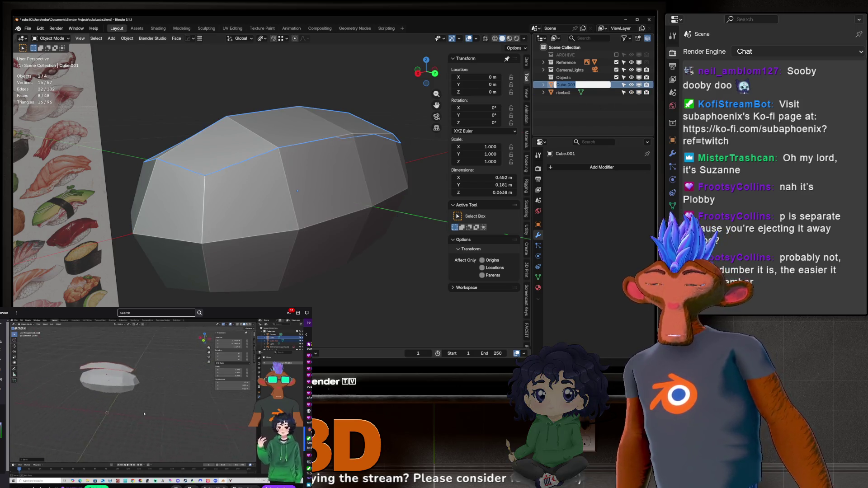
type("h")
key("Return")
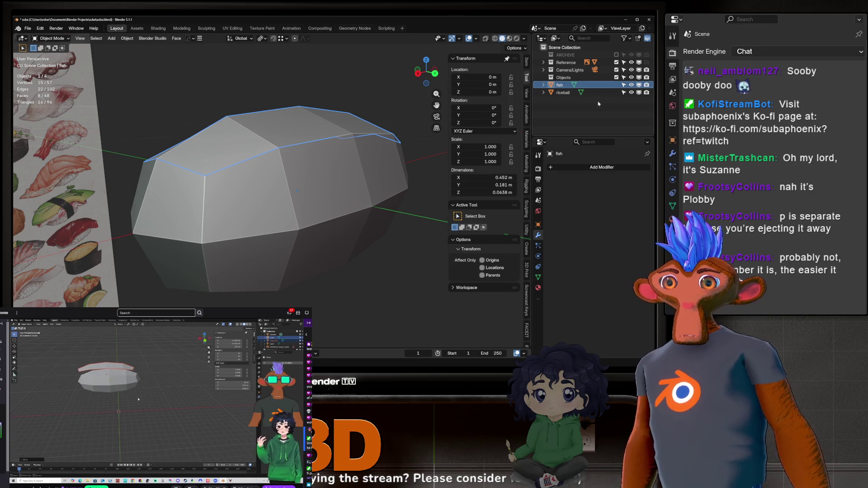
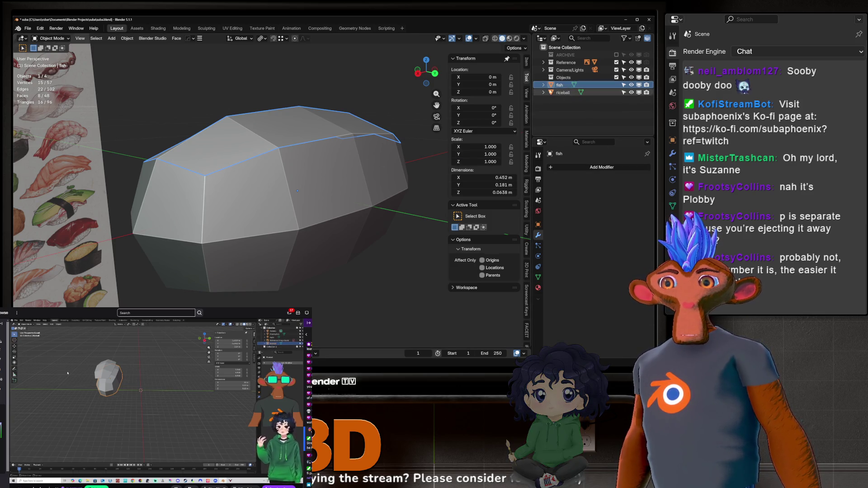
Select the riceball, then the fish, and enter Edit Mode with the fish's faces selected.
left_click(564, 78)
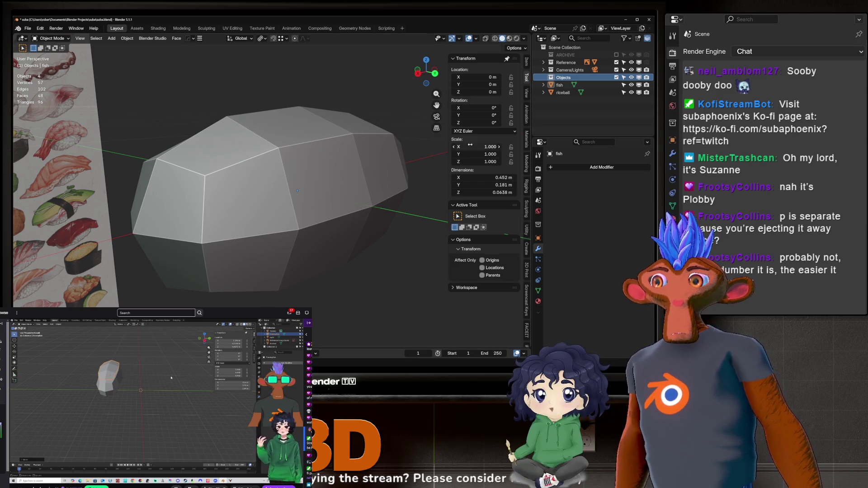
mouse_move(199, 172)
middle_mouse_down()
mouse_move(231, 160)
mouse_move(282, 224)
mouse_move(276, 179)
middle_mouse_up()
left_click(261, 167)
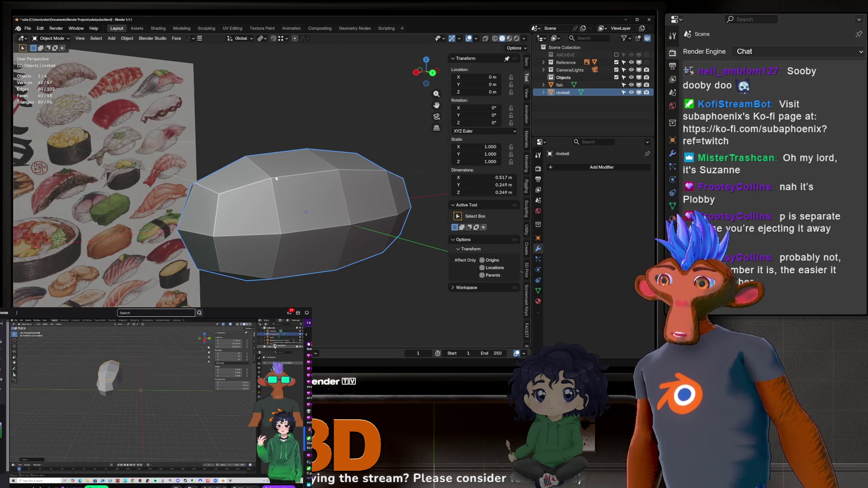
left_click(560, 83)
mouse_move(316, 194)
middle_mouse_down()
mouse_move(310, 216)
mouse_move(323, 224)
mouse_move(194, 193)
middle_mouse_up()
key("Tab")
key("a")
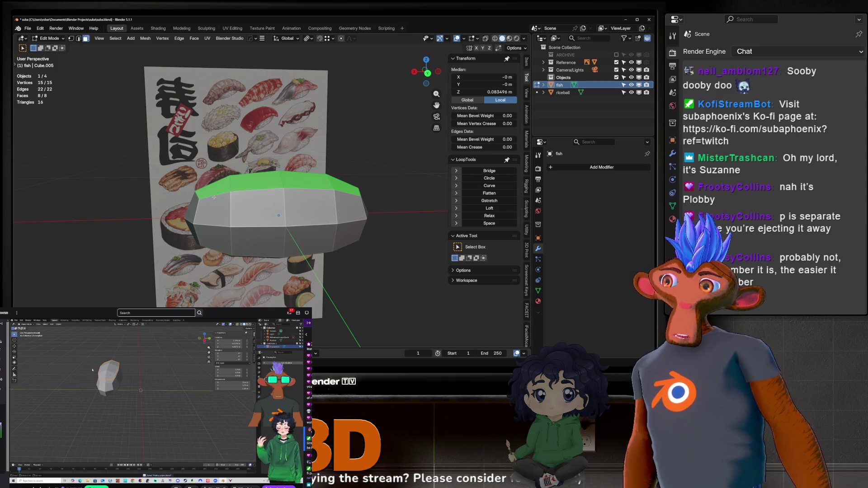
middle_click_drag(214, 197, 227, 178)
key("2")
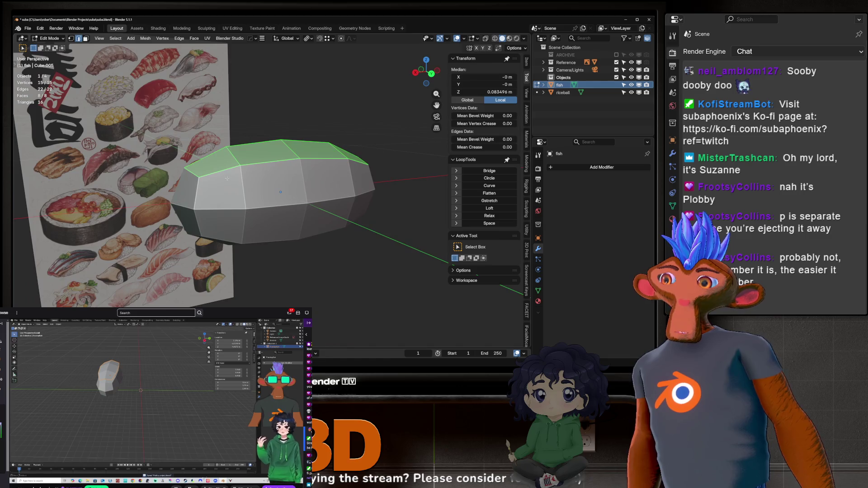
key("alt+a")
key("ctrl+z")
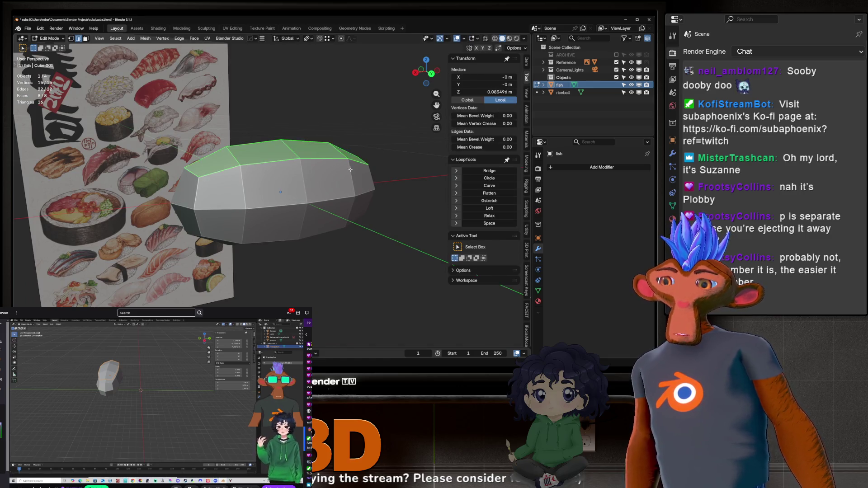
key("s")
key("Escape")
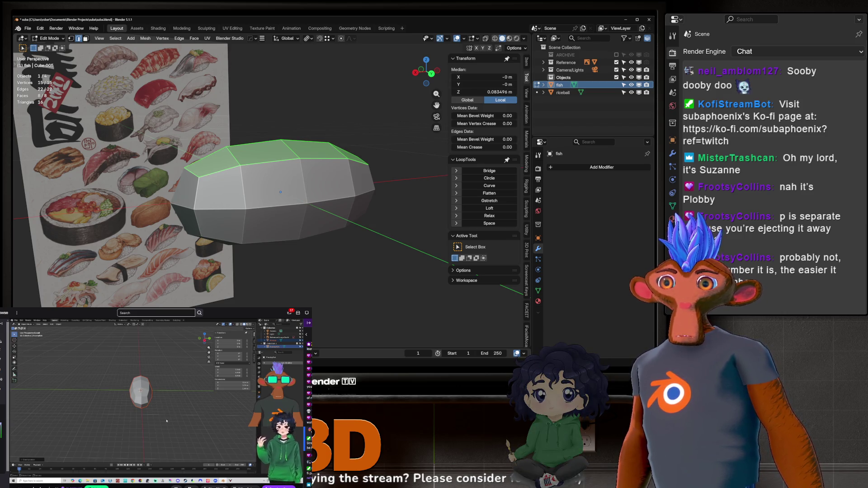
key("Tab")
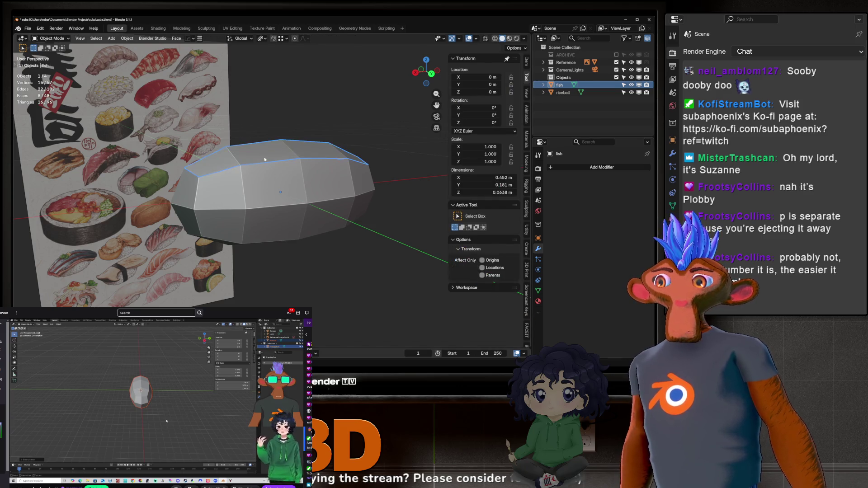
left_click(563, 92)
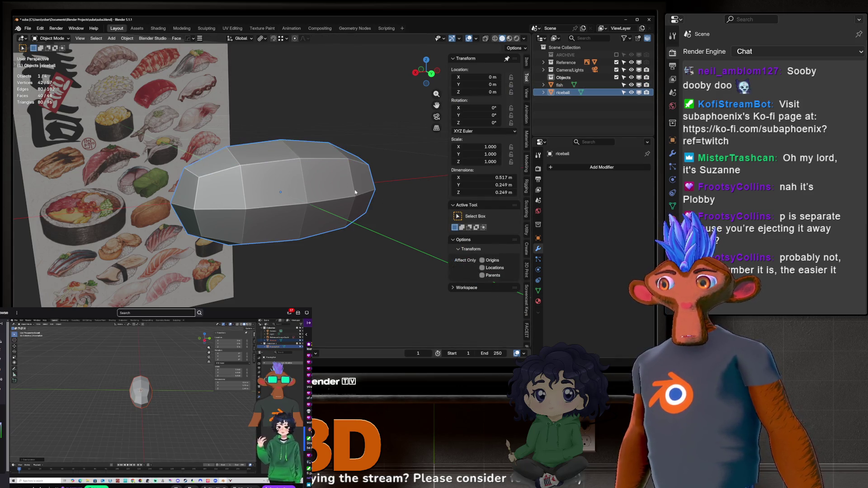
key("ctrl+z")
key("ctrl+z")
key("ctrl+z")
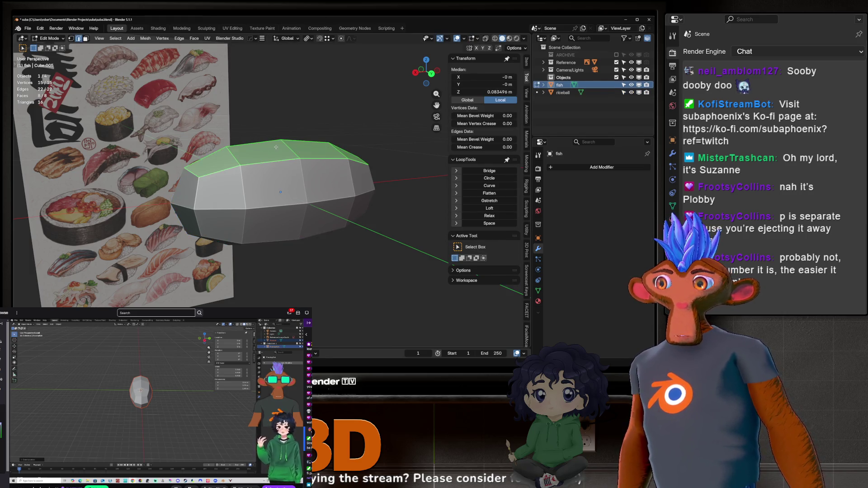
key("Tab")
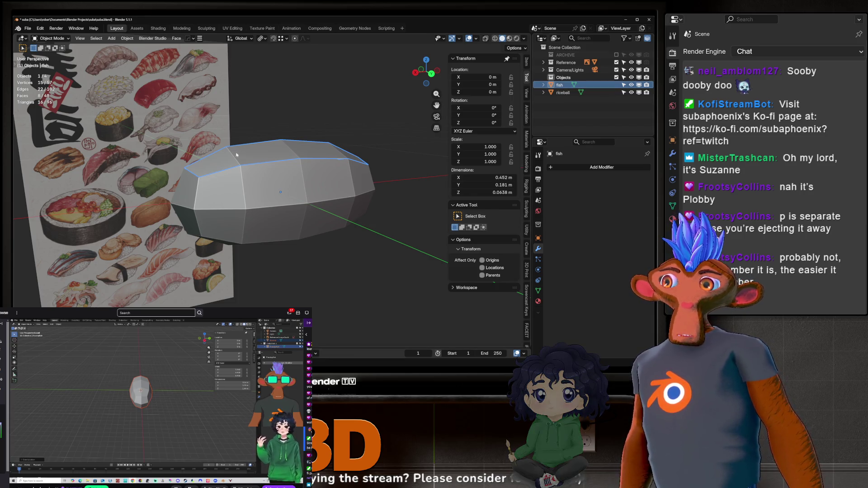
key("Tab")
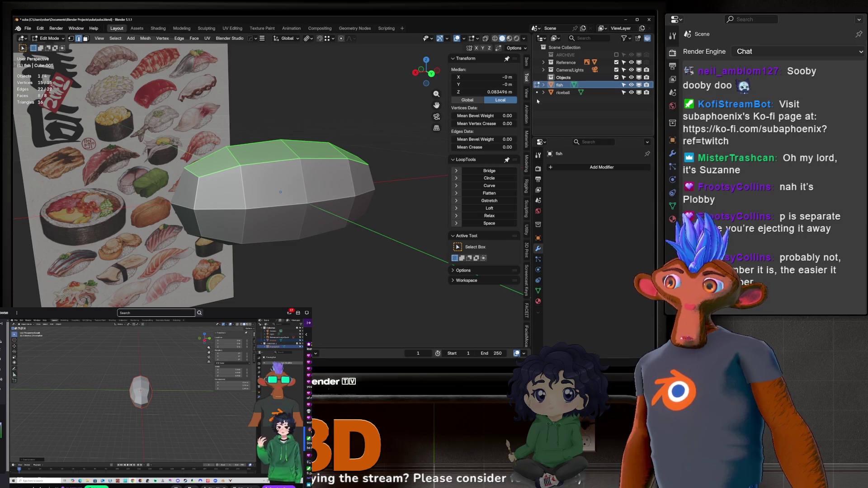
mouse_move(317, 171)
middle_mouse_down()
mouse_move(370, 167)
mouse_move(356, 149)
middle_mouse_up()
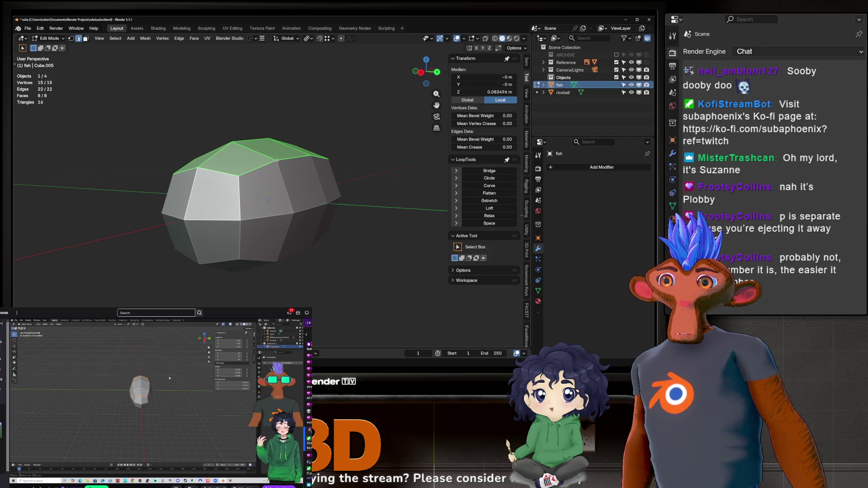
mouse_move(268, 162)
middle_mouse_down()
mouse_move(225, 176)
mouse_move(288, 143)
mouse_move(328, 155)
mouse_move(287, 164)
mouse_move(245, 197)
mouse_move(254, 107)
middle_mouse_up()
scroll(287, 143, "up", 4)
scroll(287, 143, "down", 5)
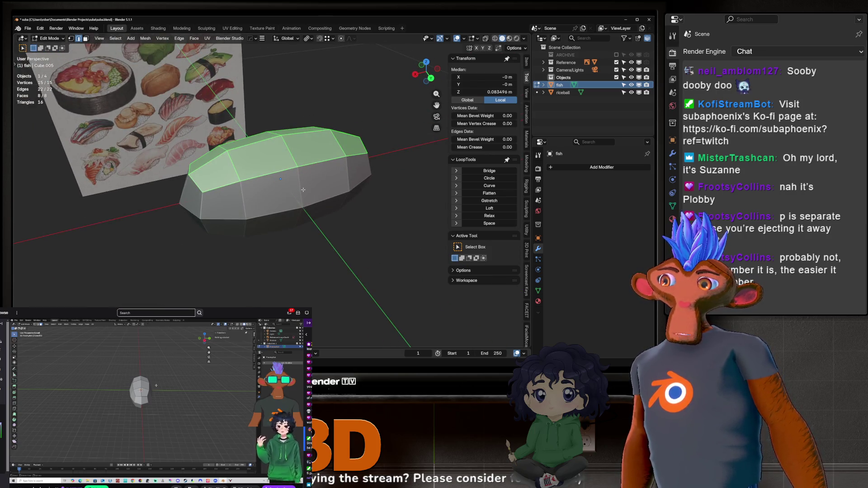
middle_click_drag(303, 190, 308, 196)
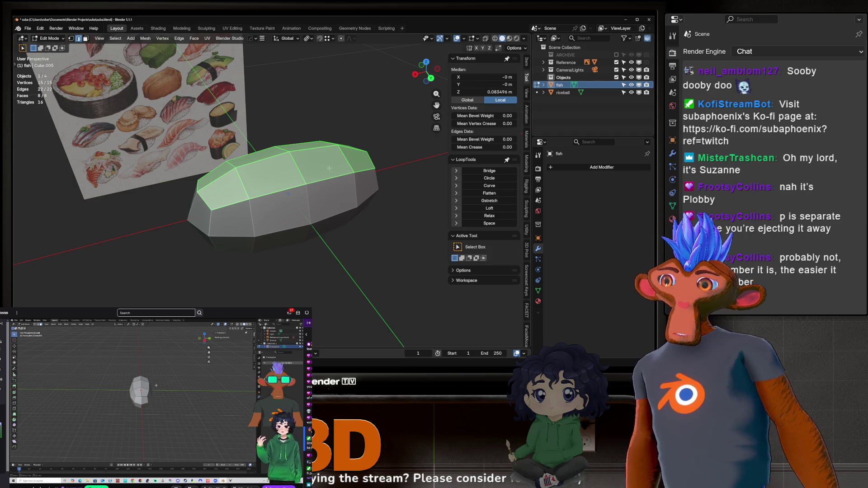
middle_click_drag(329, 168, 323, 151)
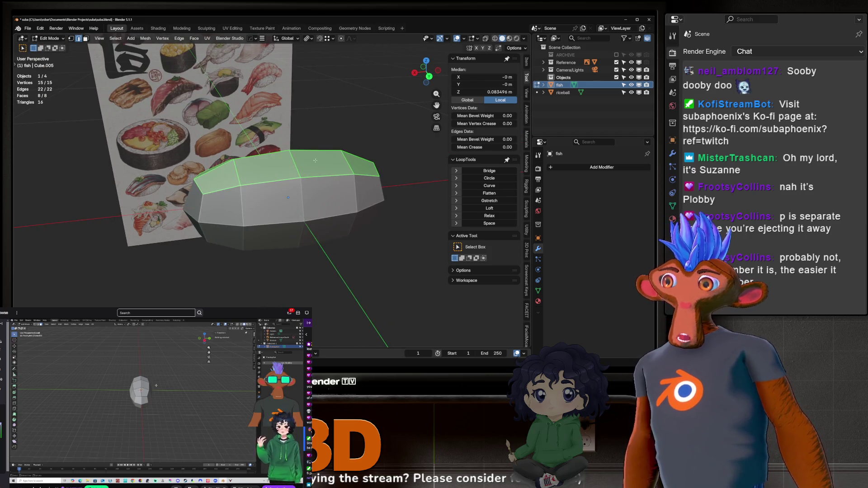
key("s")
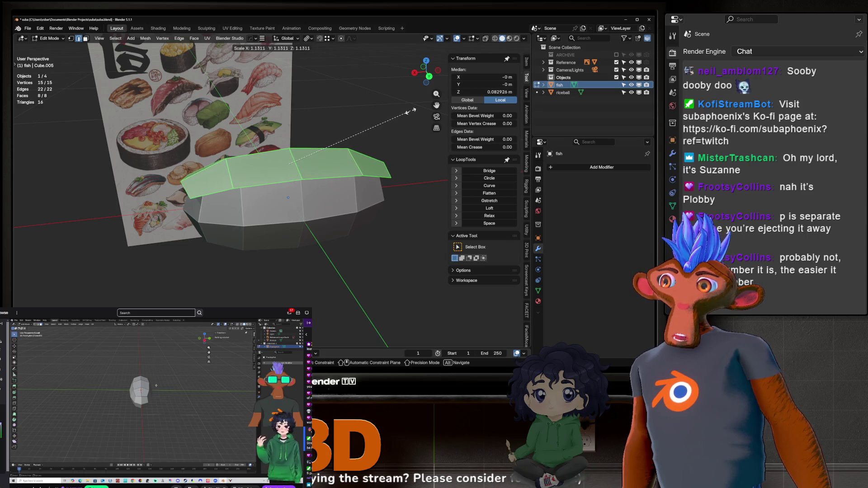
Confirm the widened top faces so the fish overhangs the rice ball, discarding a second scale.
left_click(357, 131)
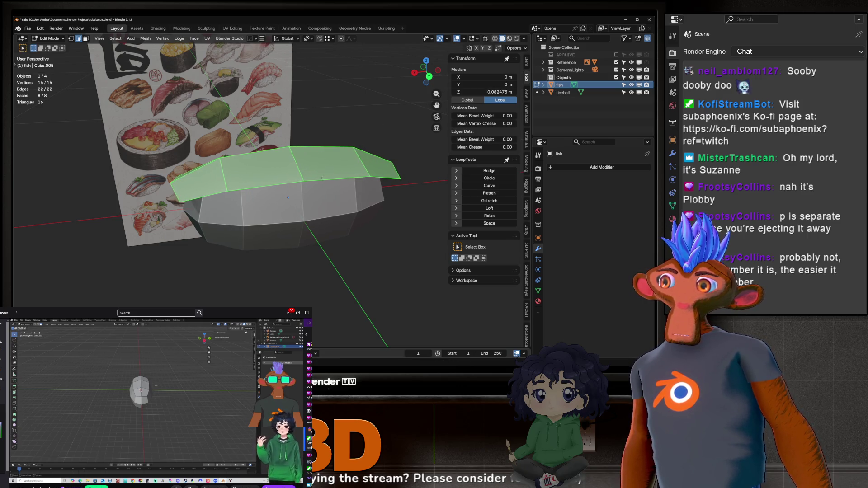
mouse_move(357, 131)
middle_mouse_down()
mouse_move(310, 133)
mouse_move(419, 160)
mouse_move(402, 136)
mouse_move(276, 197)
mouse_move(267, 190)
middle_mouse_up()
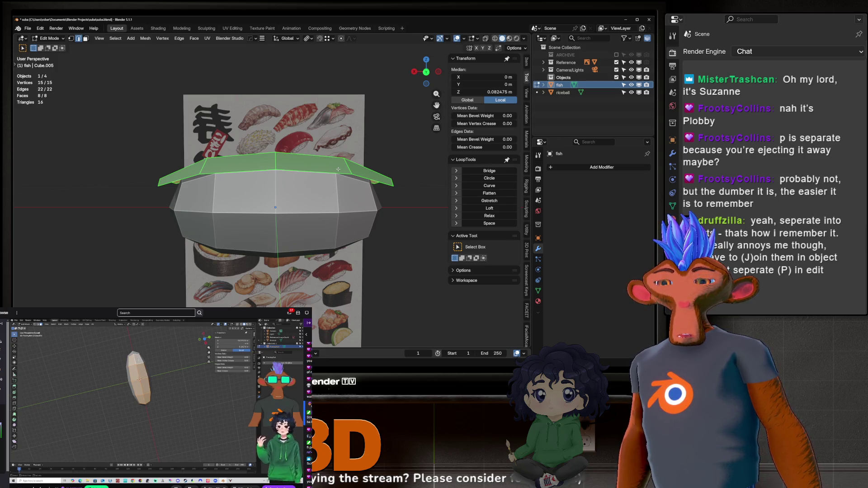
mouse_move(273, 185)
middle_mouse_down()
mouse_move(285, 214)
mouse_move(421, 213)
mouse_move(358, 206)
middle_mouse_up()
key("s")
right_click(434, 212)
middle_click_drag(350, 206, 269, 189)
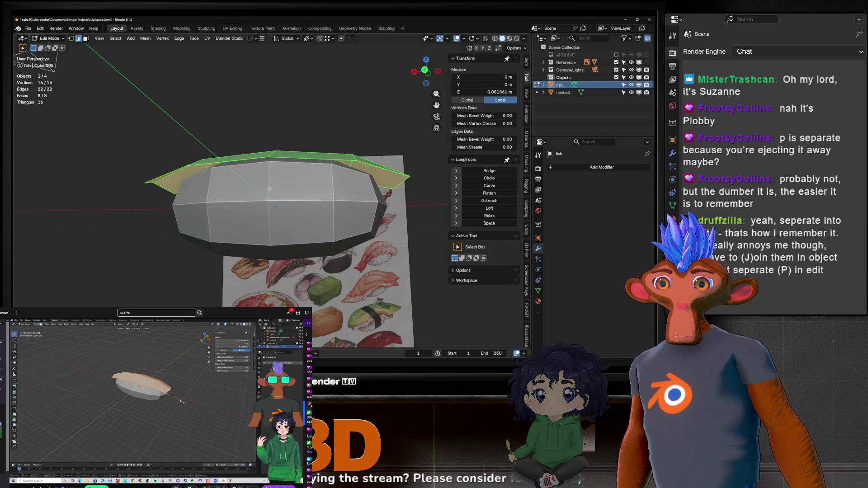
mouse_move(267, 189)
middle_mouse_down()
mouse_move(314, 237)
mouse_move(283, 187)
middle_mouse_up()
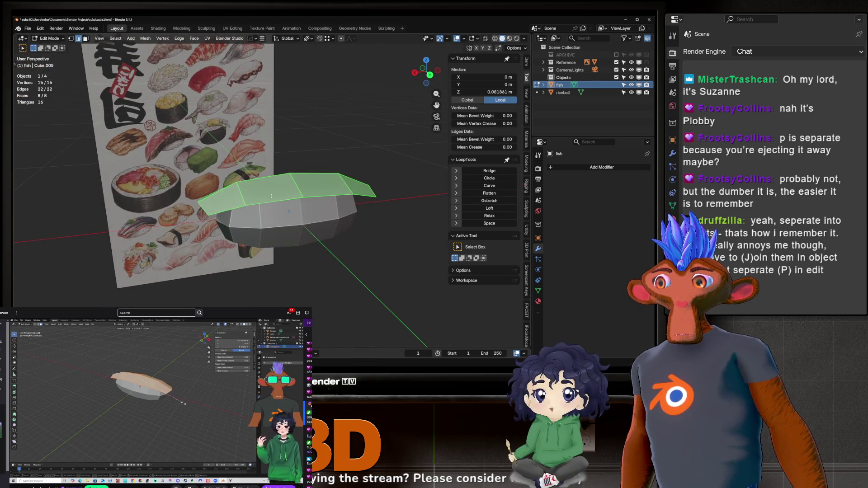
Return the fish to Object Mode and zoom in on it.
key("Tab")
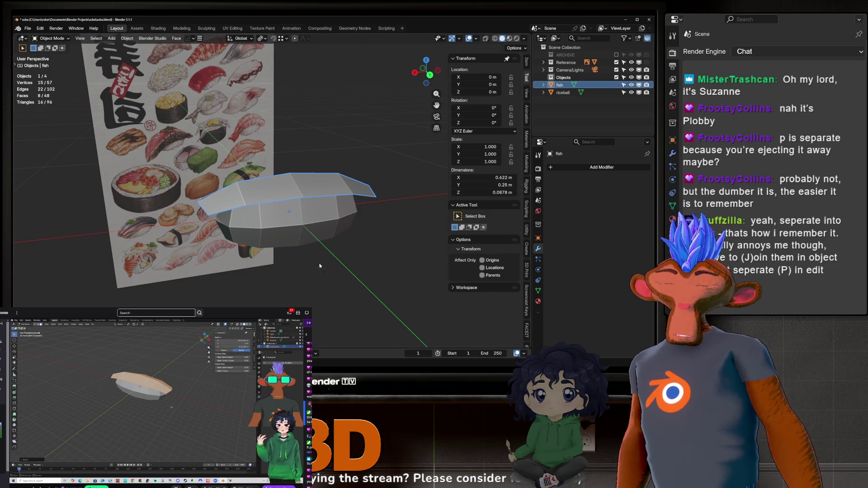
scroll(231, 229, "up", 2)
mouse_move(253, 204)
middle_mouse_down()
mouse_move(289, 194)
mouse_move(273, 197)
mouse_move(296, 177)
middle_mouse_up()
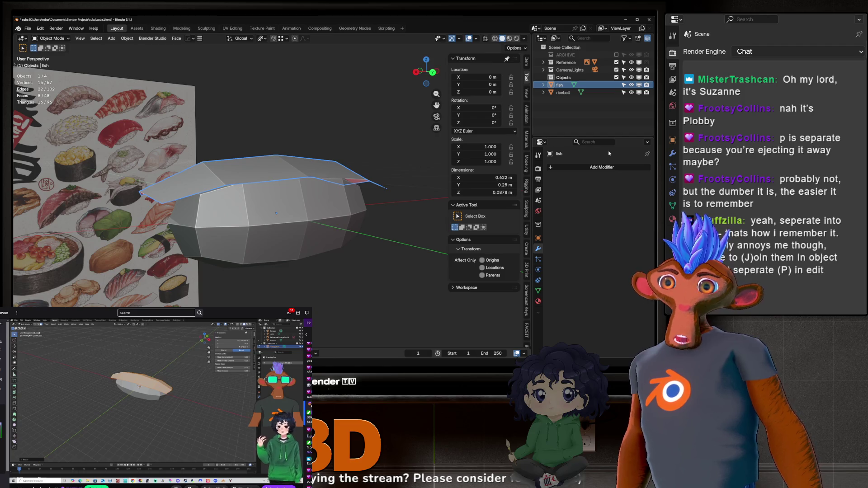
Add a Solidify modifier to the fish slice.
left_click(590, 171)
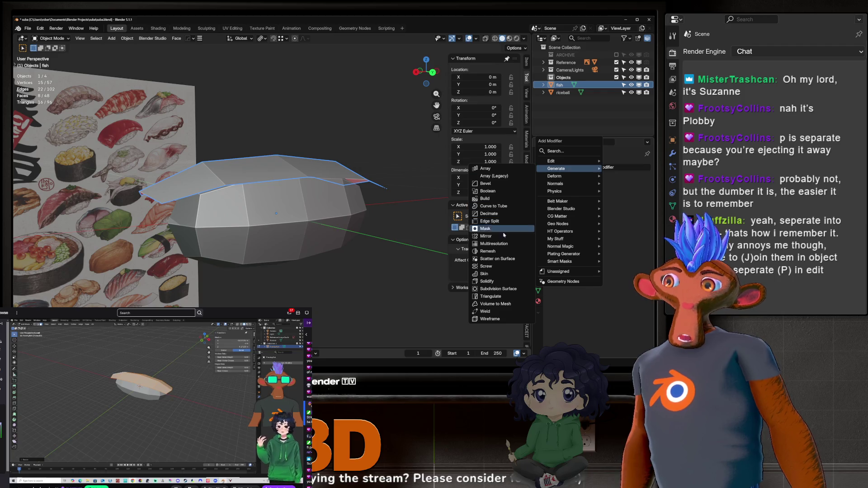
left_click(501, 281)
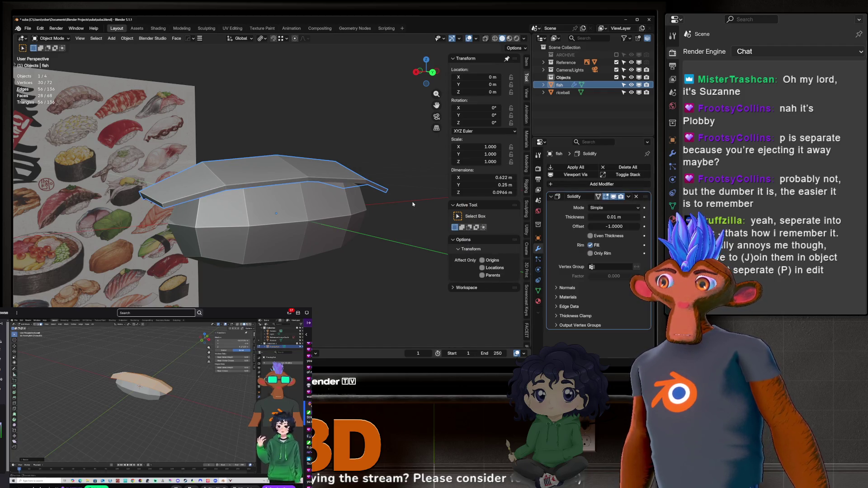
middle_click_drag(413, 204, 347, 230)
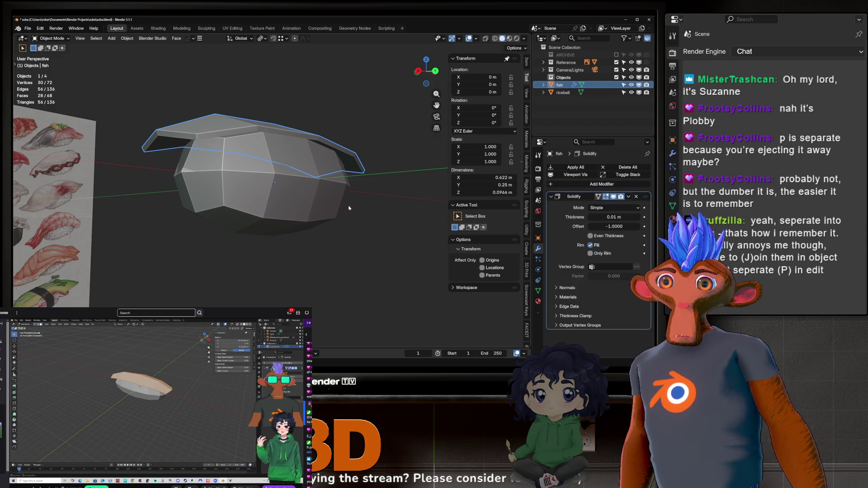
middle_click_drag(285, 189, 240, 163)
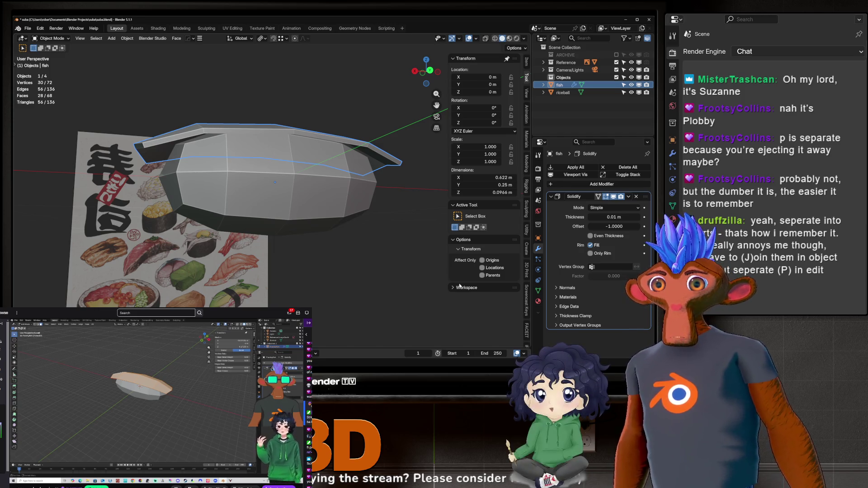
middle_click_drag(326, 194, 281, 193)
scroll(289, 194, "up", 2)
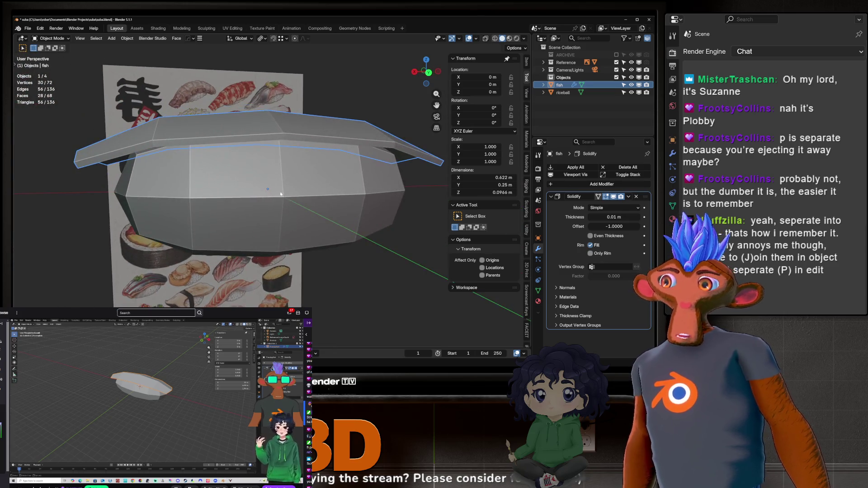
middle_click_drag(394, 213, 383, 219)
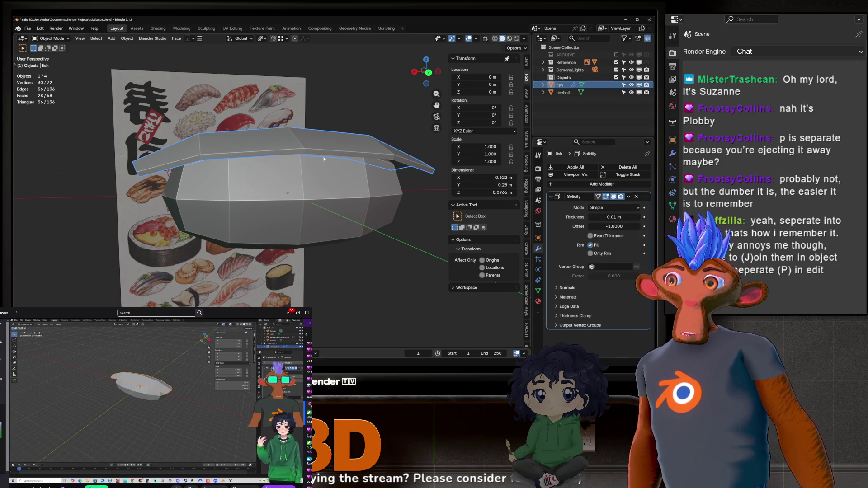
Increase the Solidify thickness and set the offset to -1.
key("g")
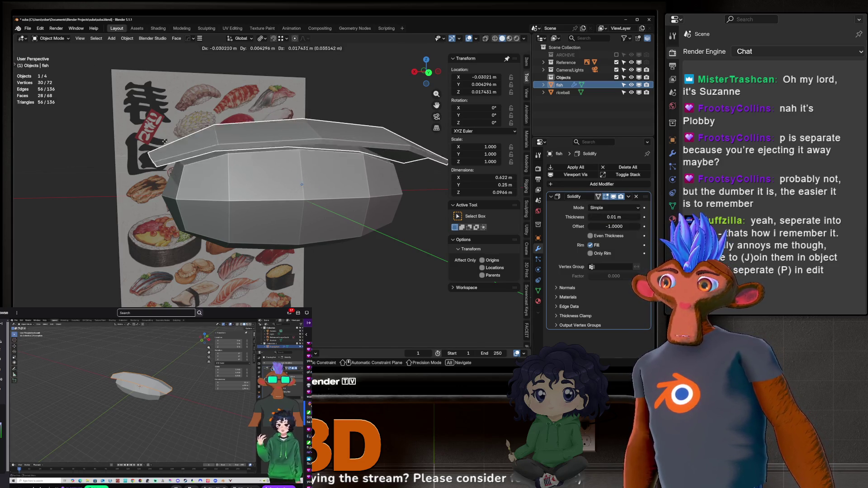
right_click(249, 165)
mouse_move(635, 216)
left_mouse_down()
mouse_move(669, 216)
mouse_move(626, 216)
mouse_move(656, 216)
left_mouse_up()
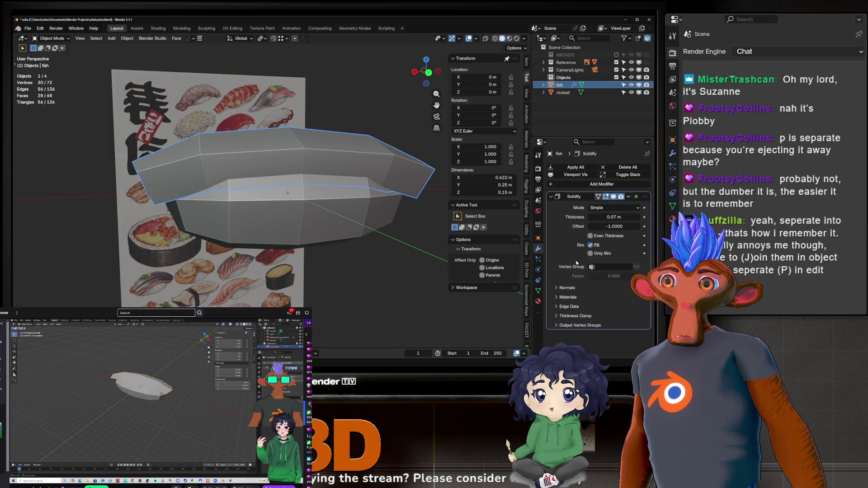
double_click(602, 226)
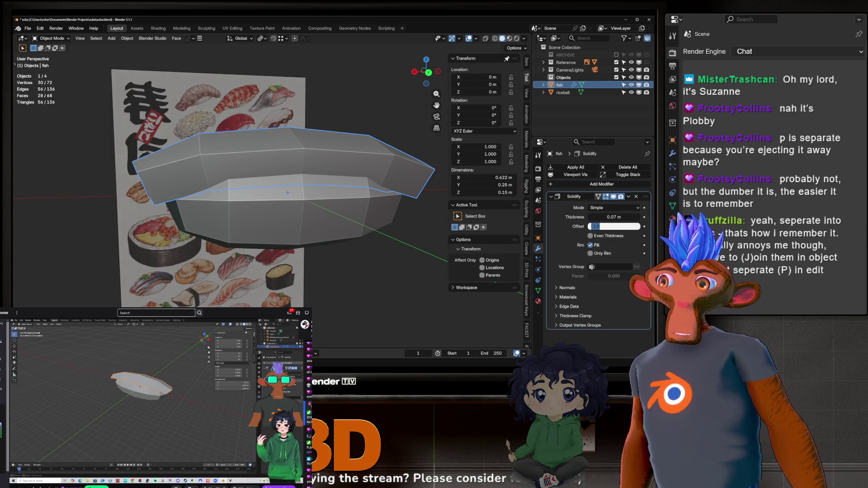
key("Escape")
Try Solidify offsets of 1 and then 0.
middle_click_drag(204, 172, 278, 166)
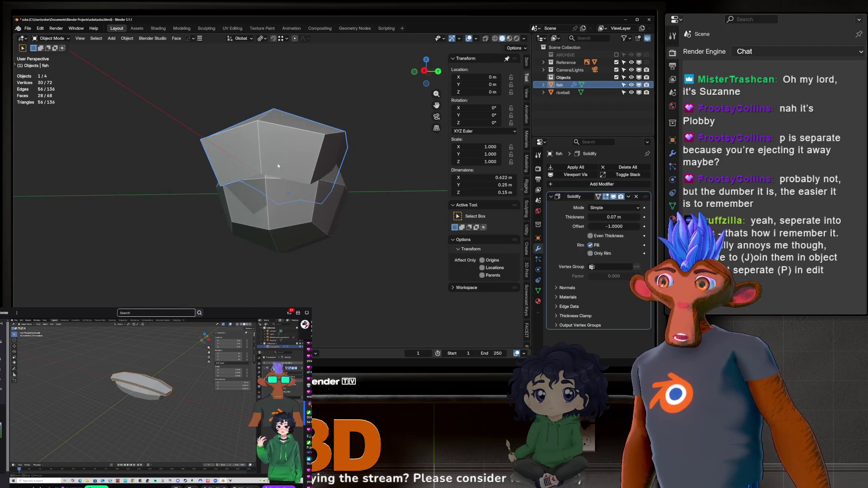
middle_click_drag(332, 185, 281, 201)
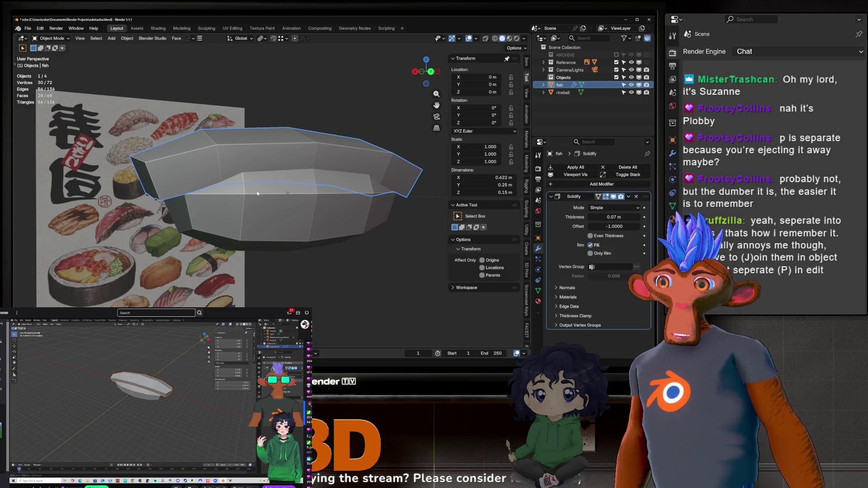
double_click(614, 227)
type("1")
key("Return")
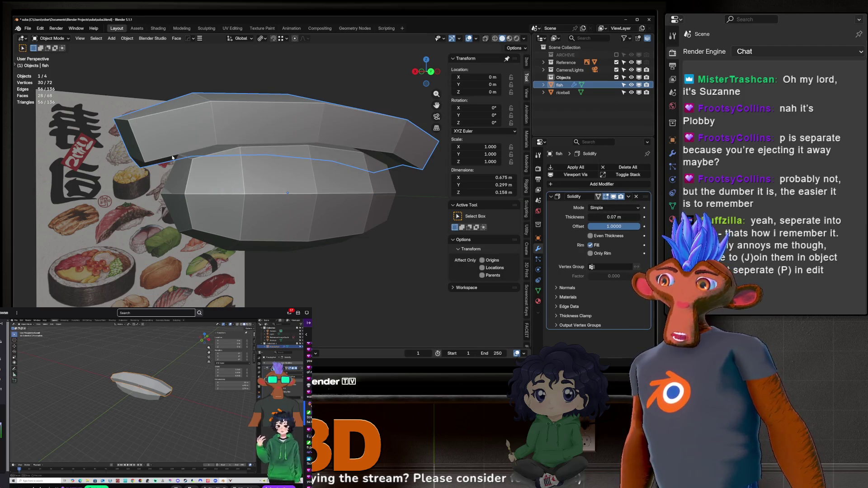
mouse_move(173, 158)
middle_mouse_down()
mouse_move(309, 112)
mouse_move(332, 120)
middle_mouse_up()
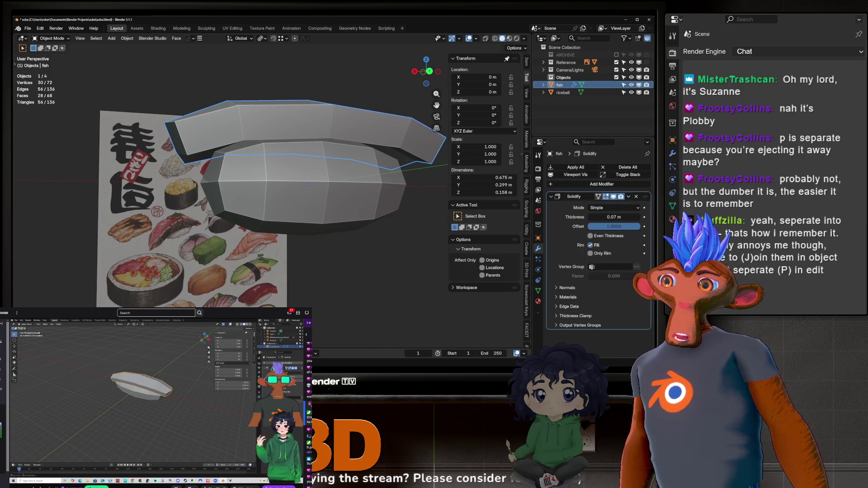
double_click(613, 227)
type("0")
key("Return")
Drag the Solidify offset between -1 and 1 to compare, restoring 1.0.
mouse_move(269, 152)
middle_mouse_down()
mouse_move(304, 141)
mouse_move(345, 155)
mouse_move(289, 176)
mouse_move(243, 171)
middle_mouse_up()
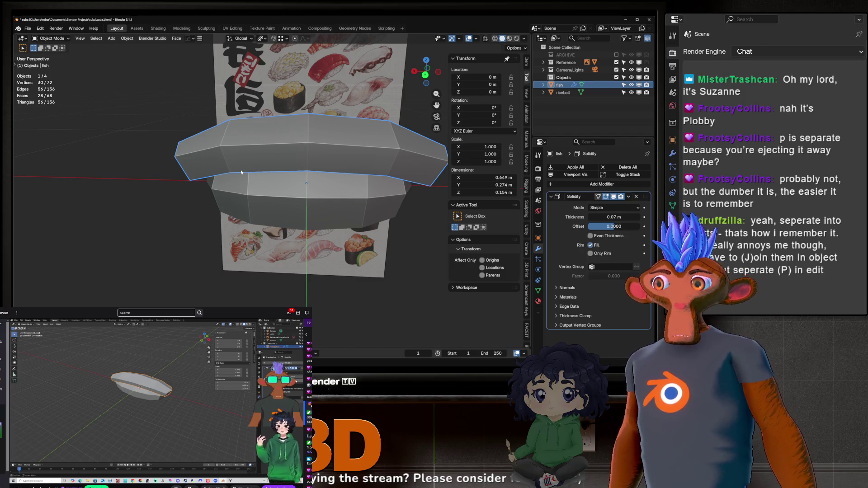
mouse_move(241, 172)
middle_mouse_down()
mouse_move(256, 213)
mouse_move(274, 185)
middle_mouse_up()
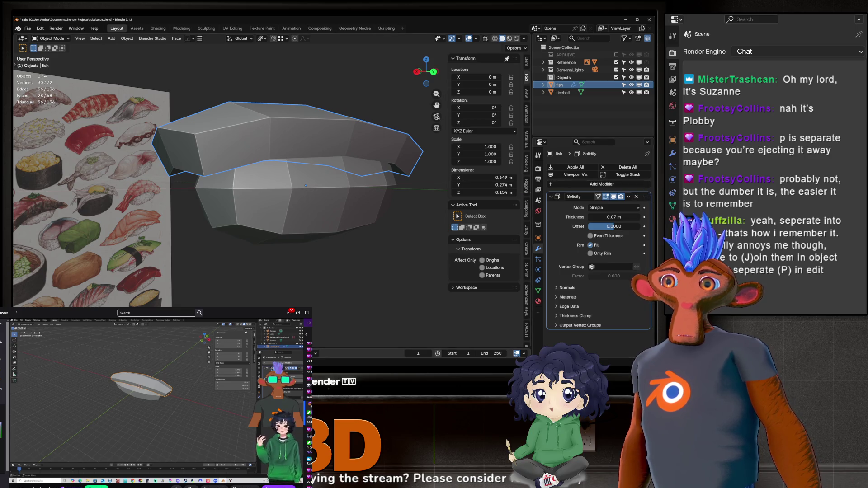
key("KP_6")
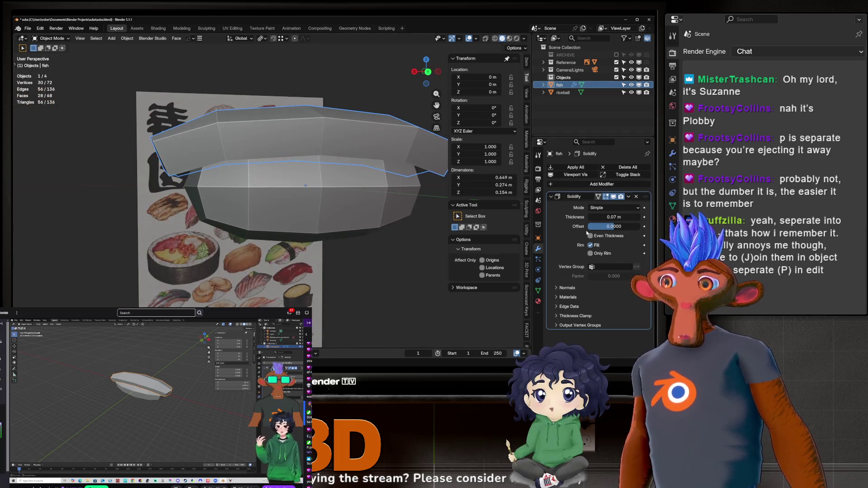
middle_click_drag(393, 216, 344, 200)
left_click_drag(613, 226, 587, 226)
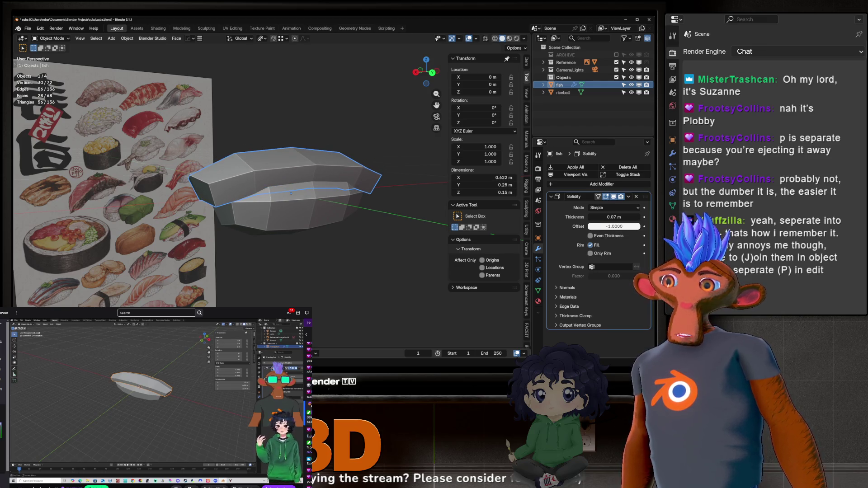
left_click_drag(588, 226, 642, 227)
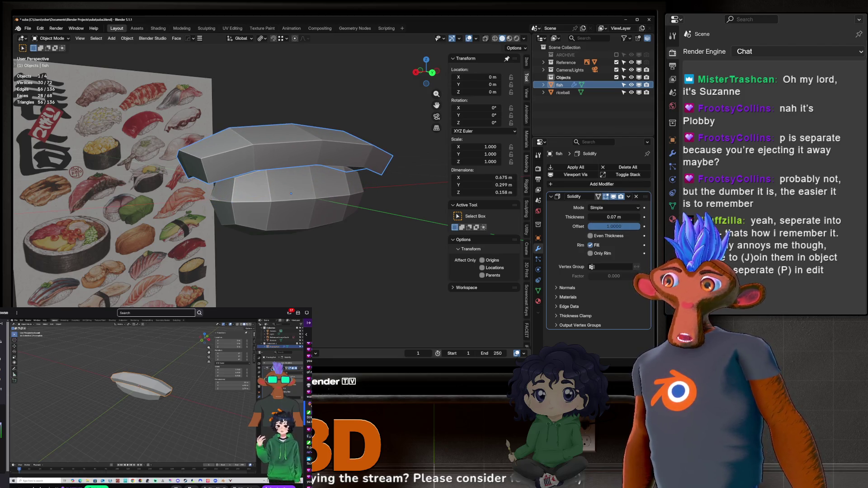
middle_click_drag(334, 171, 366, 154)
mouse_move(637, 226)
left_mouse_down()
mouse_move(583, 226)
mouse_move(611, 226)
left_mouse_up()
key("Return")
Leave the Solidify offset at -0.0189 and enter Edit Mode on the fish.
middle_click_drag(280, 181, 294, 161)
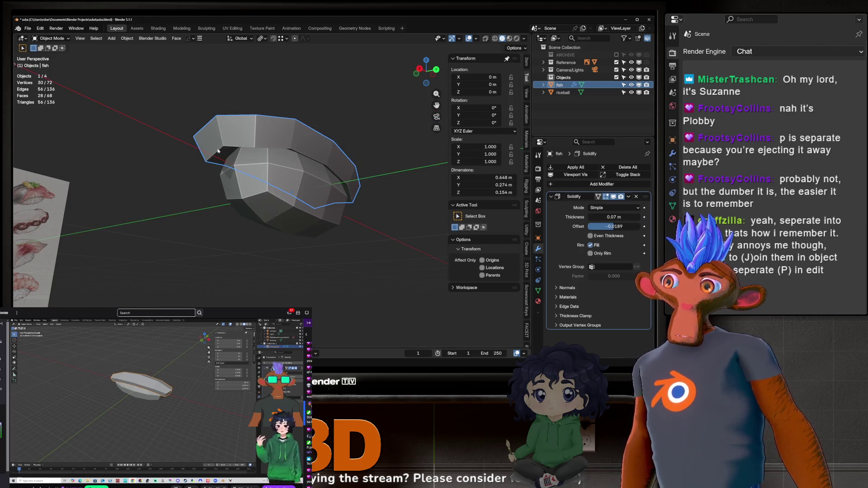
right_click(211, 124)
key("Tab")
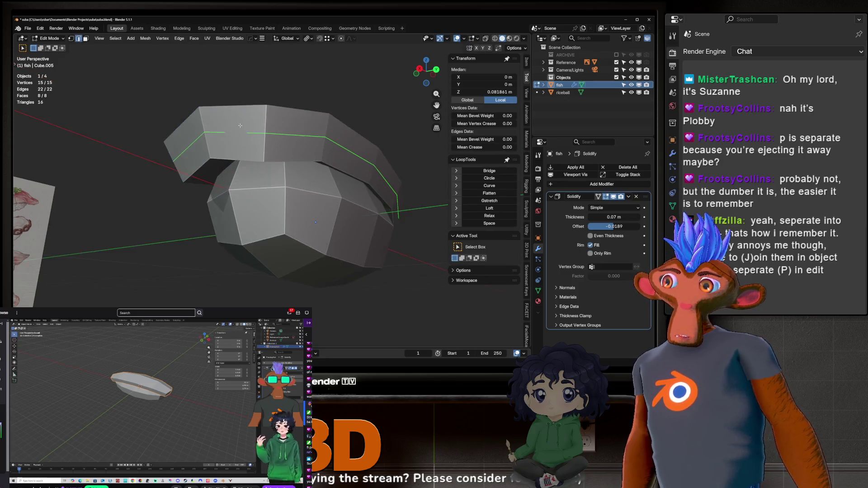
Sweep the Solidify offset from -1 through 0 up to 1.
scroll(264, 132, "up", 3)
middle_click_drag(265, 132, 338, 171)
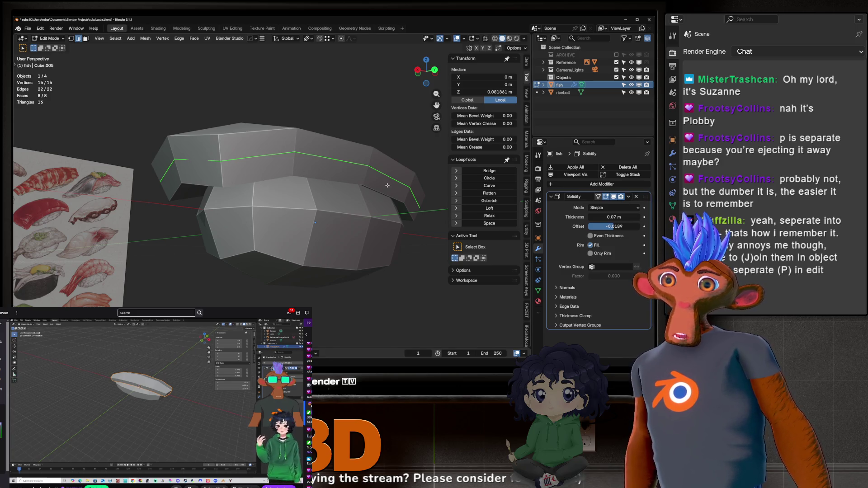
mouse_move(247, 159)
middle_mouse_down()
mouse_move(208, 177)
mouse_move(237, 175)
mouse_move(342, 208)
middle_mouse_up()
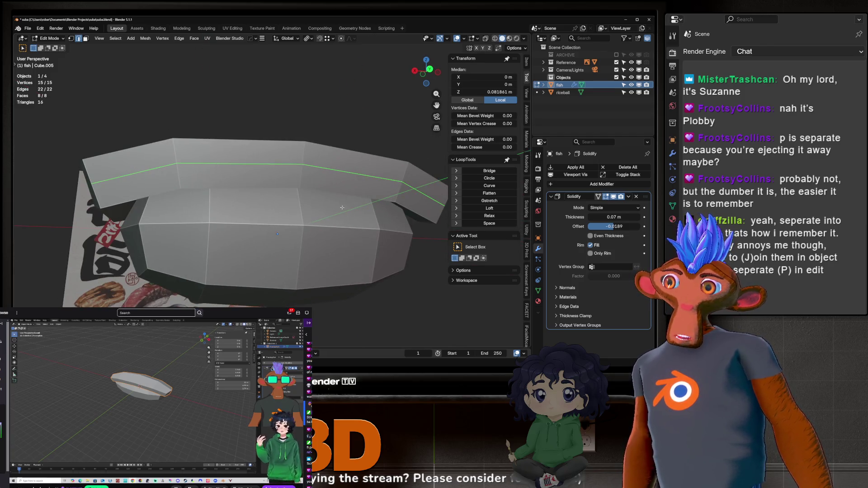
left_click_drag(608, 230, 589, 229)
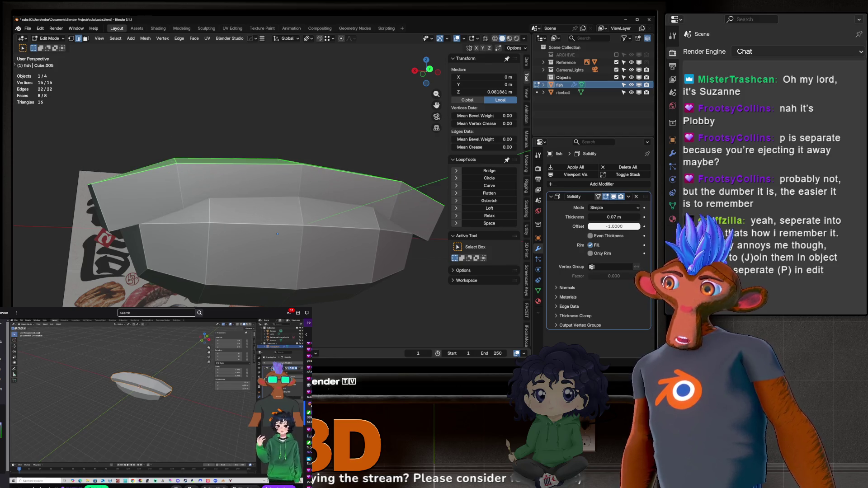
left_click_drag(589, 227, 615, 226)
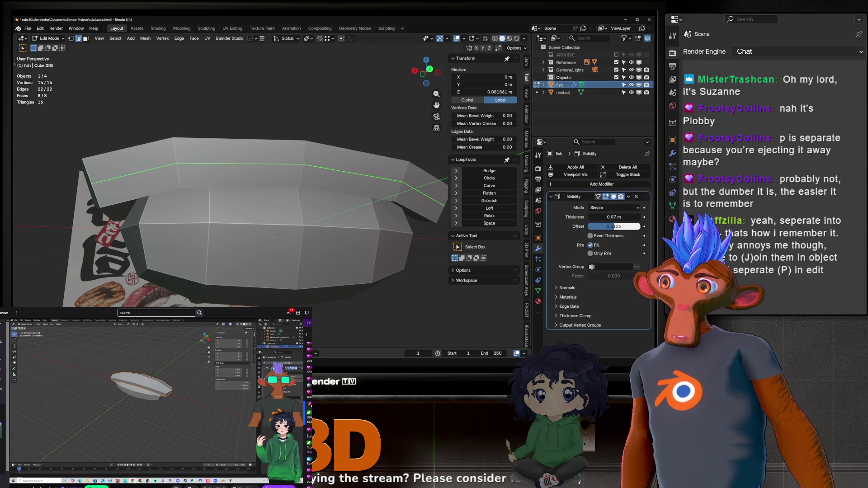
left_click_drag(615, 226, 640, 227)
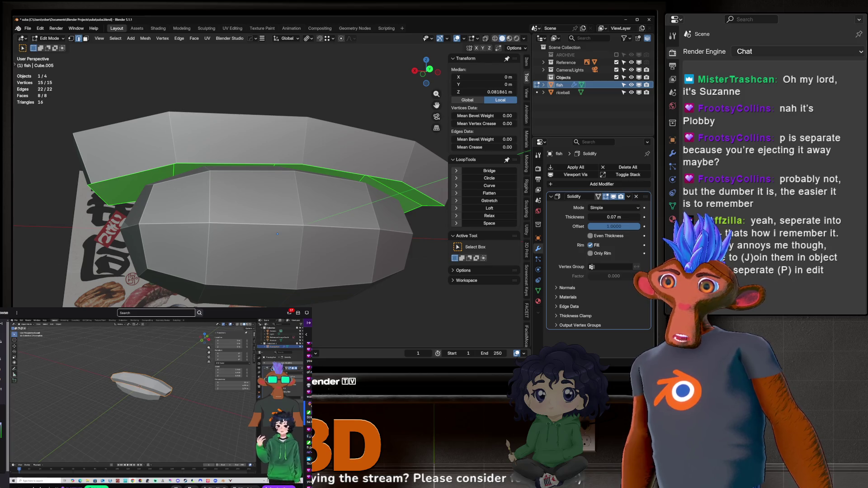
mouse_move(640, 226)
left_mouse_down()
mouse_move(599, 226)
mouse_move(609, 226)
left_mouse_up()
Set the Solidify offset to 0, then fine-tune it to -0.2516.
left_click(609, 226)
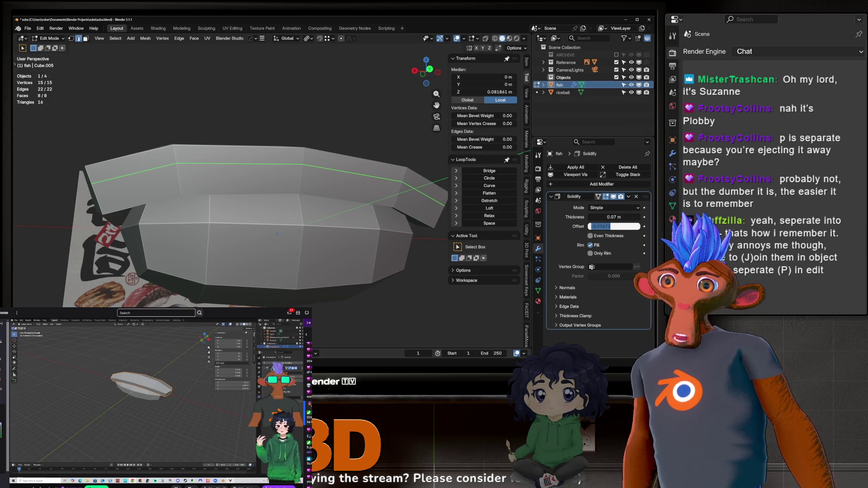
type("0")
key("Return")
mouse_move(253, 150)
middle_mouse_down()
mouse_move(281, 190)
mouse_move(320, 204)
mouse_move(370, 195)
middle_mouse_up()
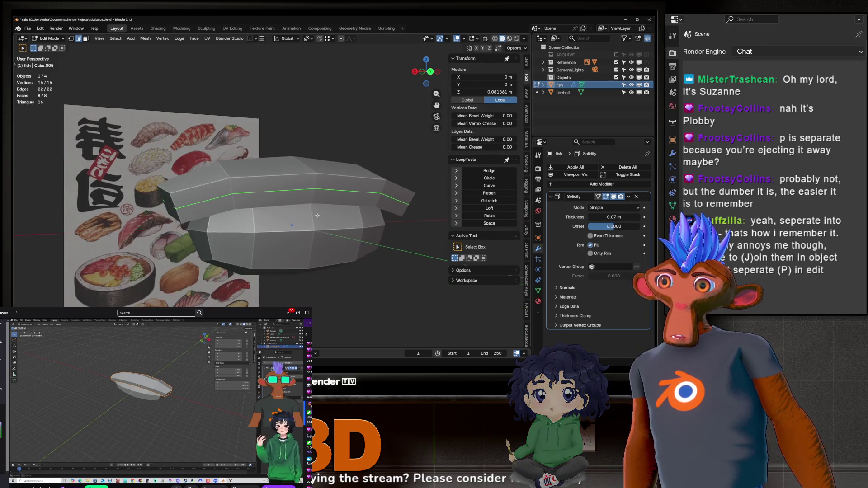
left_click_drag(614, 226, 584, 226)
mouse_move(335, 153)
middle_mouse_down()
mouse_move(356, 144)
mouse_move(451, 221)
middle_mouse_up()
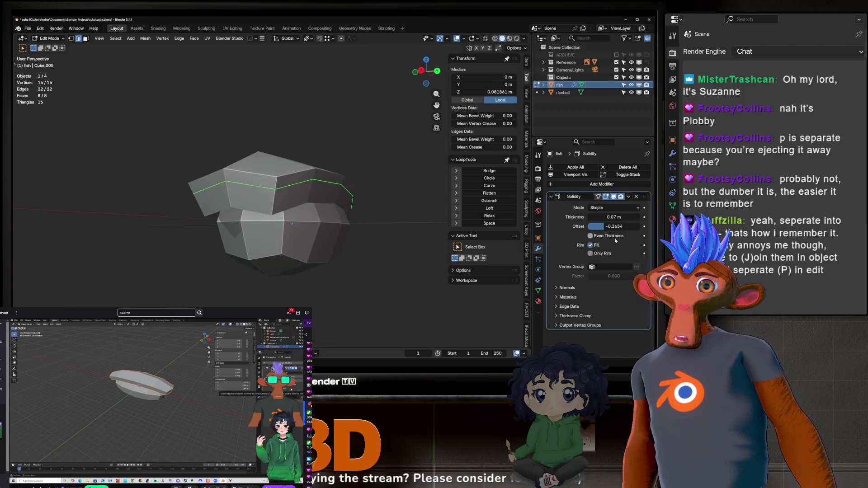
left_click_drag(613, 226, 620, 226)
middle_click_drag(289, 212, 311, 218)
Set the Solidify thickness to 0.056 m and return to Object Mode.
left_click_drag(614, 217, 611, 217)
mouse_move(289, 219)
middle_mouse_down()
mouse_move(298, 221)
mouse_move(280, 222)
mouse_move(365, 216)
middle_mouse_up()
key("Tab")
mouse_move(441, 207)
middle_mouse_down()
mouse_move(357, 151)
mouse_move(307, 249)
mouse_move(279, 236)
middle_mouse_up()
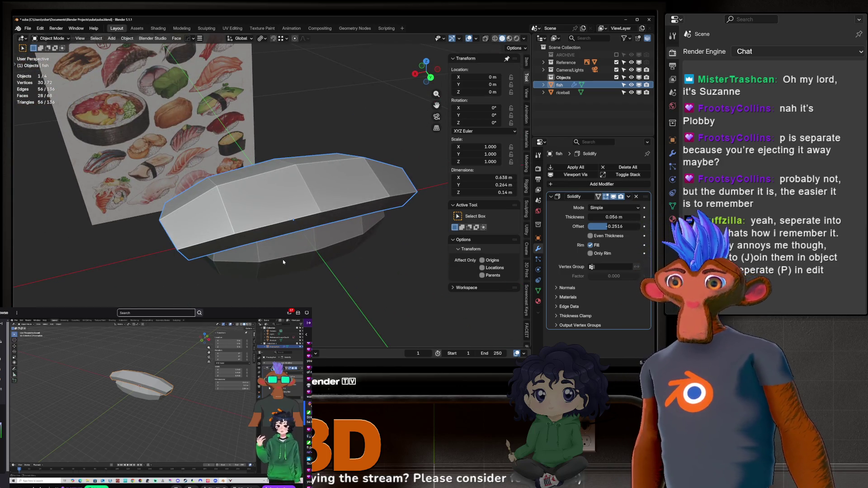
mouse_move(415, 221)
middle_mouse_down()
mouse_move(315, 216)
mouse_move(283, 161)
middle_mouse_up()
scroll(315, 216, "up", 3)
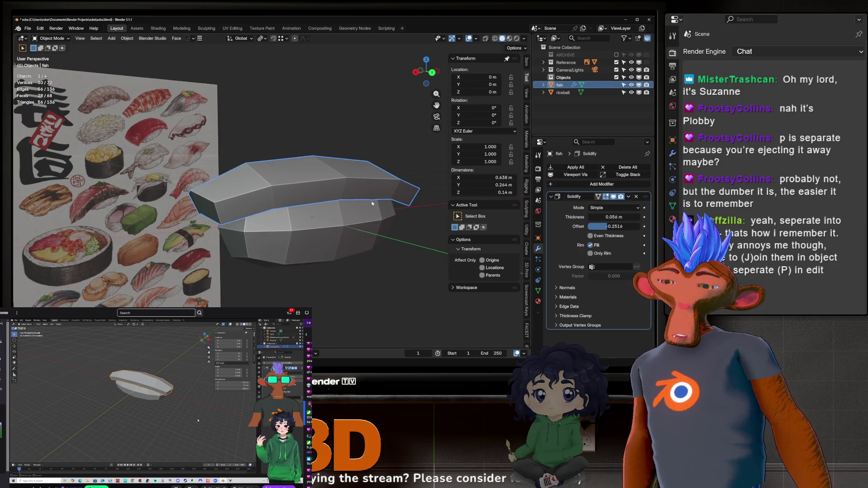
Add a Subdivision Surface modifier to the fish.
left_click(573, 184)
mouse_move(560, 189)
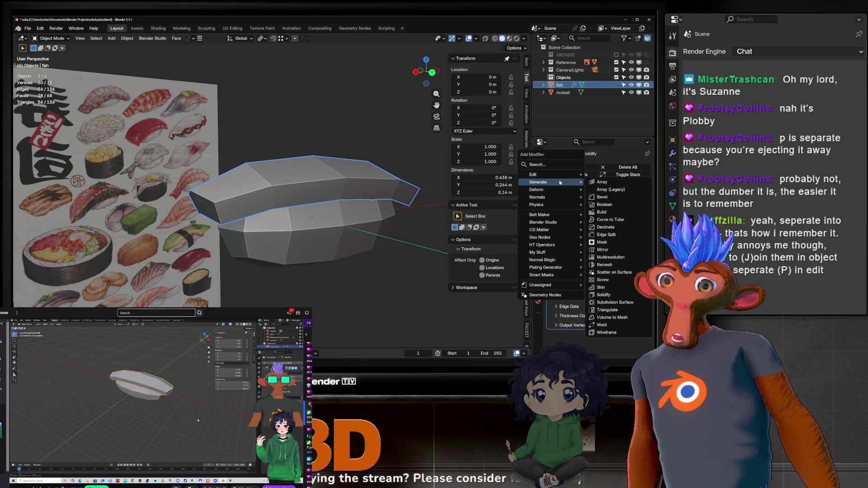
left_click(615, 303)
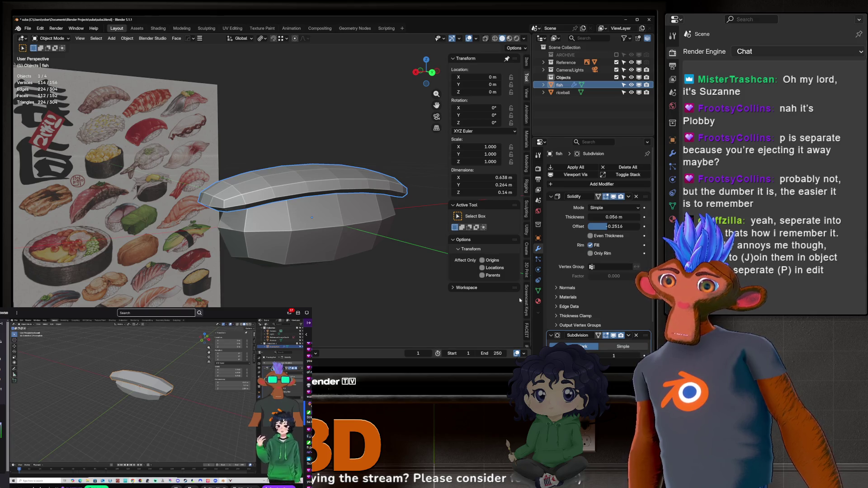
scroll(605, 238, "down", 2)
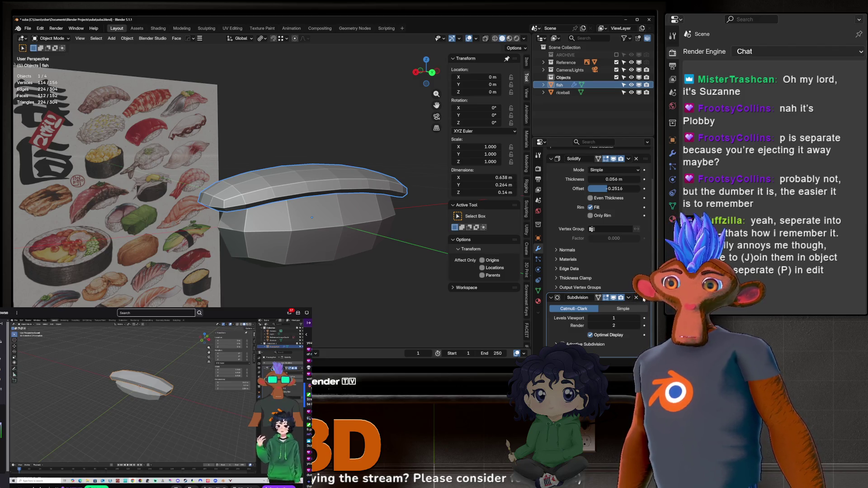
Move Subdivision Surface above Solidify, shrinking the slab to 0.622 × 0.256 × 0.113 m.
mouse_move(646, 297)
left_mouse_down()
mouse_move(650, 152)
mouse_move(627, 322)
left_mouse_up()
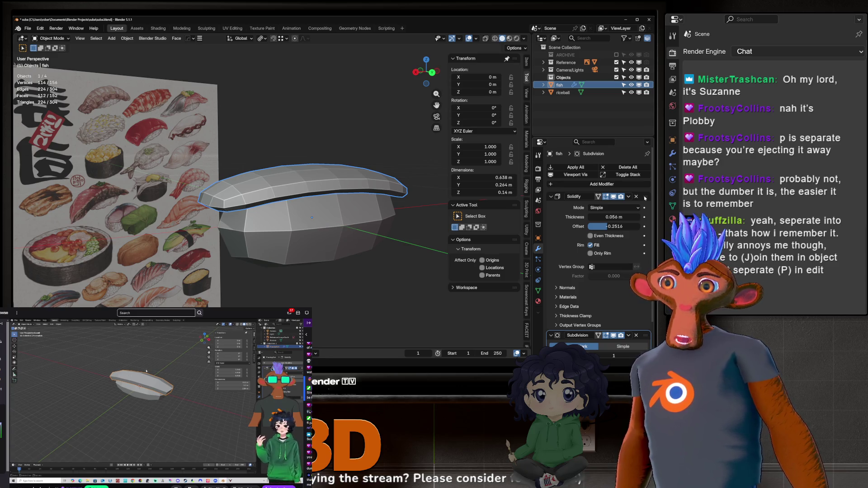
left_click(644, 197)
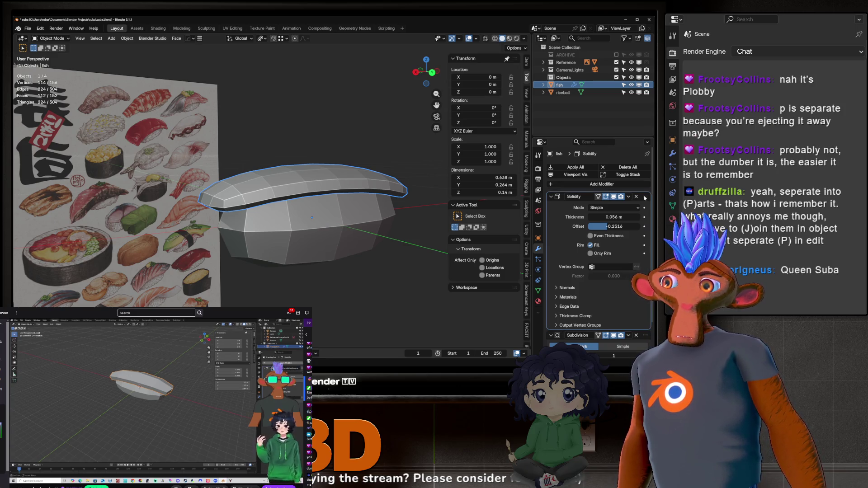
key("ctrl+x")
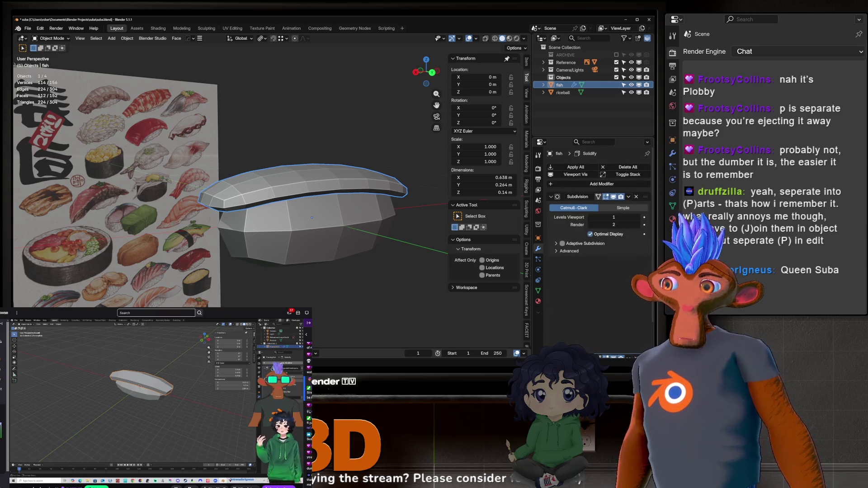
mouse_move(648, 194)
left_mouse_down()
mouse_move(648, 172)
mouse_move(647, 275)
mouse_move(647, 196)
left_mouse_up()
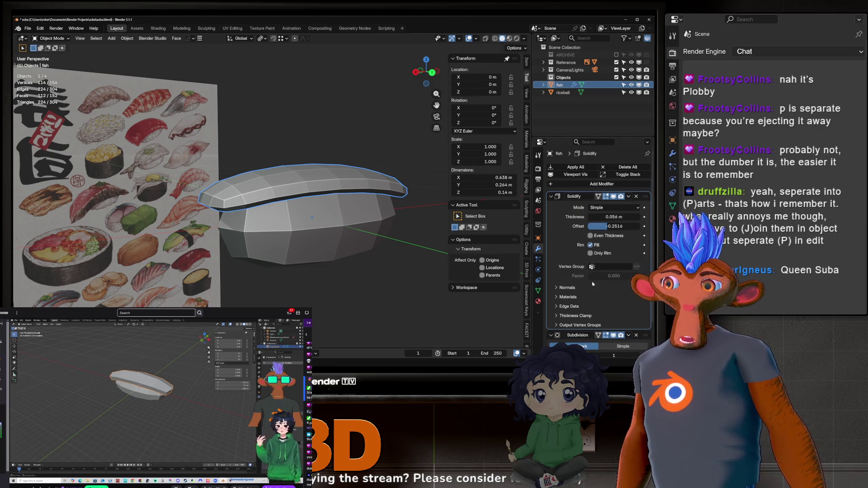
scroll(593, 283, "down", 2)
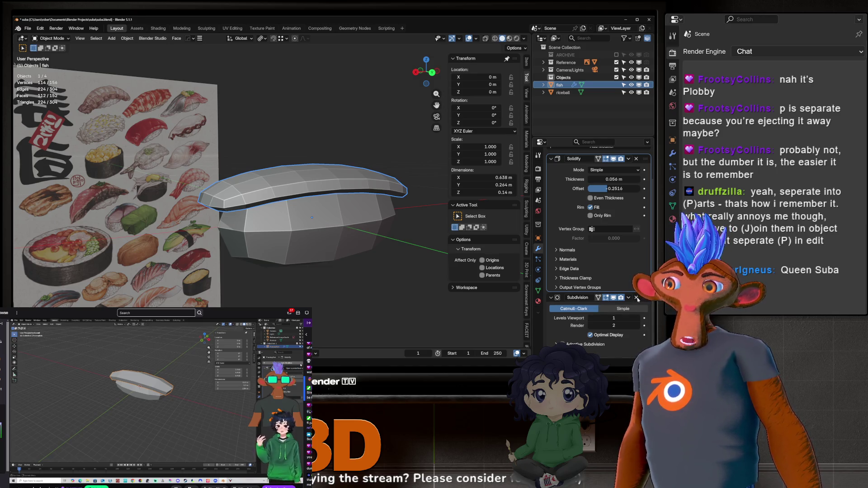
mouse_move(637, 298)
left_mouse_down()
mouse_move(630, 156)
mouse_move(626, 203)
mouse_move(615, 200)
left_mouse_up()
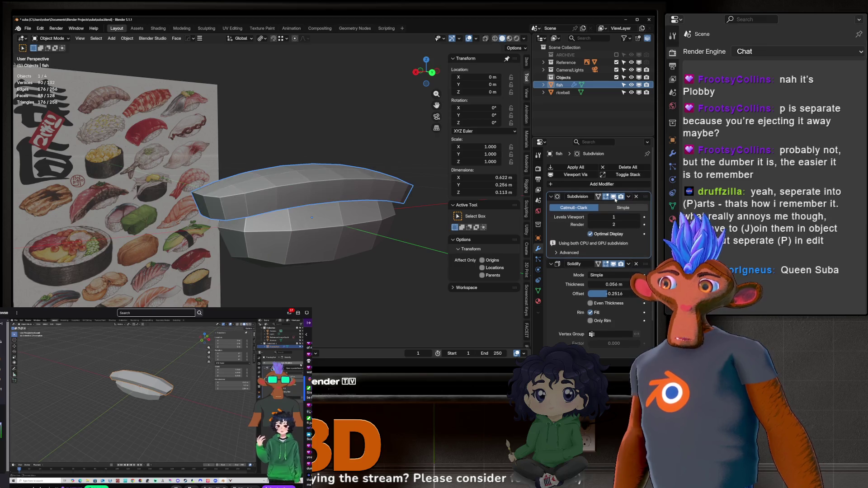
middle_click_drag(330, 218, 407, 222)
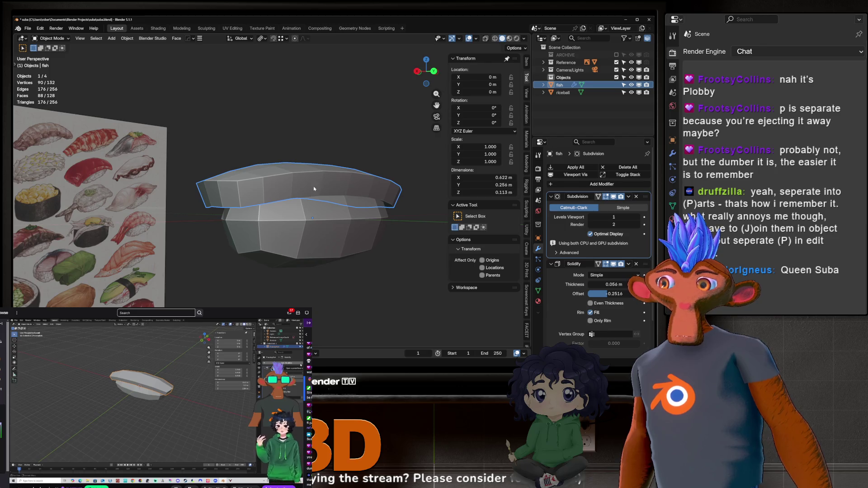
mouse_move(315, 188)
middle_mouse_down()
mouse_move(317, 226)
mouse_move(312, 195)
mouse_move(325, 199)
middle_mouse_up()
scroll(568, 285, "down", 3)
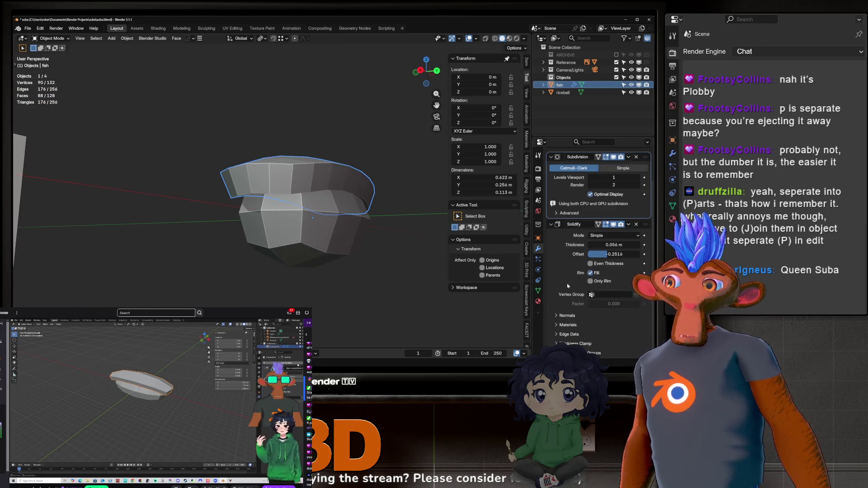